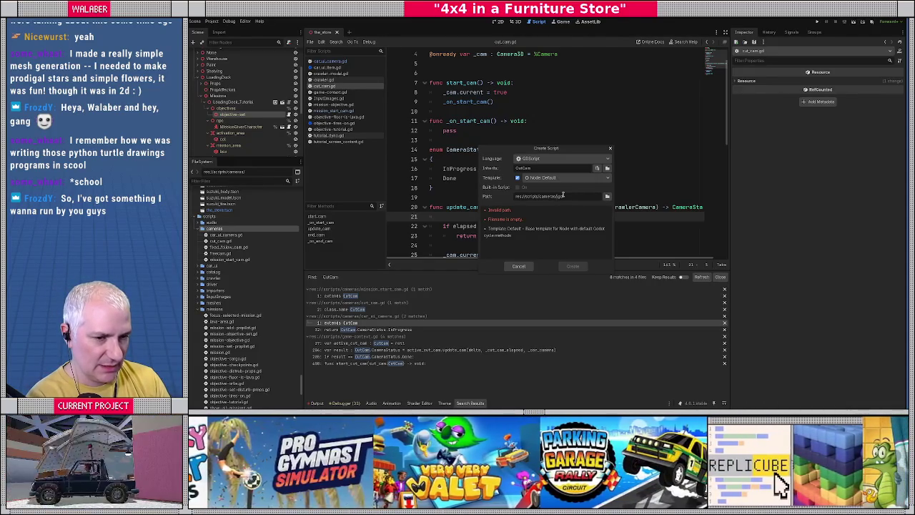
# Name the new script basic_cam.gd and replace its template code with the pasted CarUICamera code
pyautogui.write('bad')
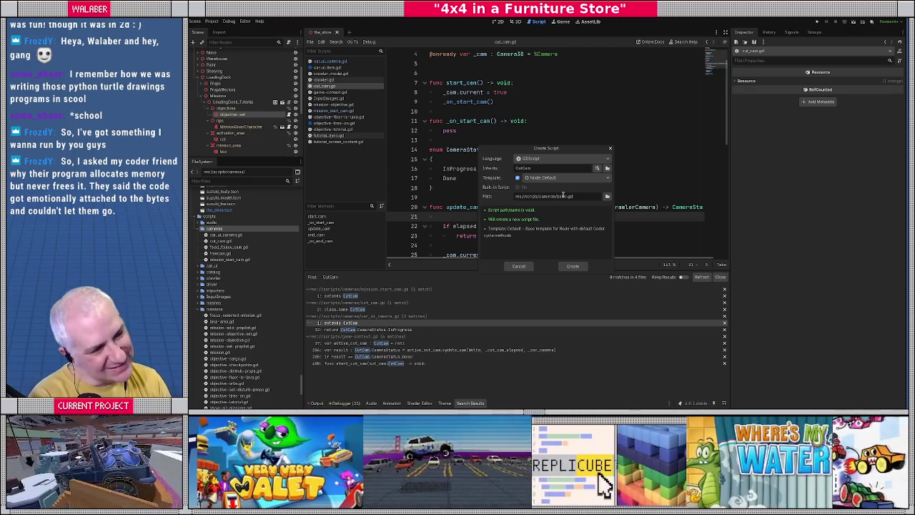
pyautogui.write('_cam')
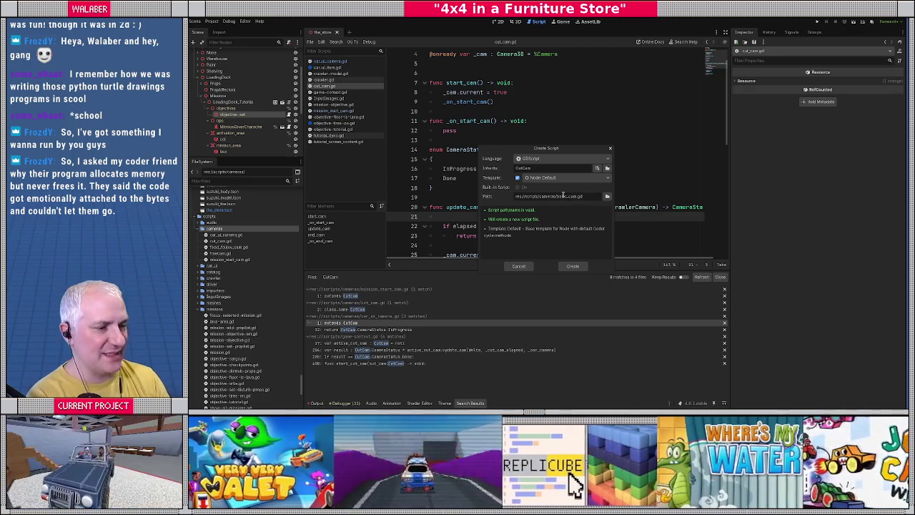
pyautogui.press('Return')
pyautogui.moveTo(510, 171); pyautogui.dragTo(388, 34)
pyautogui.hotkey('ctrl', 'v')
pyautogui.scroll(10, 475, 86)
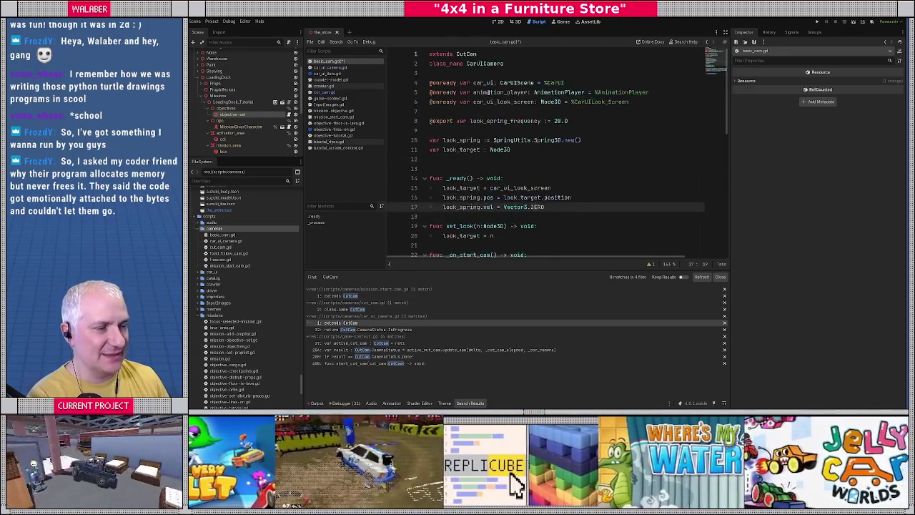
# Rename the class from CarUICamera to BasicCam
pyautogui.doubleClick(478, 63)
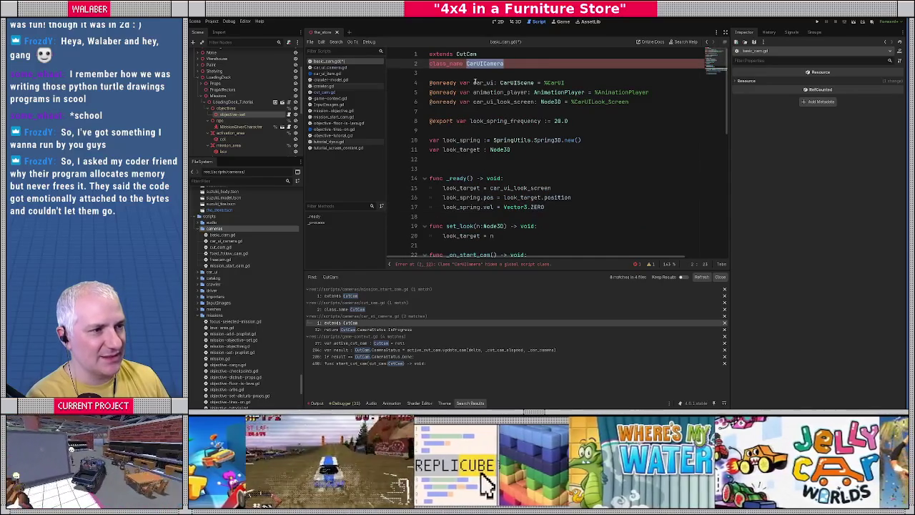
pyautogui.write('BAsic')
pyautogui.press('BackSpace')
pyautogui.press('BackSpace')
pyautogui.press('BackSpace')
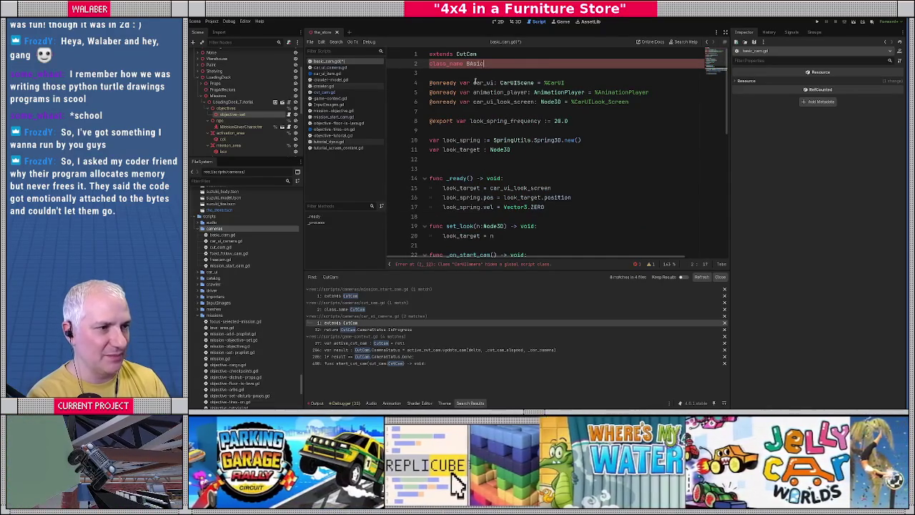
pyautogui.press('BackSpace')
pyautogui.write('asicCam')
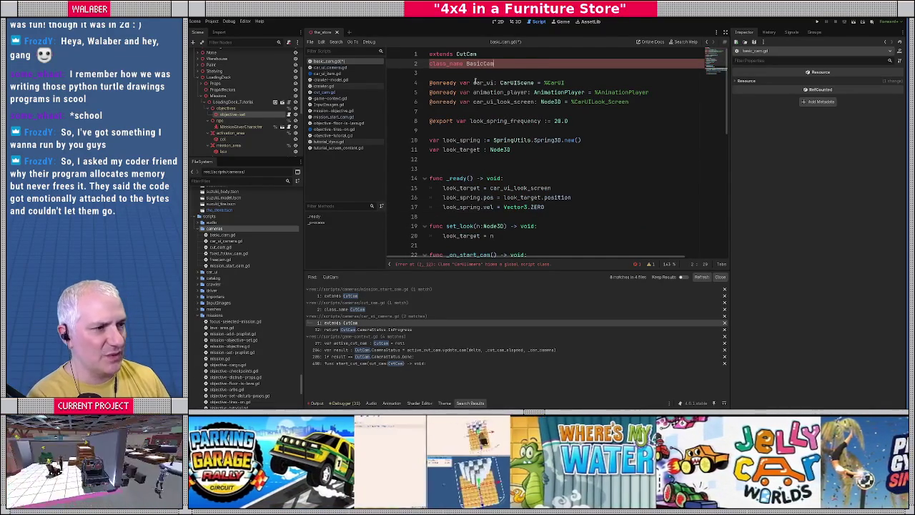
# Delete the onready, export and var declarations and reduce _ready to pass
pyautogui.moveTo(466, 73); pyautogui.dragTo(467, 161)
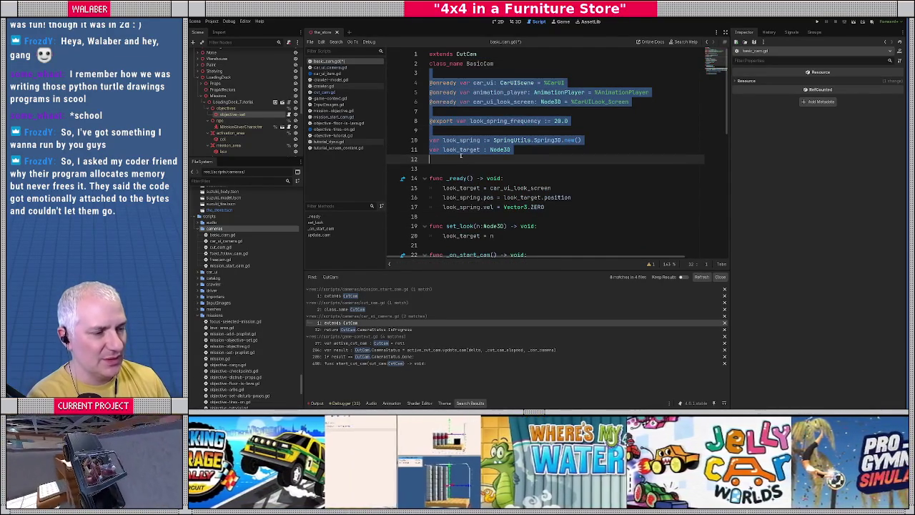
pyautogui.press('BackSpace')
pyautogui.press('Delete')
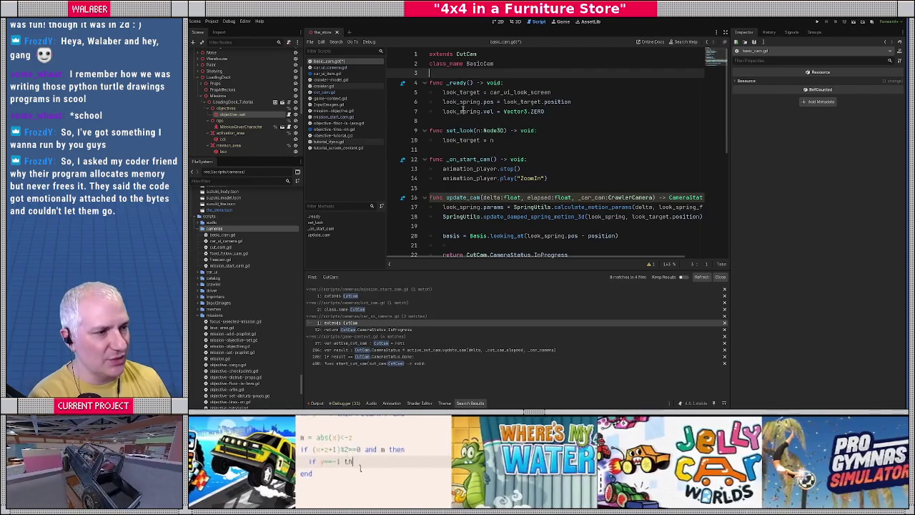
pyautogui.moveTo(557, 112); pyautogui.dragTo(441, 93)
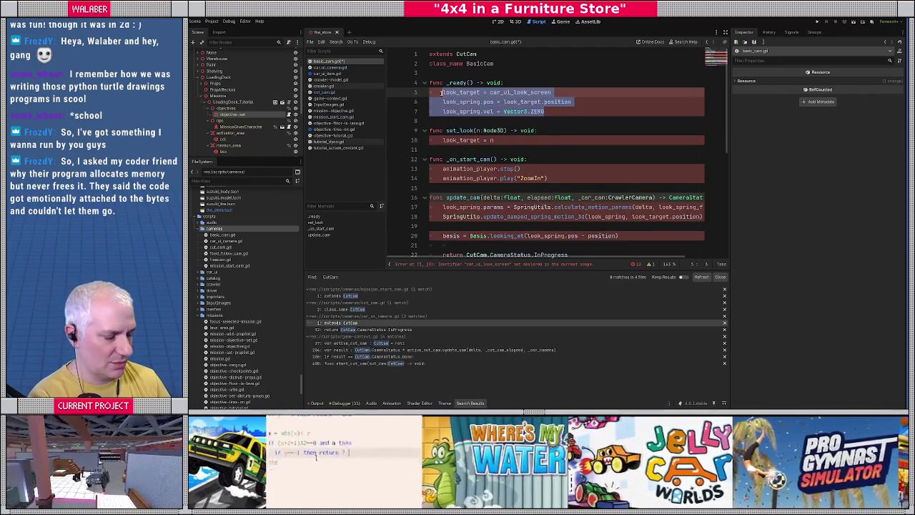
pyautogui.press('BackSpace')
pyautogui.write('pass')
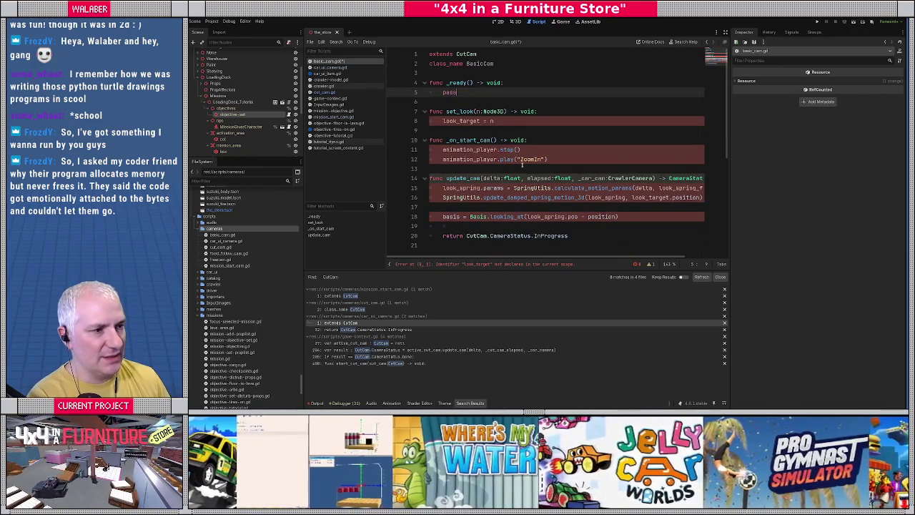
# Remove the set_look function and make _on_start_cam just pass
pyautogui.moveTo(496, 130)
pyautogui.mouseDown()
pyautogui.moveTo(436, 113)
pyautogui.moveTo(437, 122)
pyautogui.moveTo(560, 126)
pyautogui.mouseUp()
pyautogui.press('BackSpace')
pyautogui.press('BackSpace')
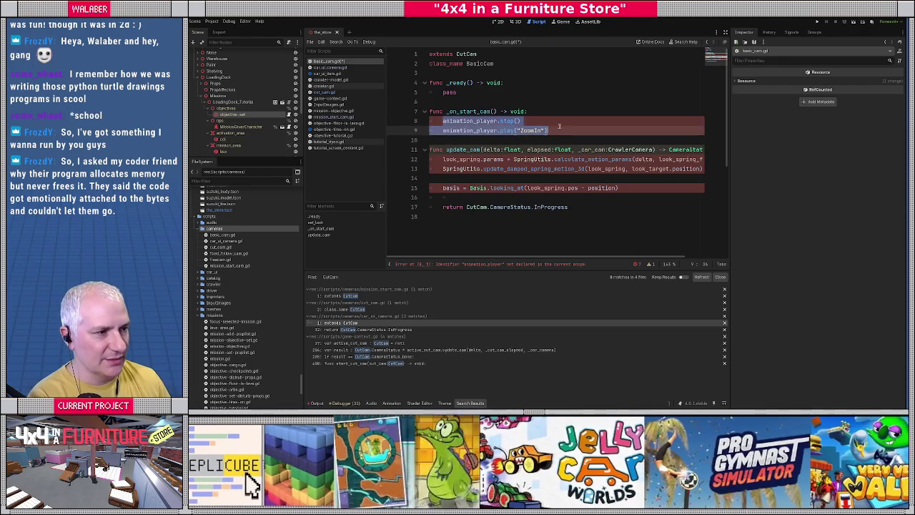
pyautogui.press('BackSpace')
pyautogui.write('pass')
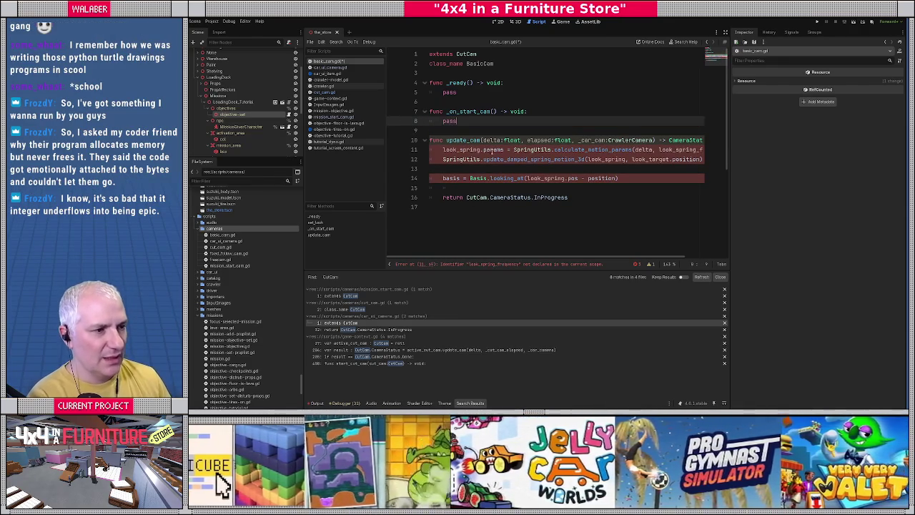
# Strip update_cam down to its return and prefix its car_cam parameter with an underscore
pyautogui.moveTo(443, 151); pyautogui.dragTo(437, 192)
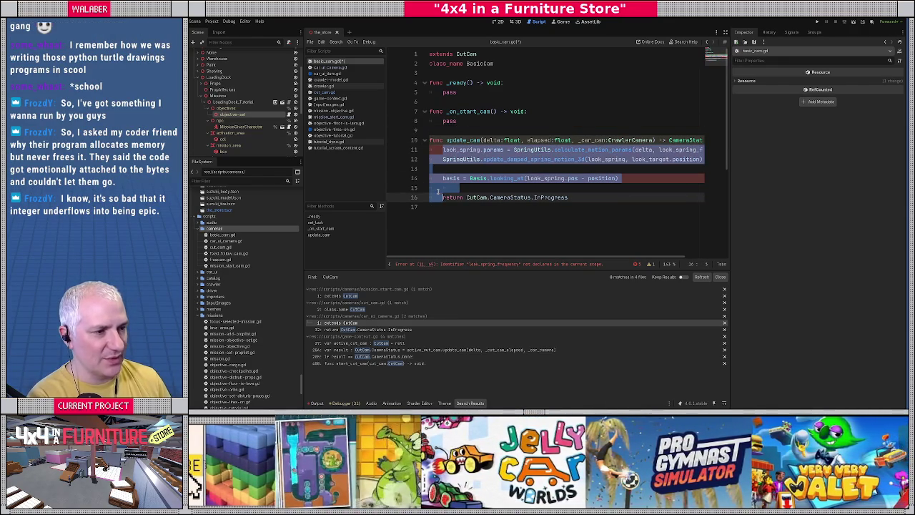
pyautogui.press('BackSpace')
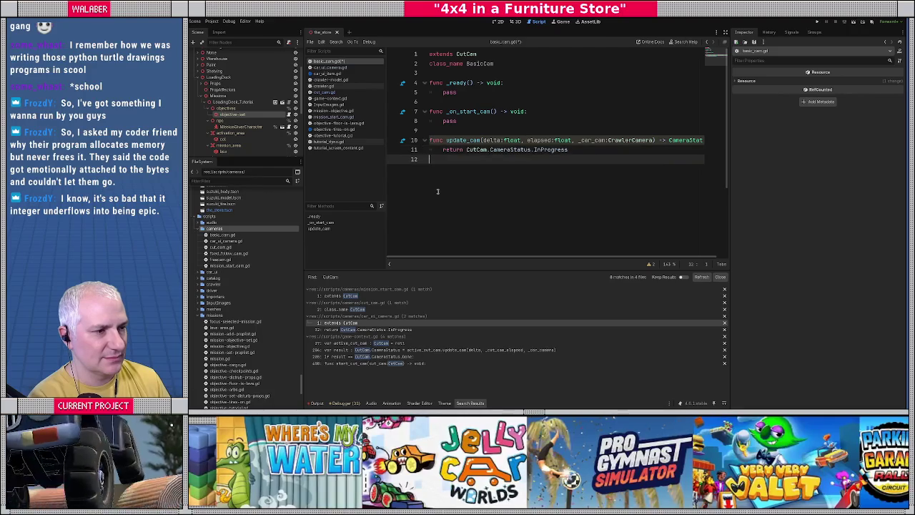
pyautogui.press('Up')
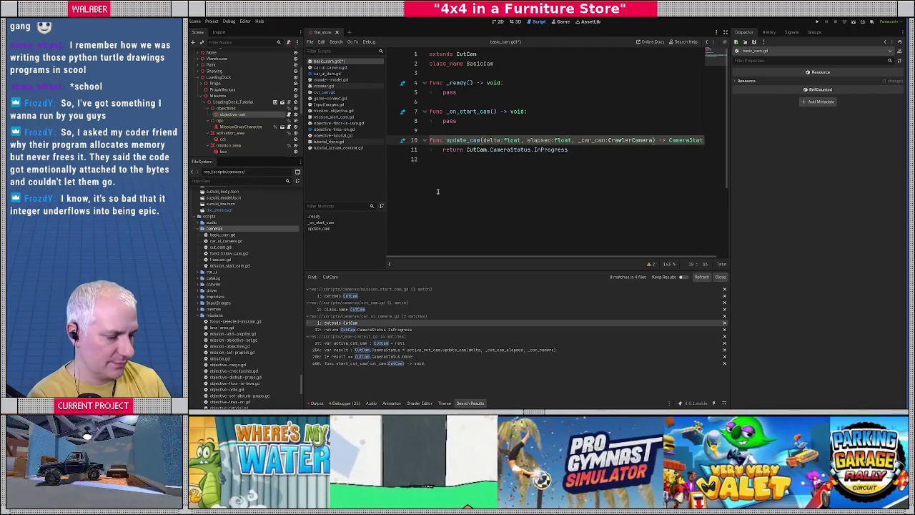
pyautogui.press('Right')
pyautogui.write('_car')
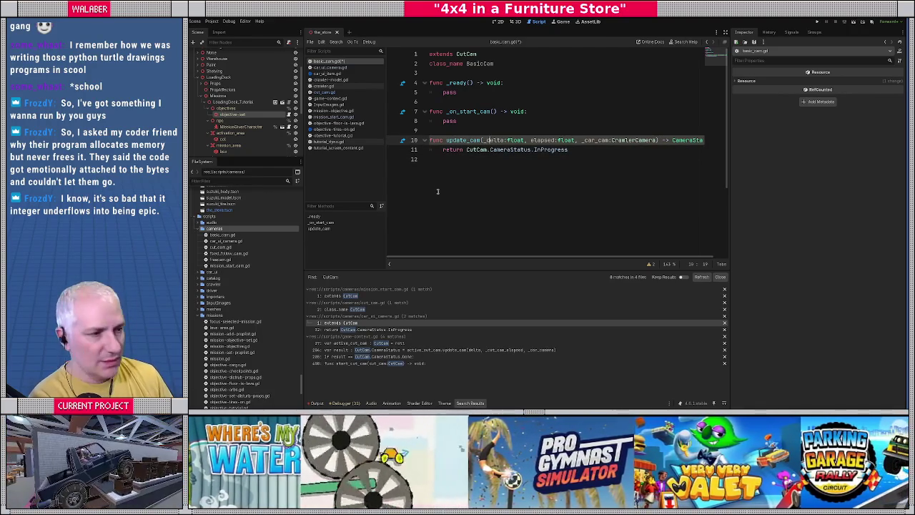
pyautogui.write('_')
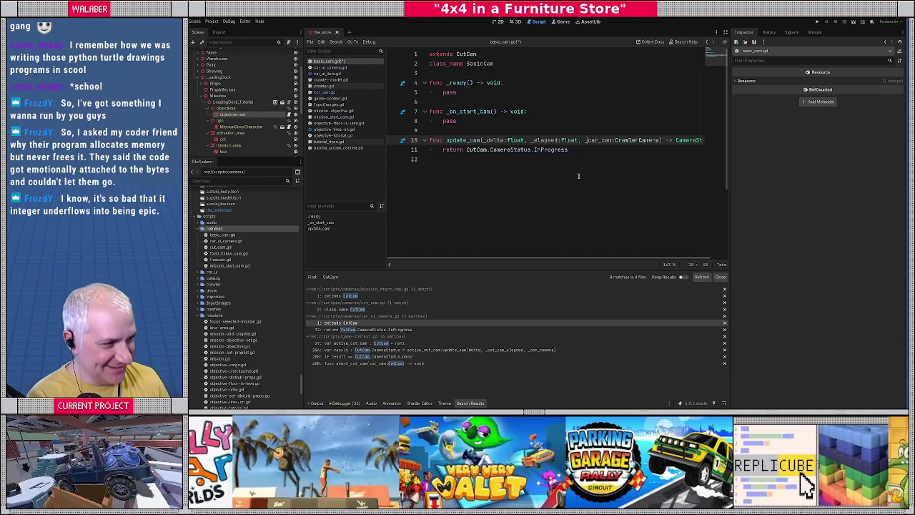
# Move the caret between blank line 9 and the empty last line of basic_cam.gd
pyautogui.click(465, 162)
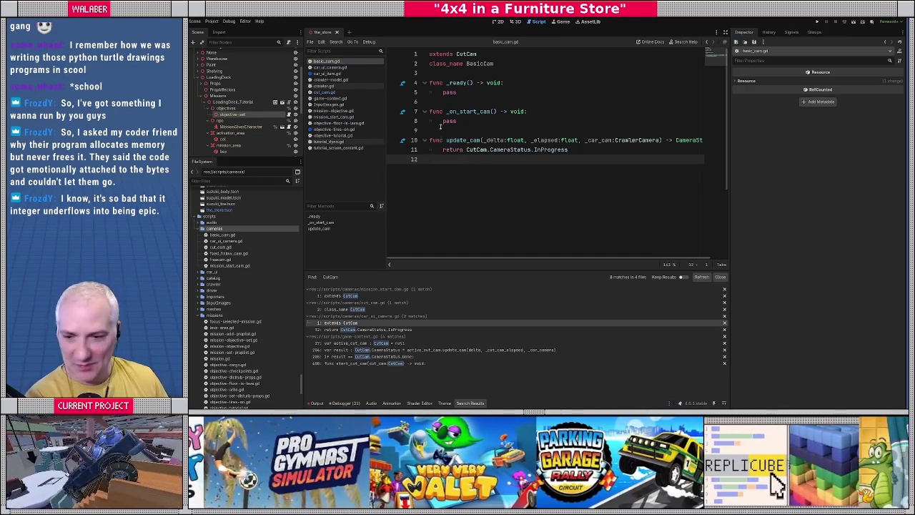
pyautogui.click(440, 129)
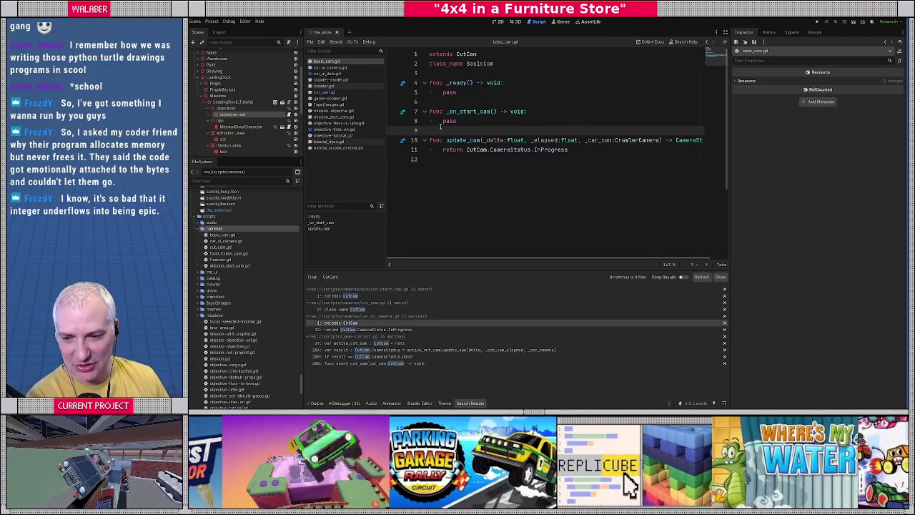
pyautogui.click(470, 157)
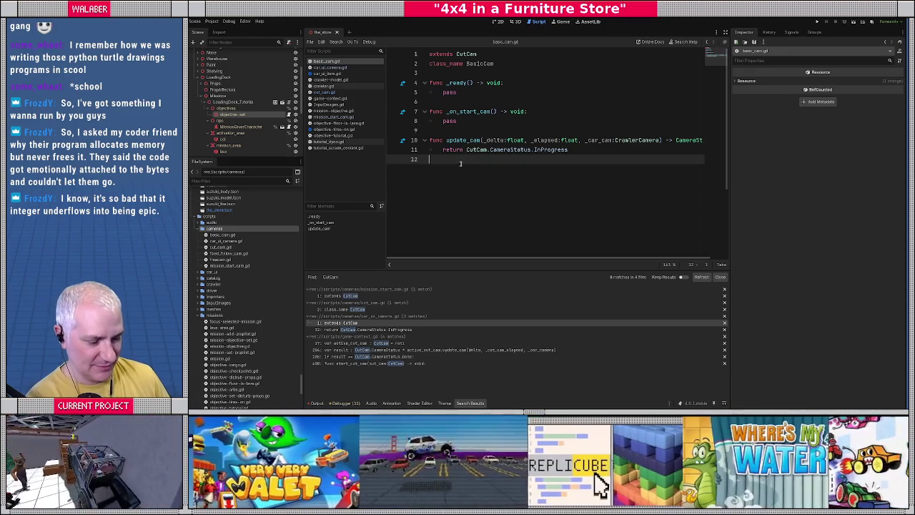
pyautogui.click(449, 128)
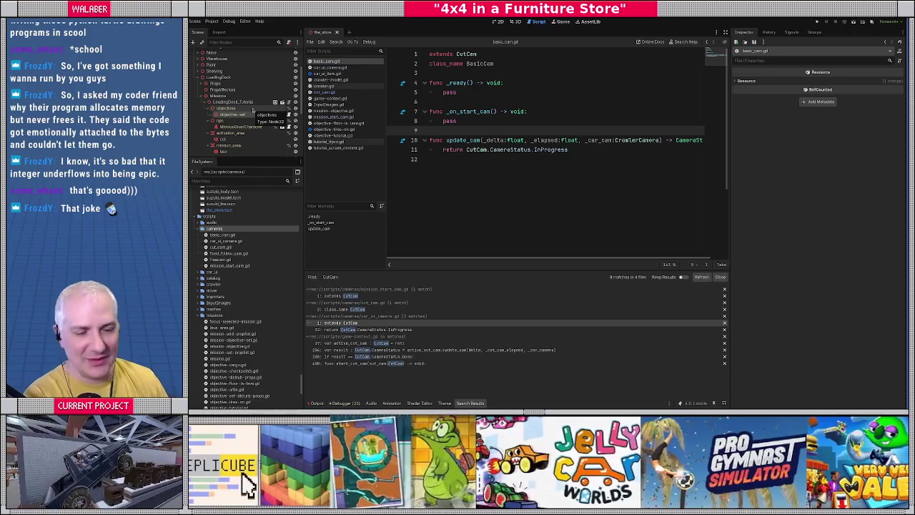
# Enlarge the scene tree dock and open objective-tutorial.gd from the script list
pyautogui.click(443, 115)
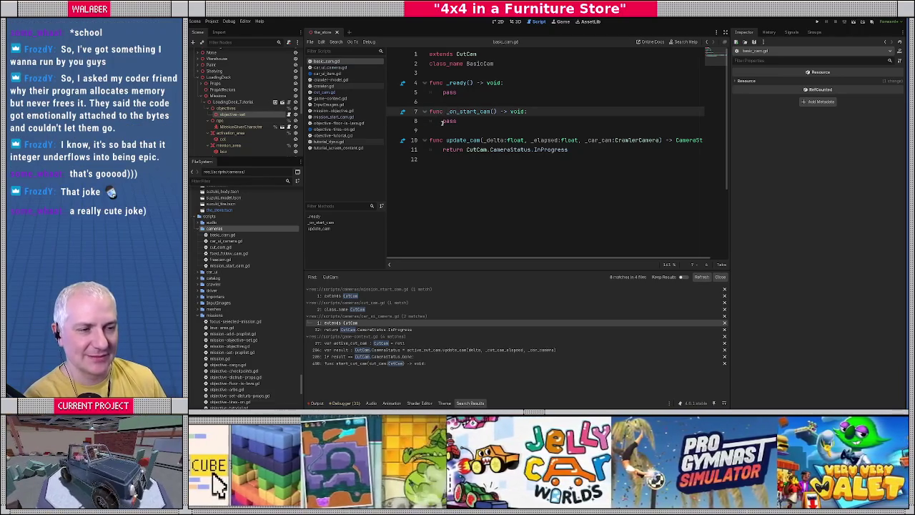
pyautogui.moveTo(245, 158); pyautogui.dragTo(241, 183)
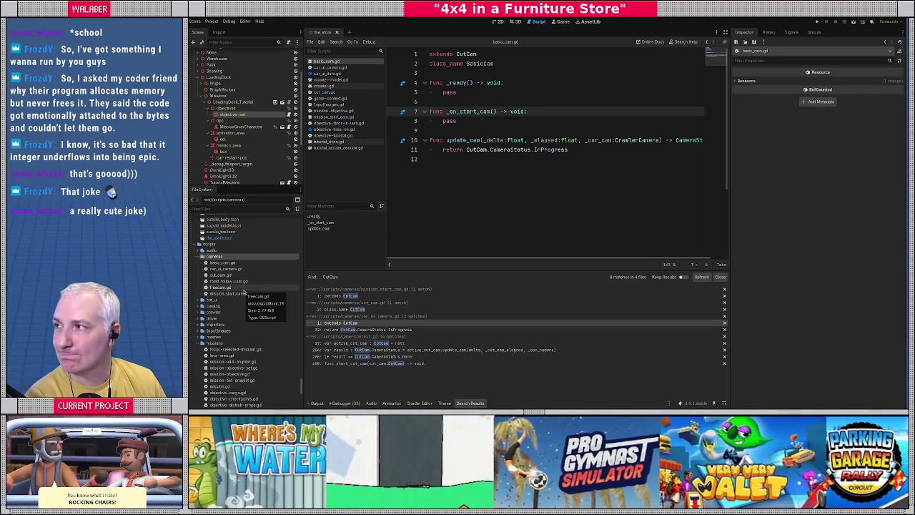
pyautogui.click(444, 159)
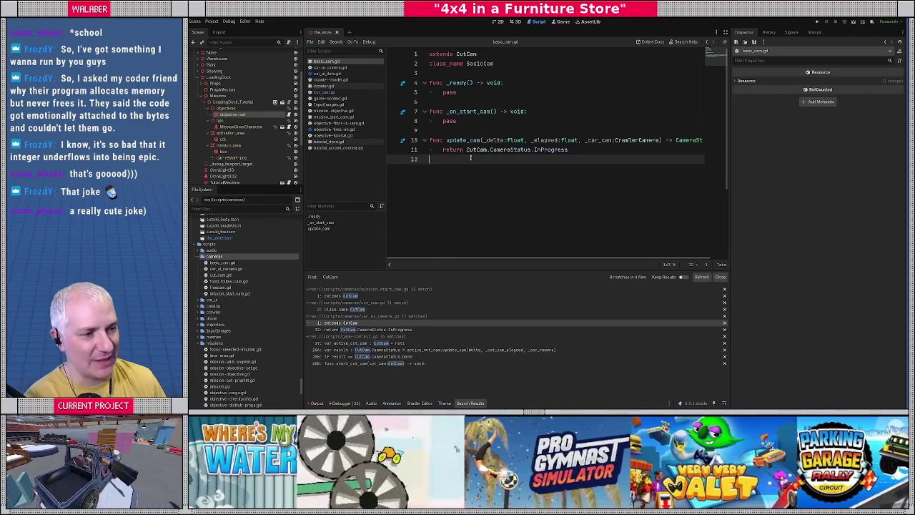
pyautogui.click(336, 135)
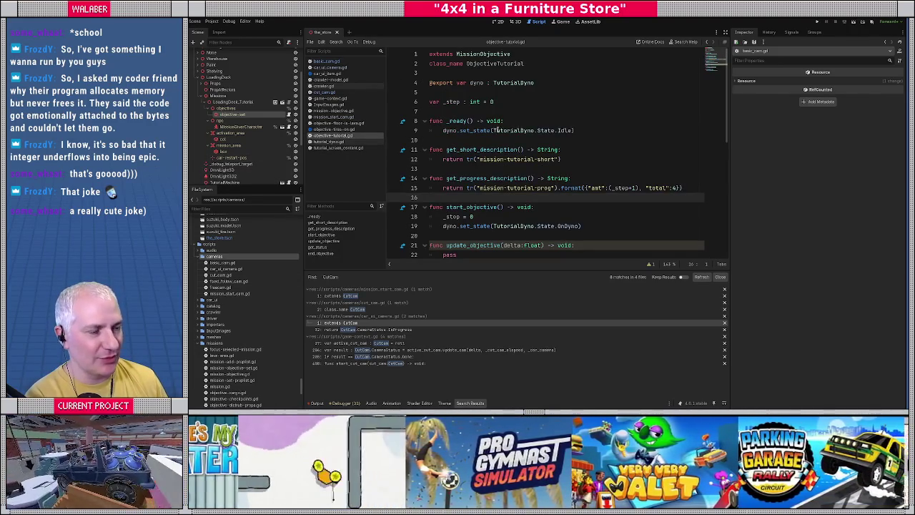
pyautogui.click(458, 94)
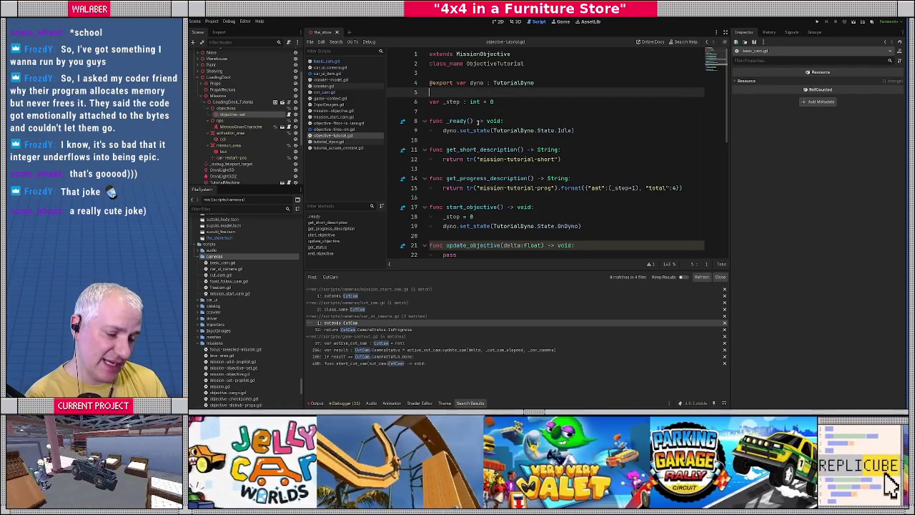
pyautogui.write('@')
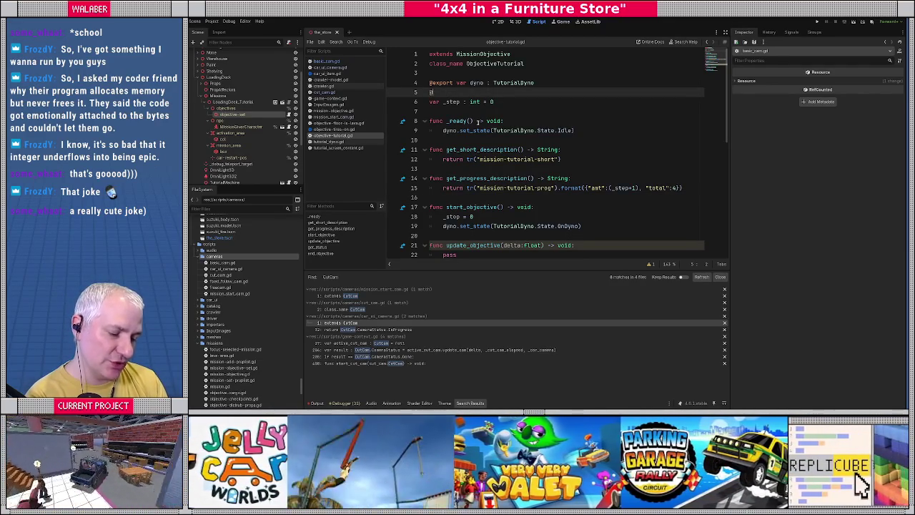
pyautogui.write('export var ')
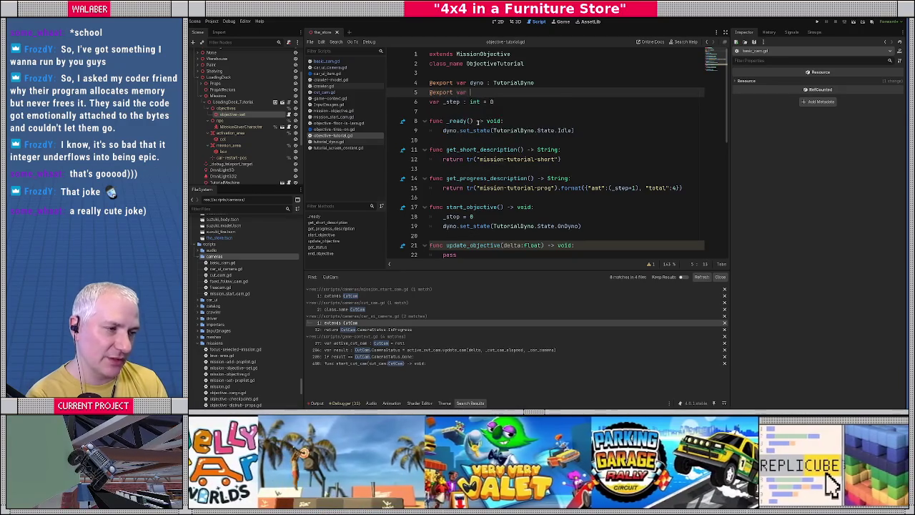
pyautogui.write('cam : BasicCam')
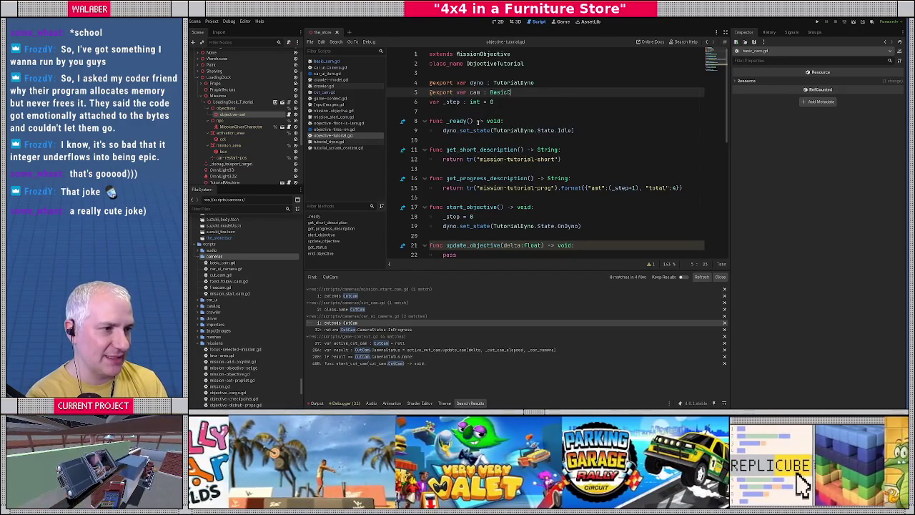
pyautogui.press('Return')
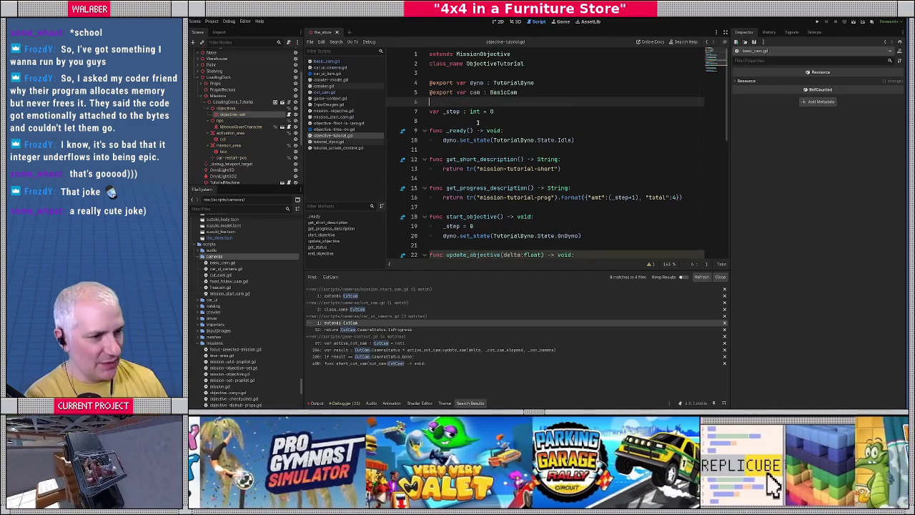
# Add a cam.start_cam() call in start_objective after the dyno state line
pyautogui.scroll(-2, 469, 143)
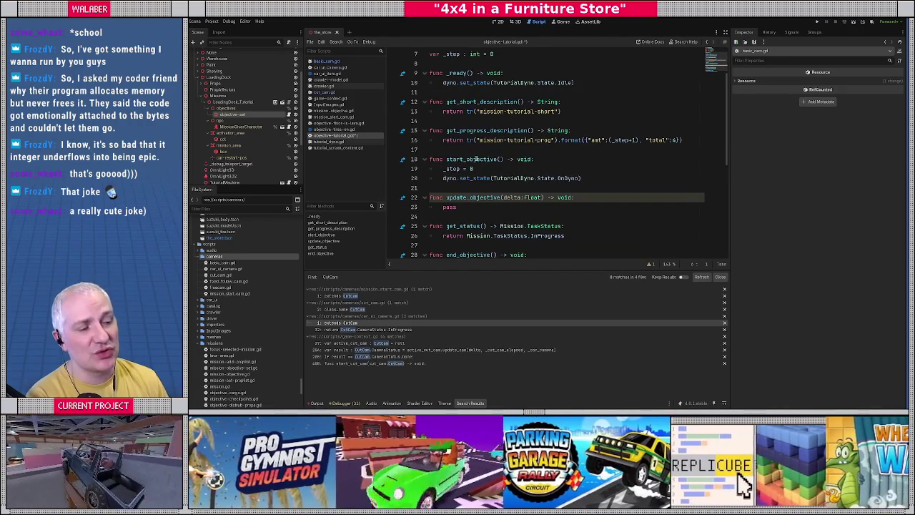
pyautogui.click(590, 178)
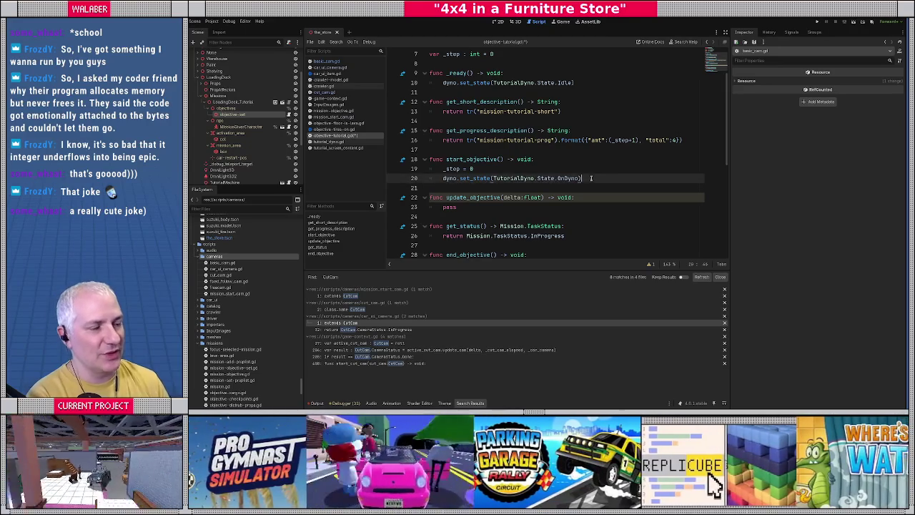
pyautogui.press('Return')
pyautogui.write('Conte')
pyautogui.press('BackSpace')
pyautogui.press('BackSpace')
pyautogui.press('BackSpace')
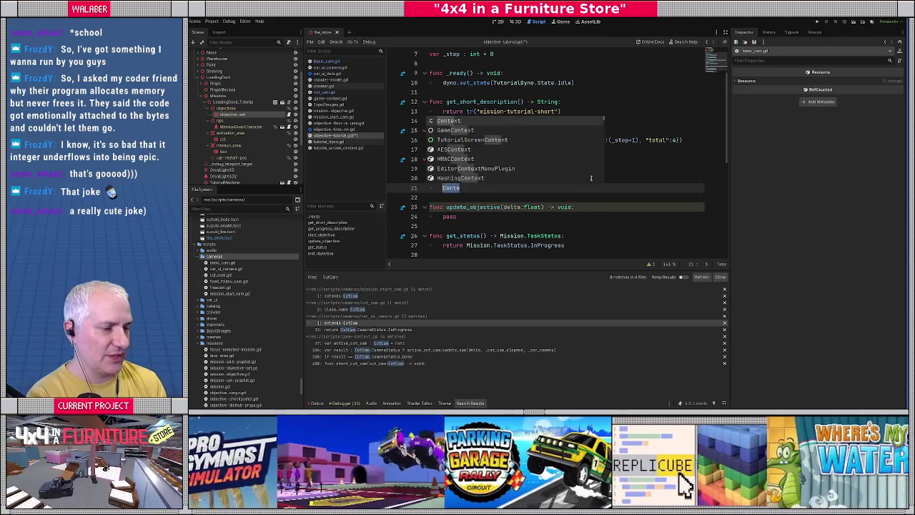
pyautogui.write('basic_c')
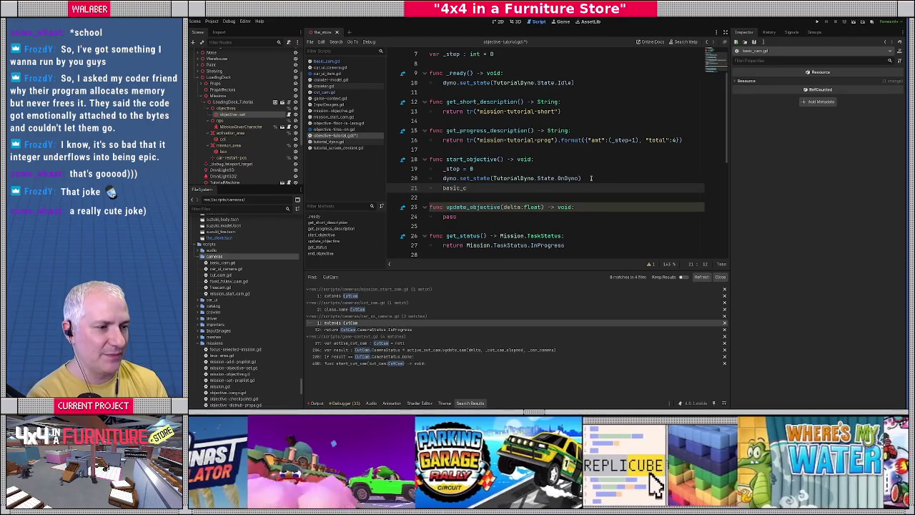
pyautogui.press('BackSpace')
pyautogui.press('BackSpace')
pyautogui.press('BackSpace')
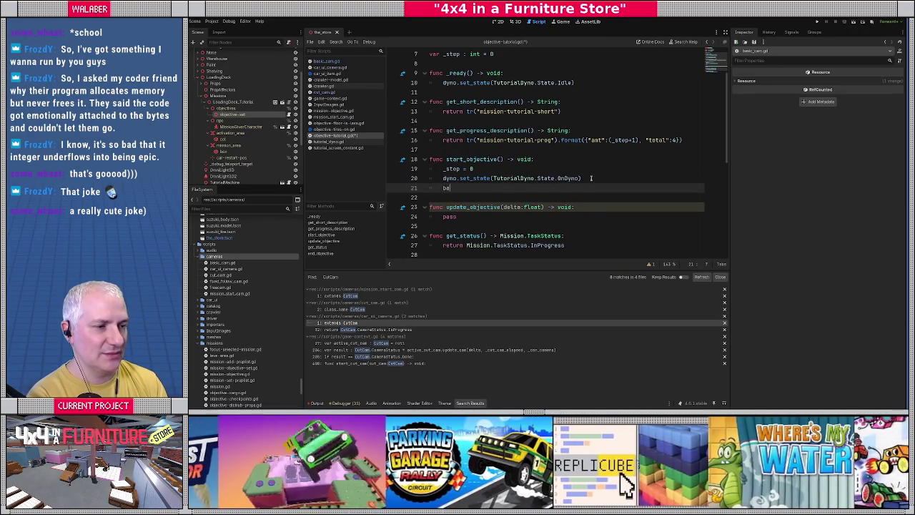
pyautogui.scroll(2, 590, 178)
pyautogui.write('cam.st')
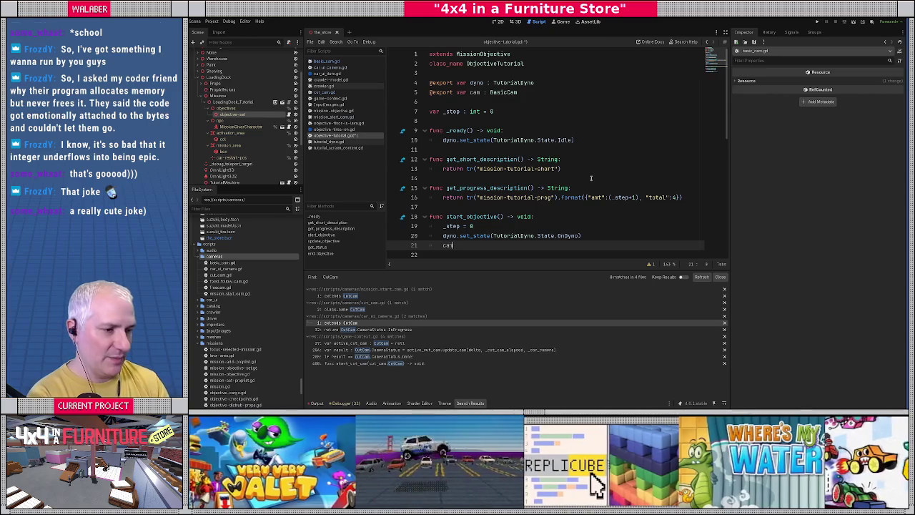
pyautogui.press('Return')
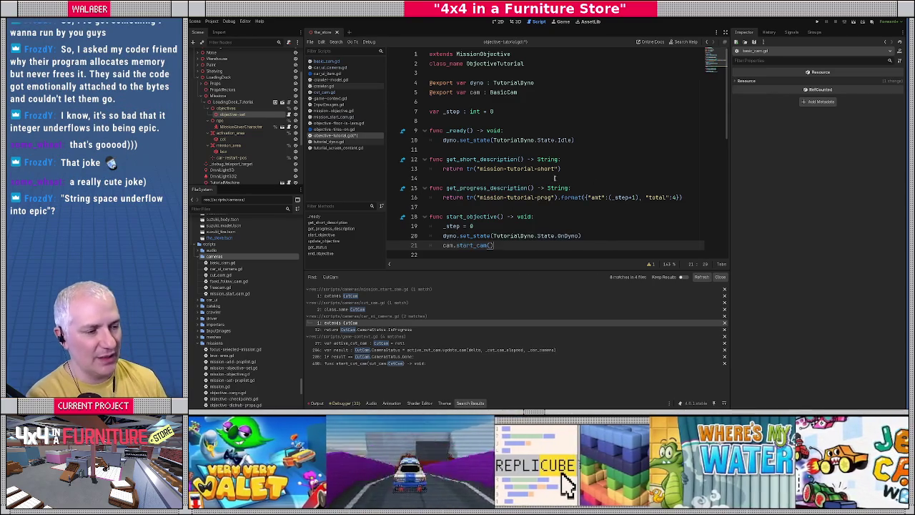
# Add a cam.end_cam() call in end_objective
pyautogui.scroll(-3, 555, 178)
pyautogui.scroll(-1, 478, 195)
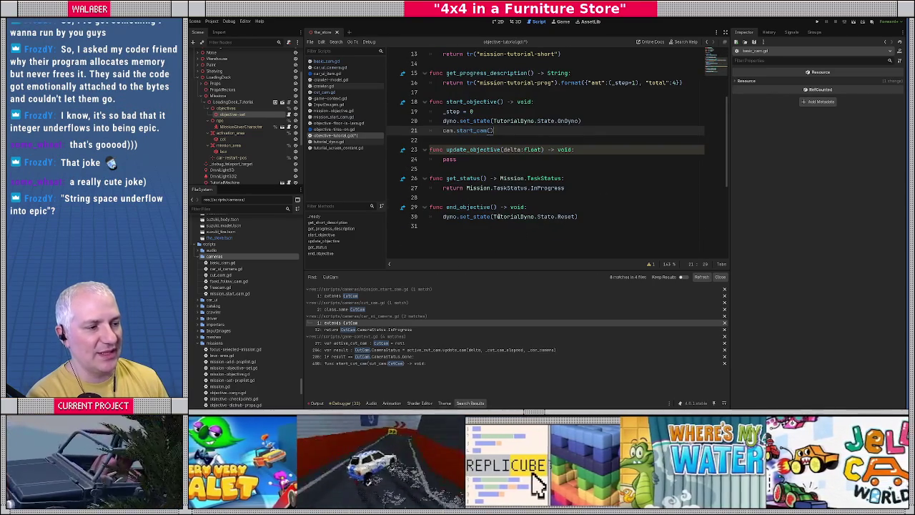
pyautogui.click(582, 216)
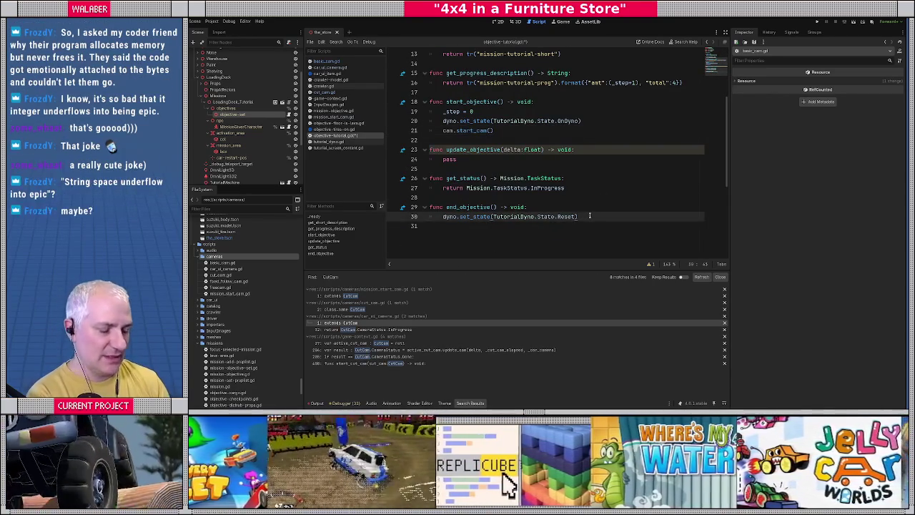
pyautogui.press('Return')
pyautogui.write('cam.end')
pyautogui.press('Return')
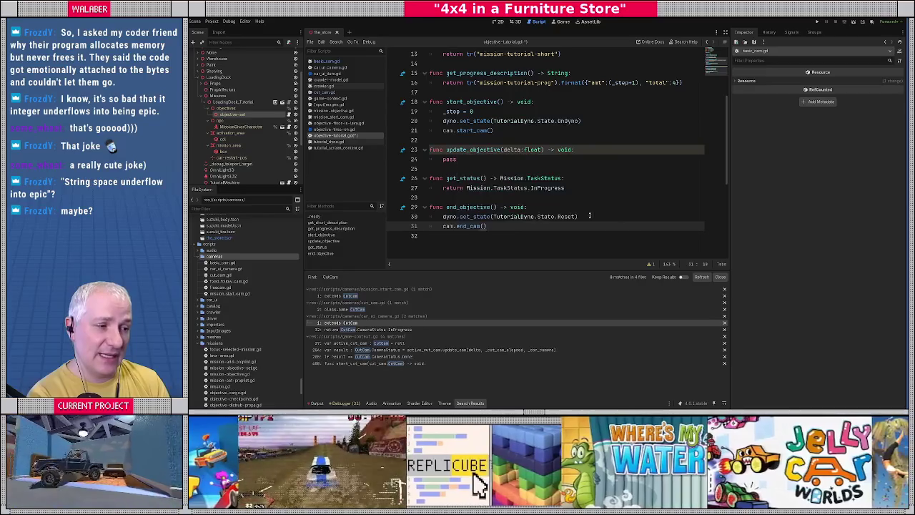
pyautogui.click(452, 169)
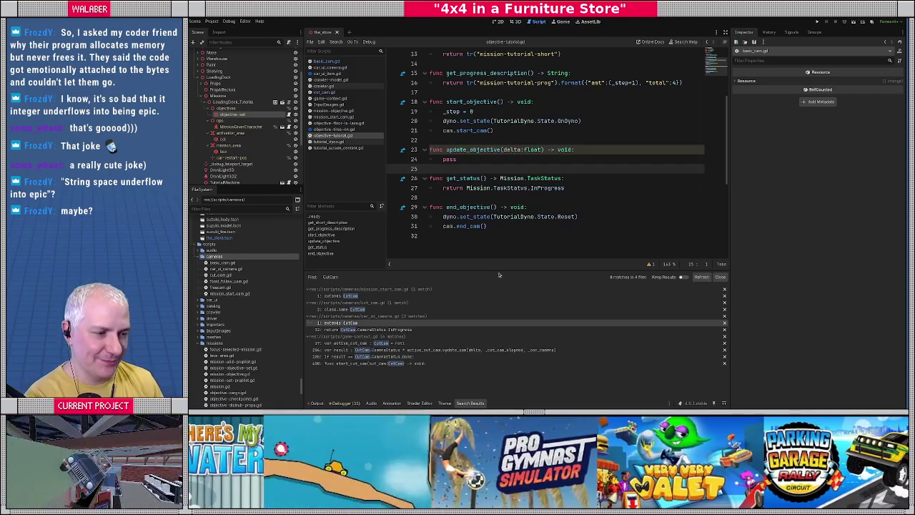
# Shrink the search results panel and click through lines of objective-tutorial.gd
pyautogui.moveTo(516, 273); pyautogui.dragTo(515, 298)
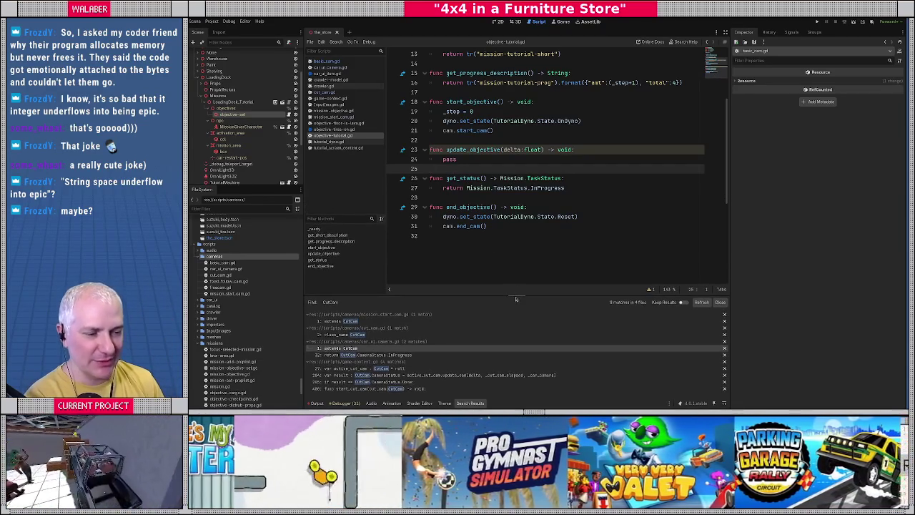
pyautogui.click(462, 196)
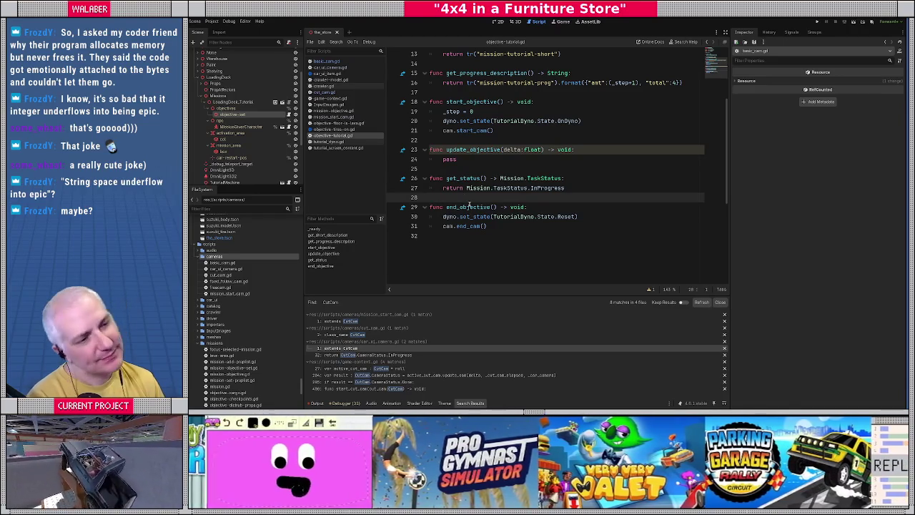
pyautogui.click(483, 158)
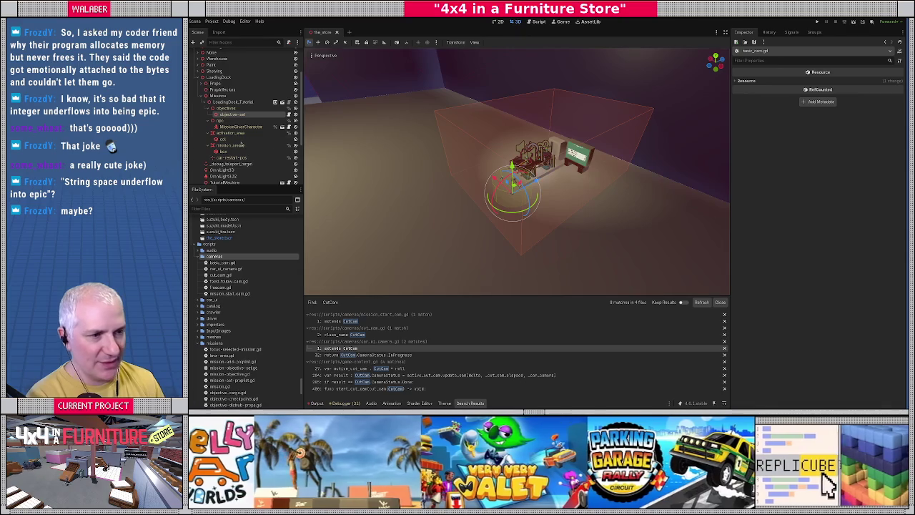
# Add an ObjectiveTutorial child to the objective node, then undo it as misplaced
pyautogui.rightClick(228, 117)
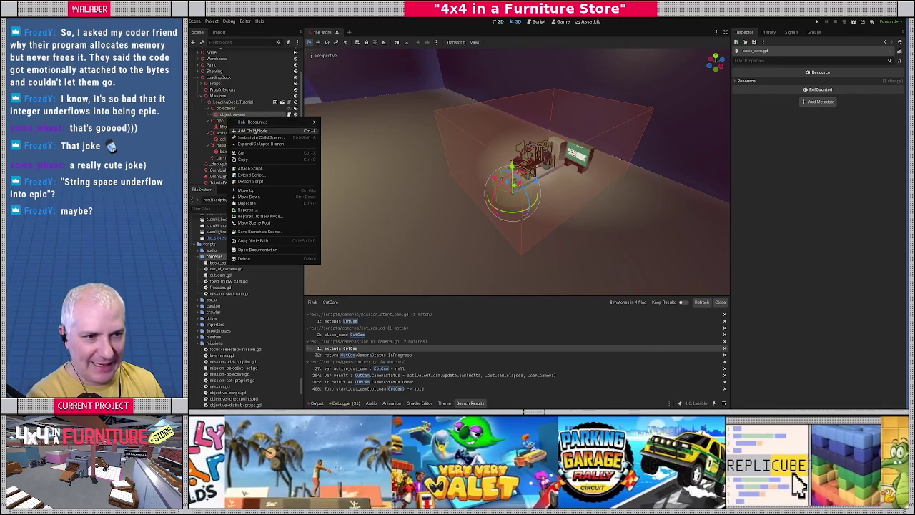
pyautogui.click(254, 131)
pyautogui.write('tutorial')
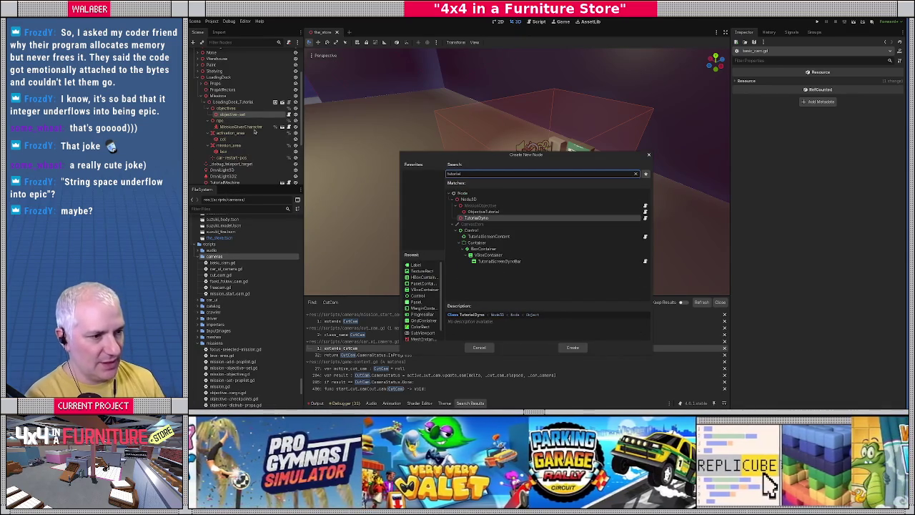
pyautogui.press('Up')
pyautogui.press('Return')
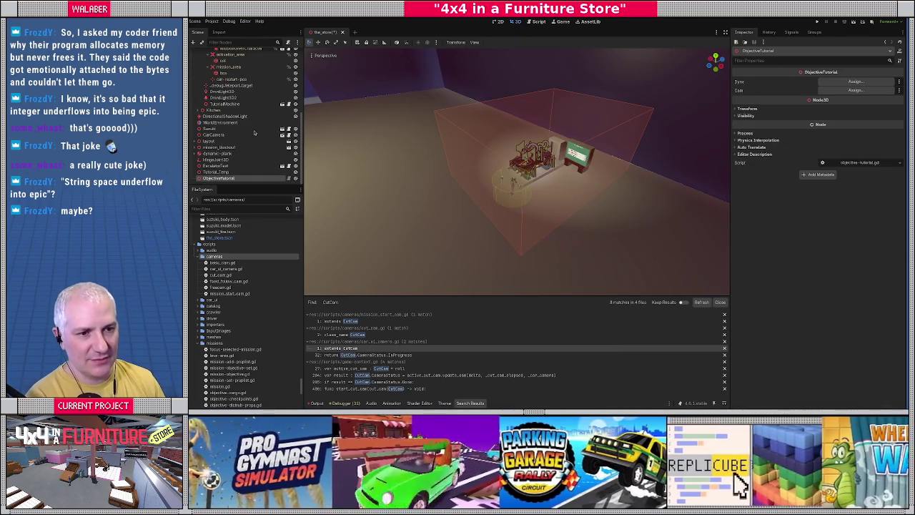
pyautogui.hotkey('ctrl', 'z')
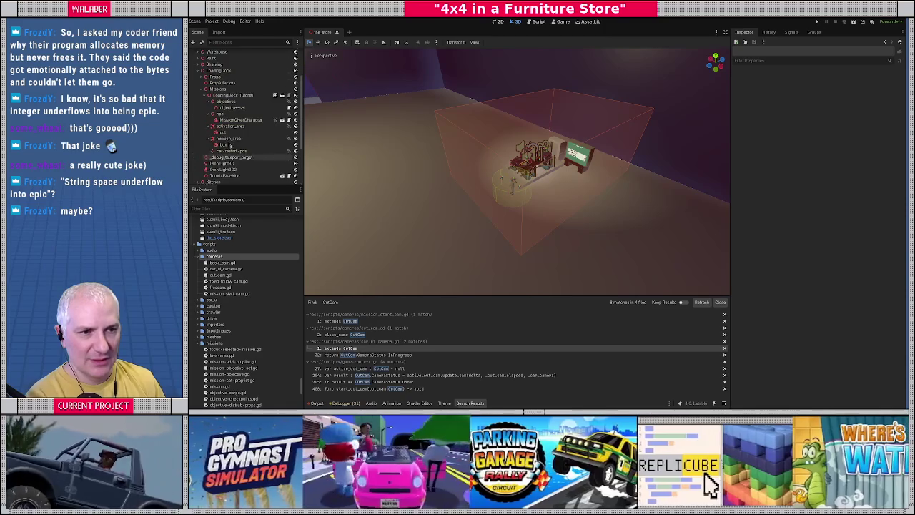
# Add an ObjectiveTutorial node as a child of objective-set
pyautogui.click(229, 108)
pyautogui.rightClick(235, 109)
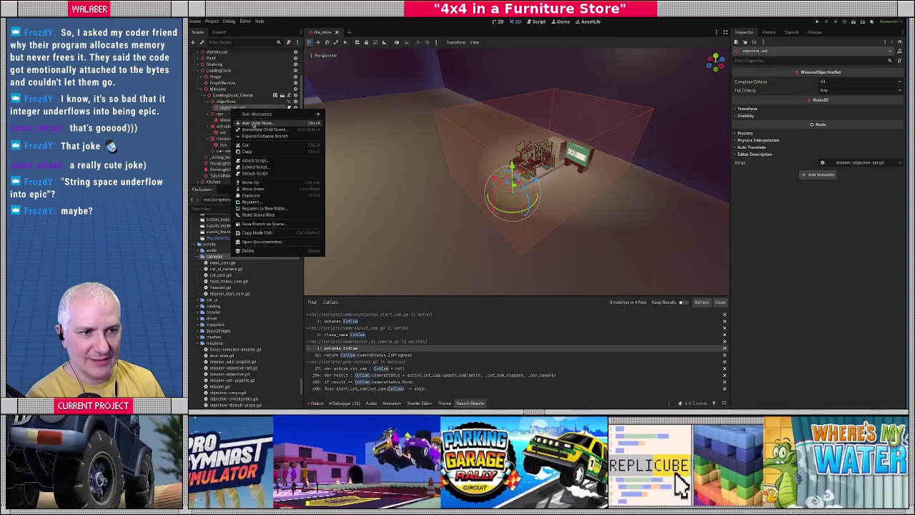
pyautogui.click(252, 123)
pyautogui.write('tutoria')
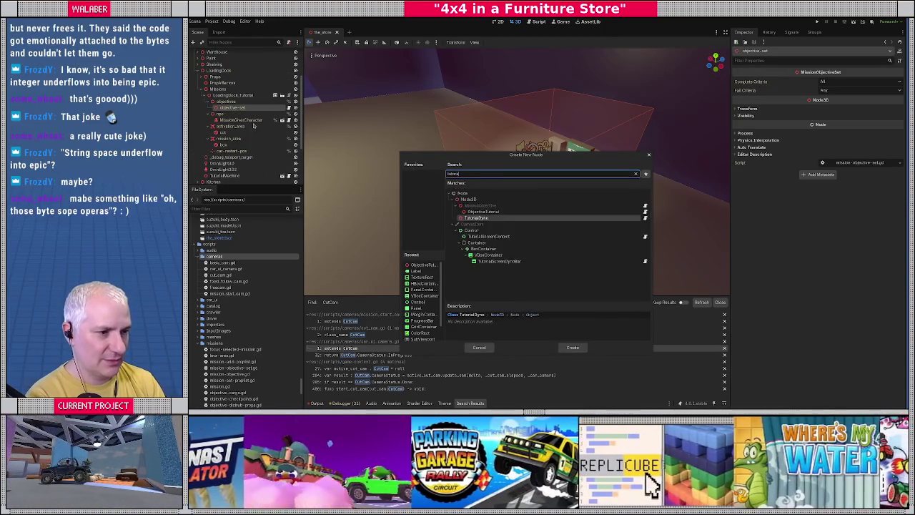
pyautogui.press('BackSpace')
pyautogui.press('BackSpace')
pyautogui.press('Up')
pyautogui.press('Return')
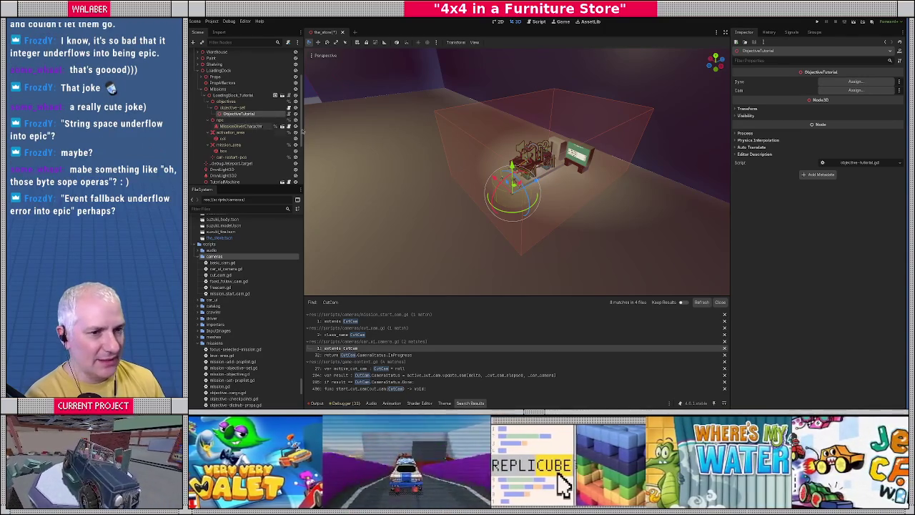
# Assign TutorialMachine to the ObjectiveTutorial's Dyno property
pyautogui.click(855, 82)
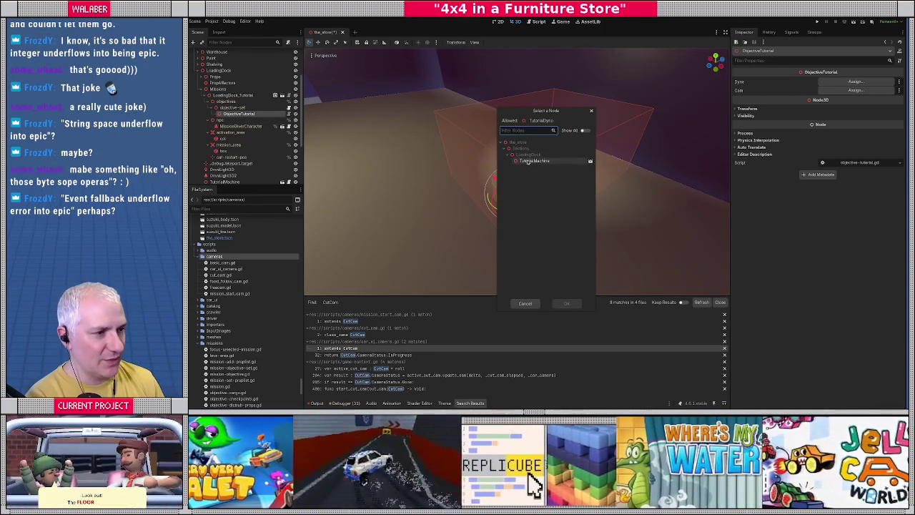
pyautogui.doubleClick(527, 161)
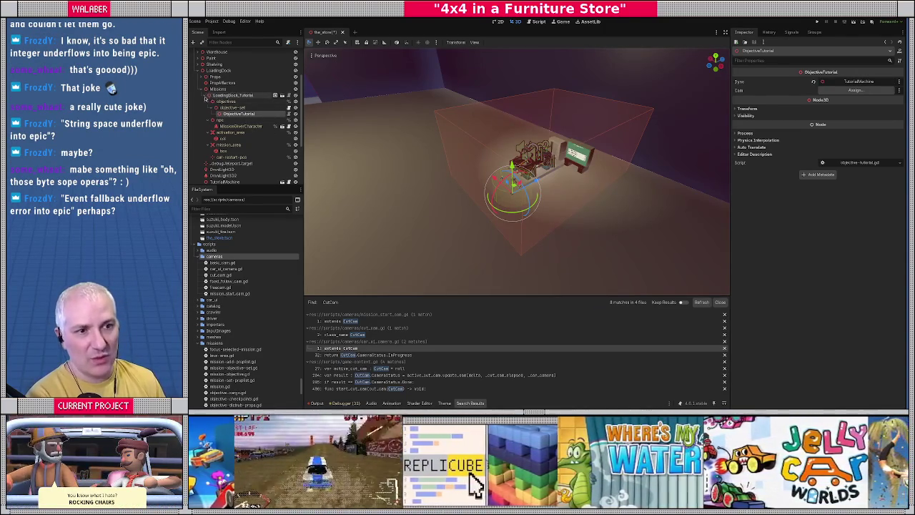
pyautogui.click(230, 100)
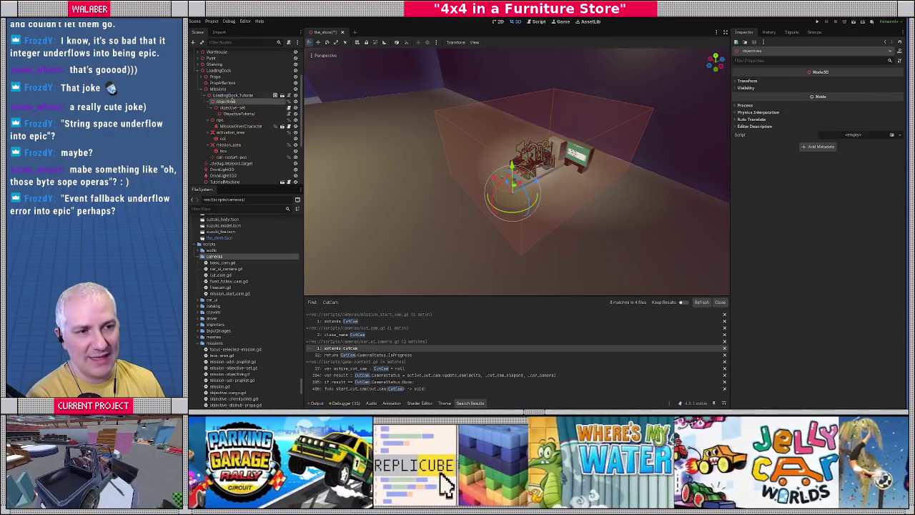
# Start adding a camera child to the LoadingDock_Tutorial mission node, then cancel
pyautogui.click(233, 95)
pyautogui.rightClick(235, 95)
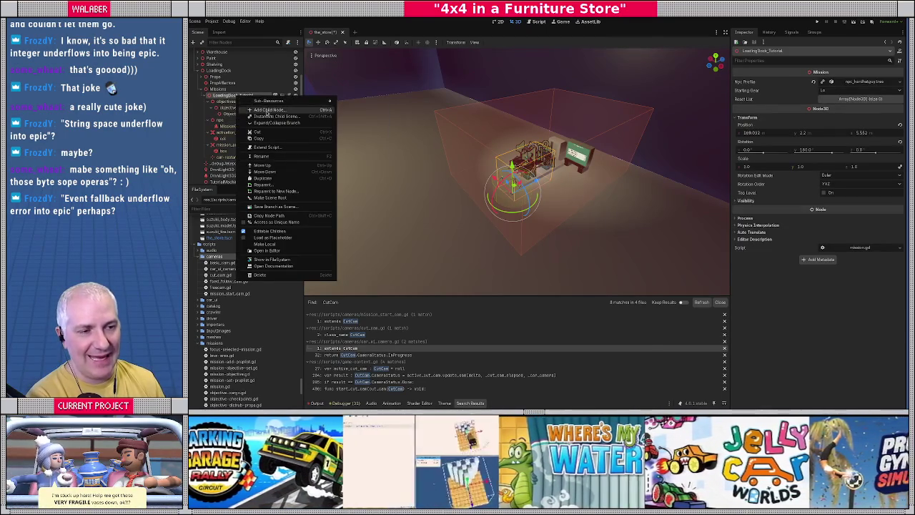
pyautogui.click(261, 101)
pyautogui.write('camera')
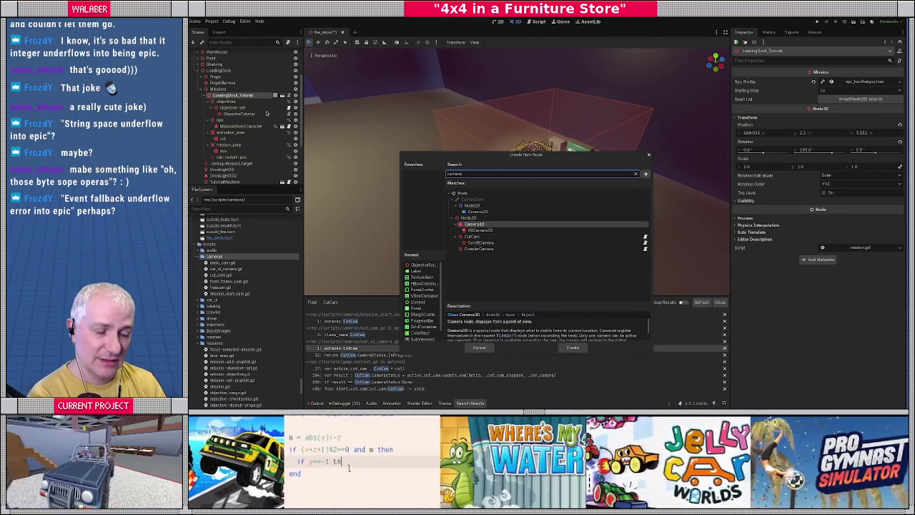
pyautogui.press('Escape')
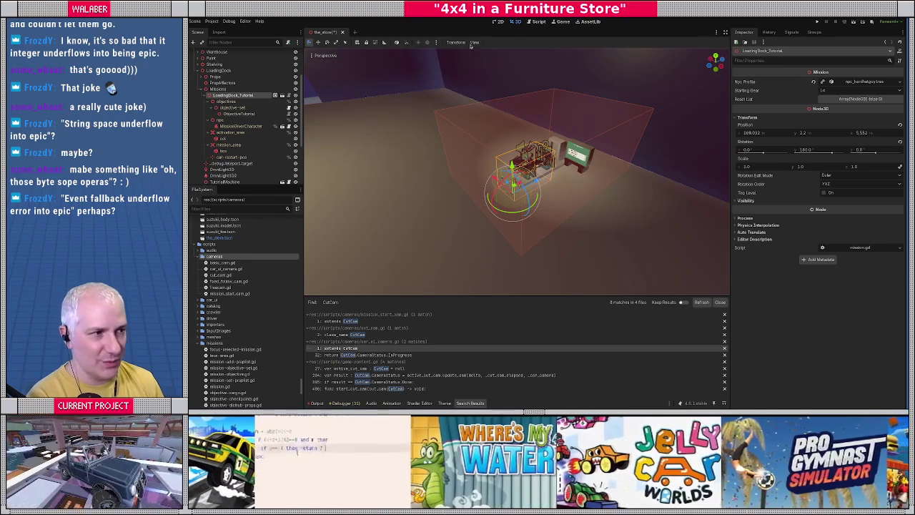
# Open cut_cam.gd and inspect the '= %Camera' reference on line 4
pyautogui.click(530, 22)
pyautogui.click(324, 92)
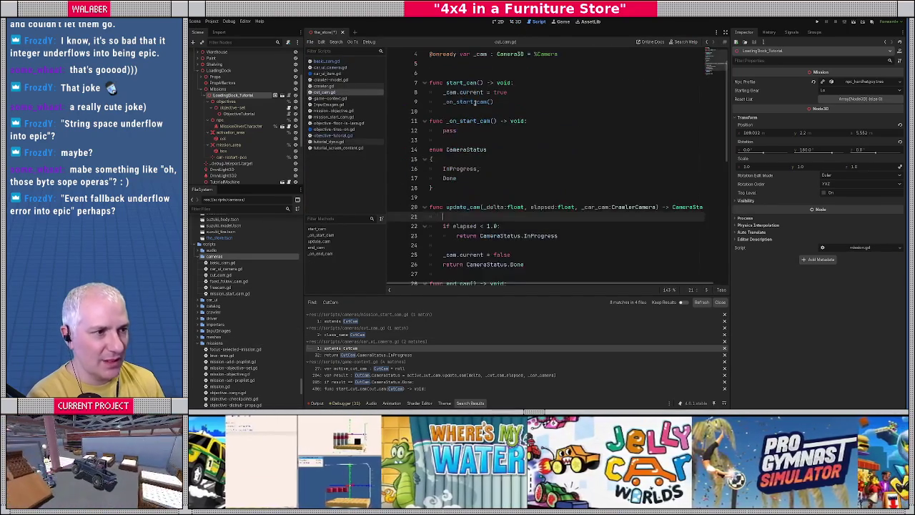
pyautogui.scroll(2, 481, 111)
pyautogui.click(444, 83)
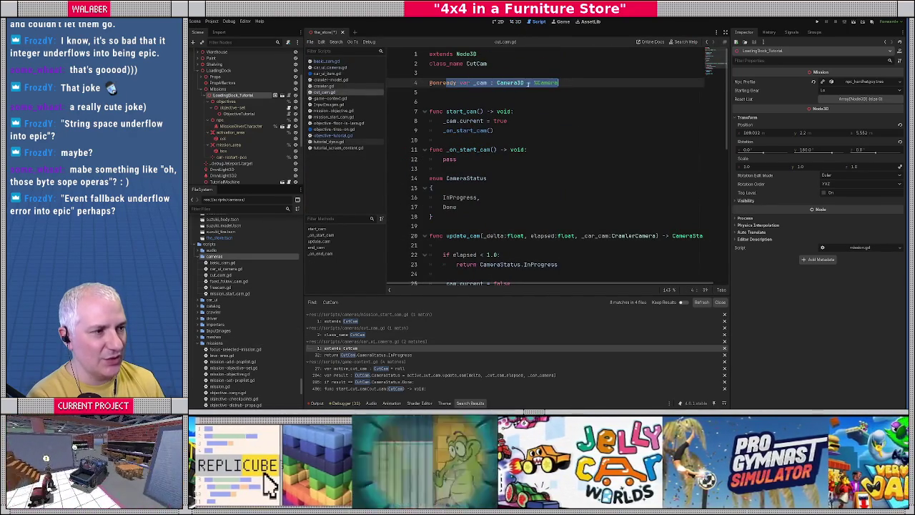
pyautogui.moveTo(527, 83); pyautogui.dragTo(565, 83)
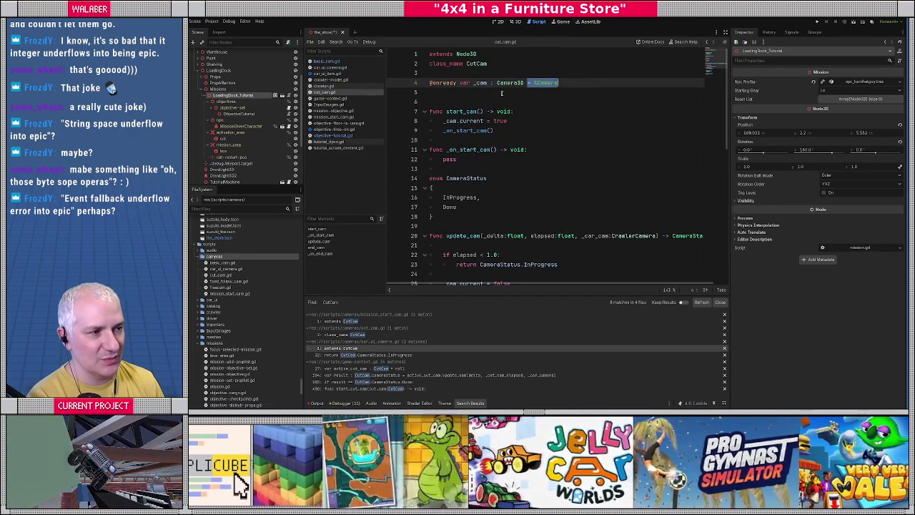
pyautogui.click(568, 92)
# Filter project files by 'cam', select scenes/cameras, and return to the 3D view
pyautogui.click(240, 207)
pyautogui.write('cut')
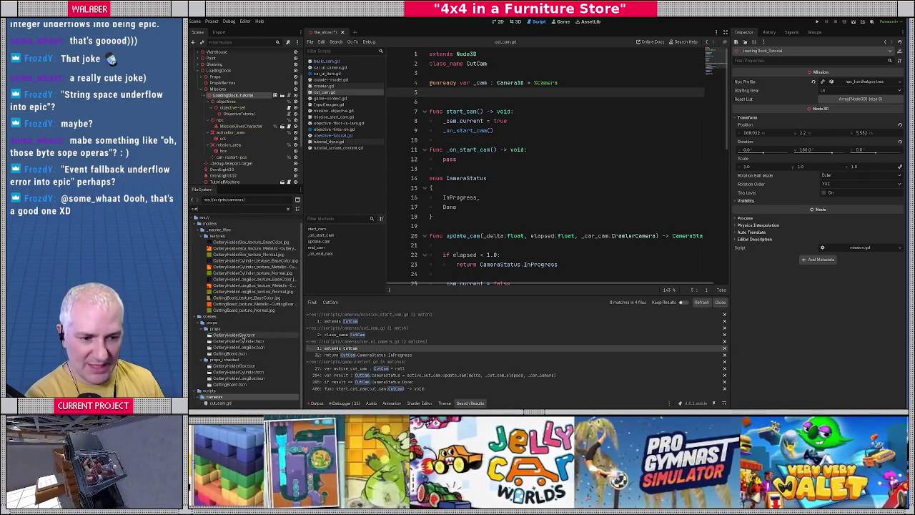
pyautogui.press('BackSpace')
pyautogui.press('BackSpace')
pyautogui.press('BackSpace')
pyautogui.write('cam')
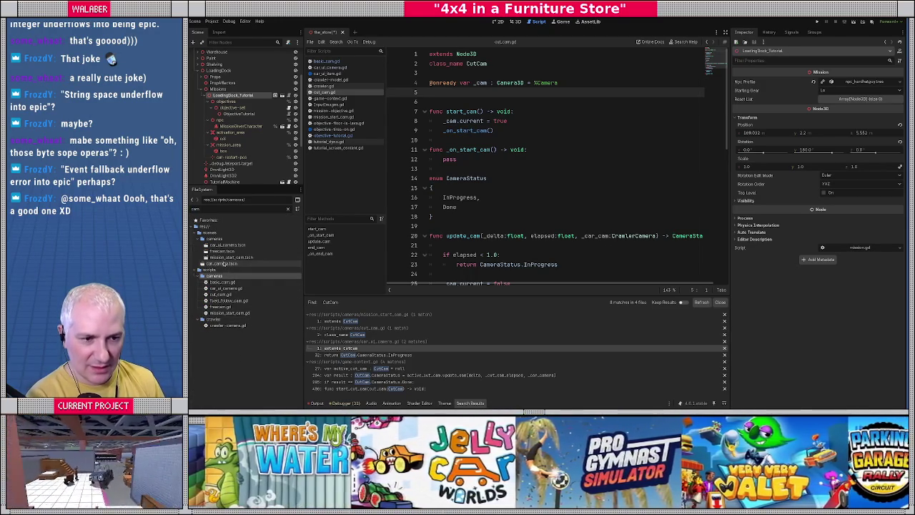
pyautogui.click(214, 239)
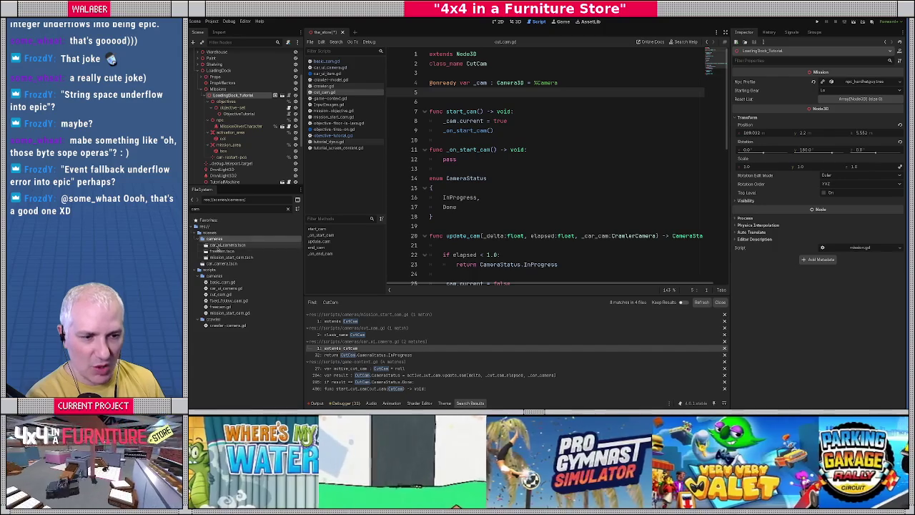
pyautogui.click(512, 22)
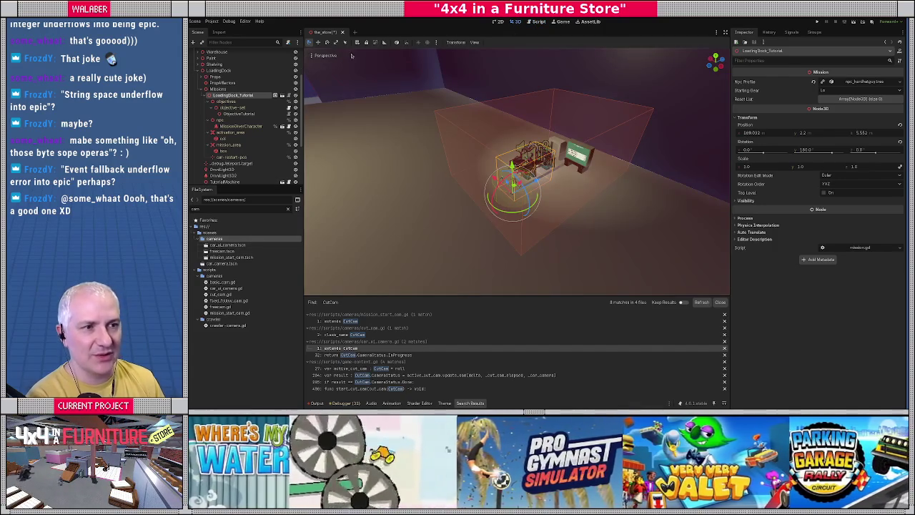
# Create a new scene with a Node3D root named BasicCam
pyautogui.click(355, 32)
pyautogui.click(217, 59)
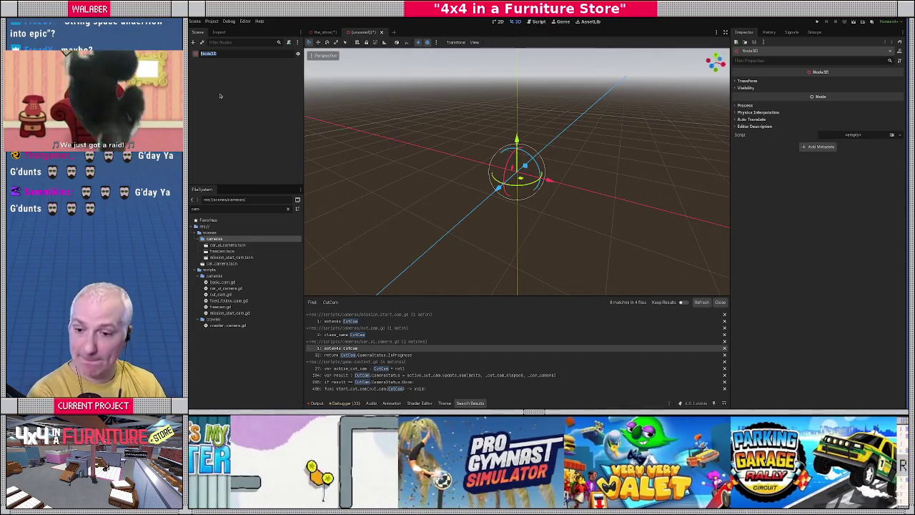
pyautogui.write('BasicCam')
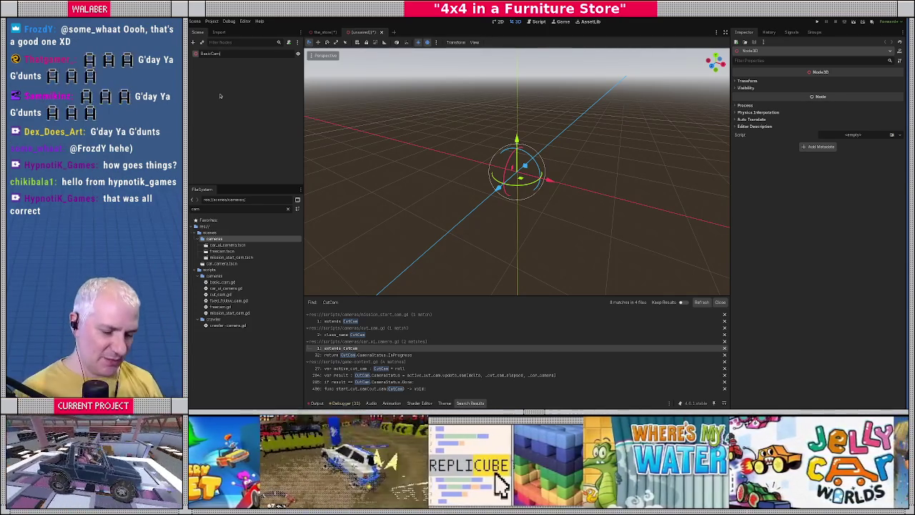
# Add a Camera3D child node under BasicCam
pyautogui.click(226, 54)
pyautogui.rightClick(225, 56)
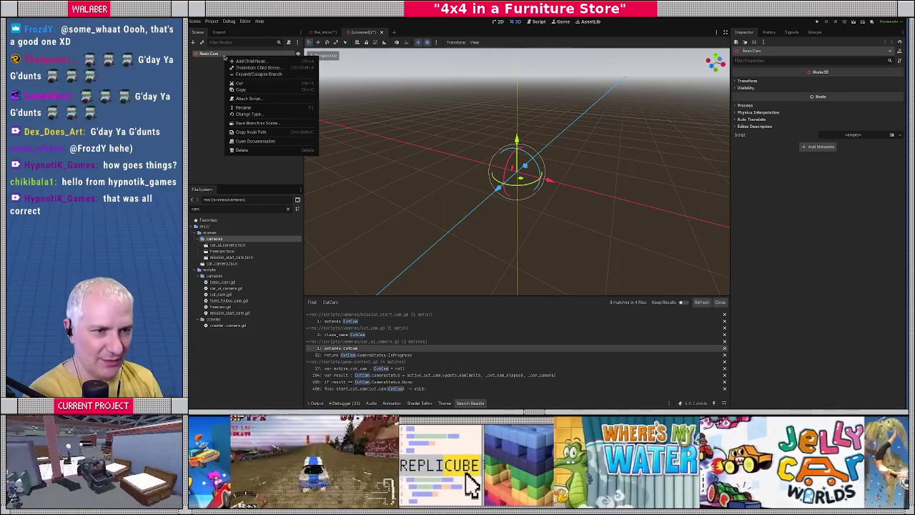
pyautogui.click(241, 64)
pyautogui.write('amera')
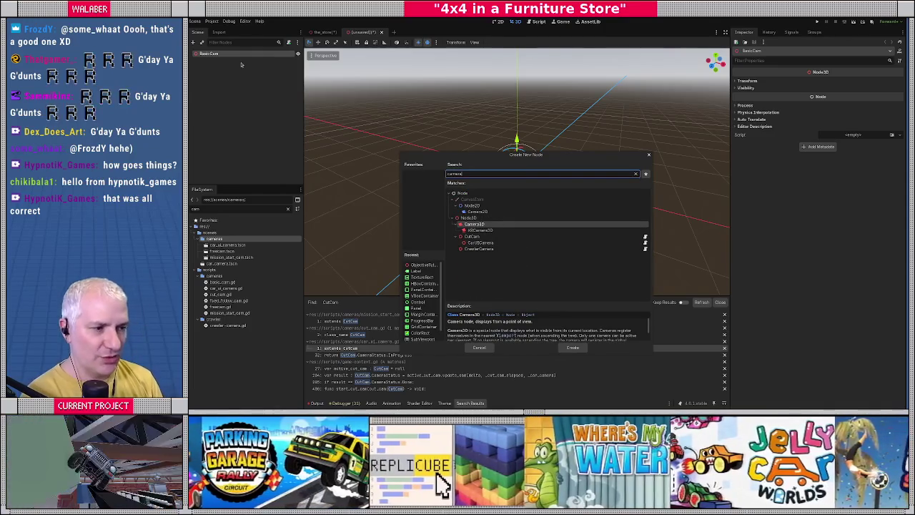
pyautogui.press('Return')
# Choose to load an existing script for BasicCam instead of creating a new one
pyautogui.rightClick(236, 58)
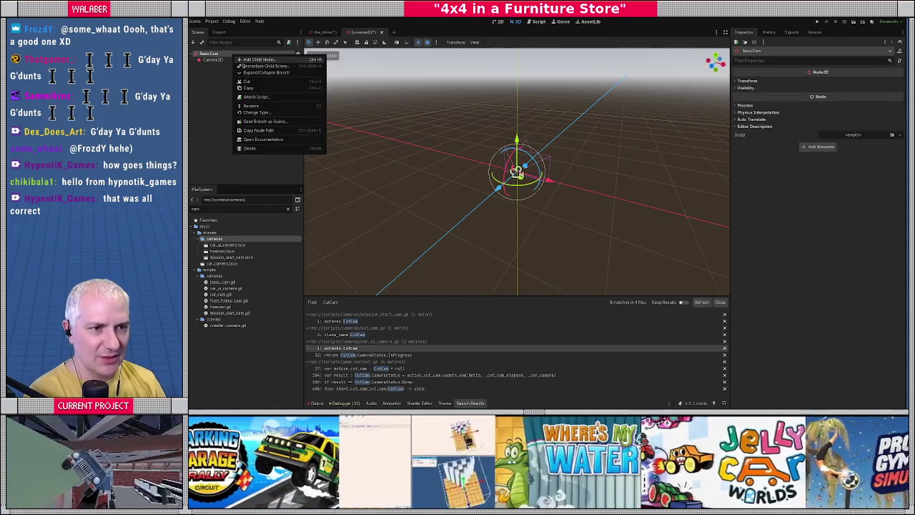
pyautogui.click(256, 97)
pyautogui.press('Escape')
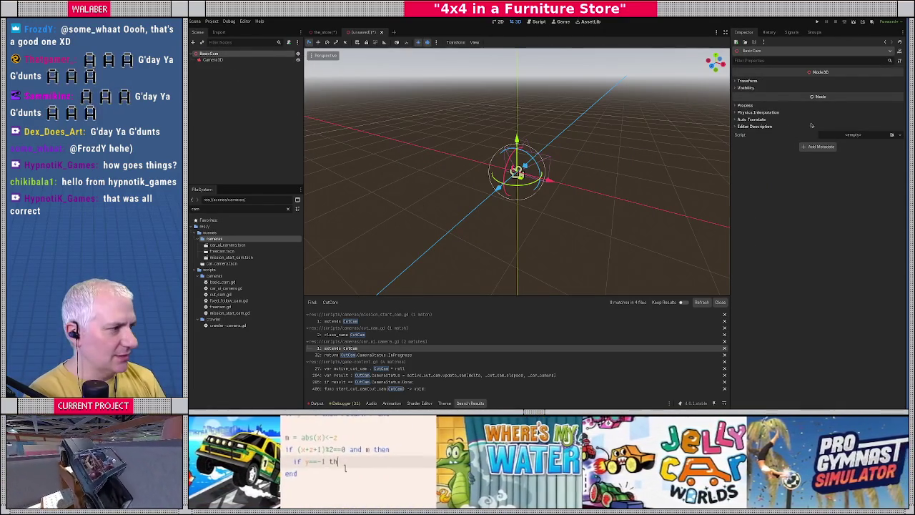
pyautogui.click(892, 135)
# Pick basic_cam.gd from the 'basic' search as BasicCam's script
pyautogui.write('basic')
pyautogui.press('Return')
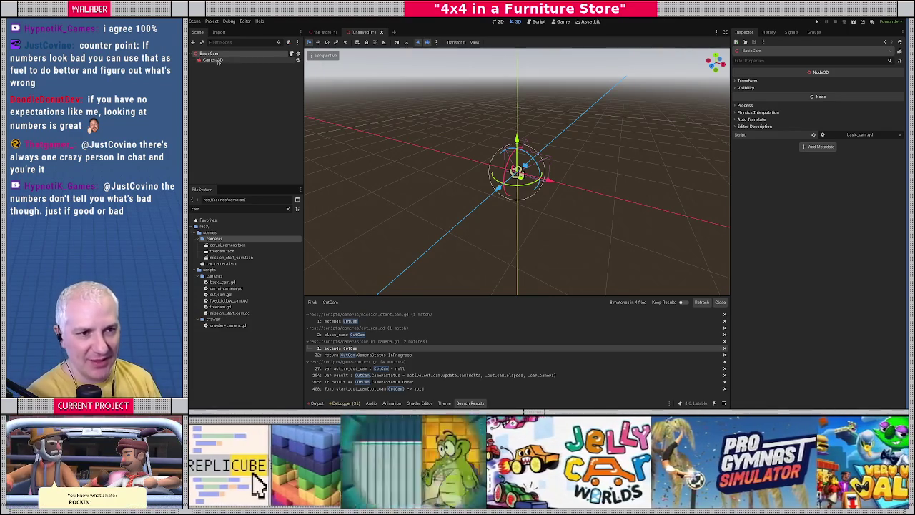
# Rename BasicCam's Camera3D child node to Camera
pyautogui.click(289, 55)
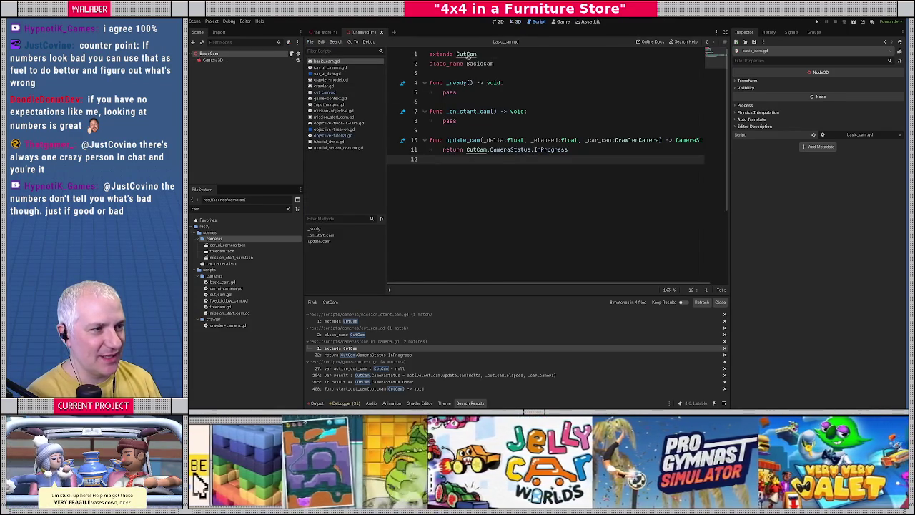
pyautogui.keyDown('ctrl'); pyautogui.click(469, 55); pyautogui.keyUp('ctrl')
pyautogui.click(211, 59)
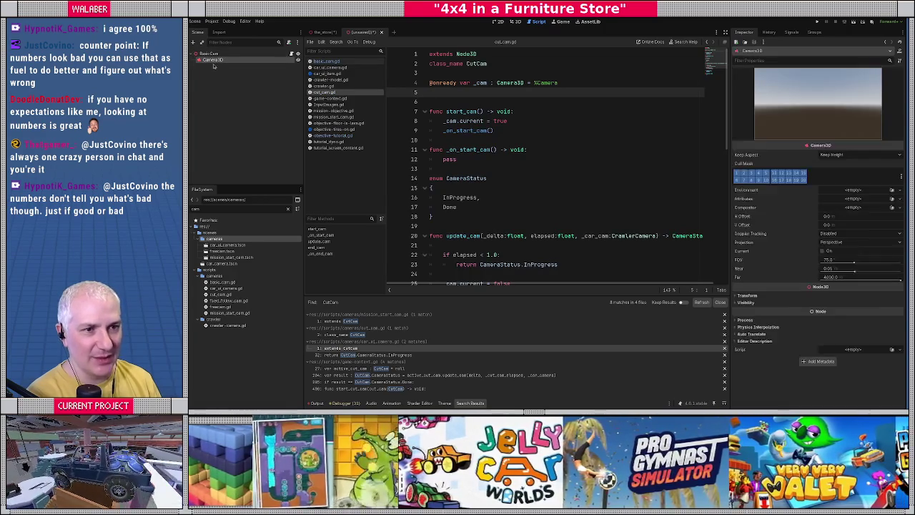
pyautogui.click(212, 60)
pyautogui.write('Camera')
pyautogui.press('Return')
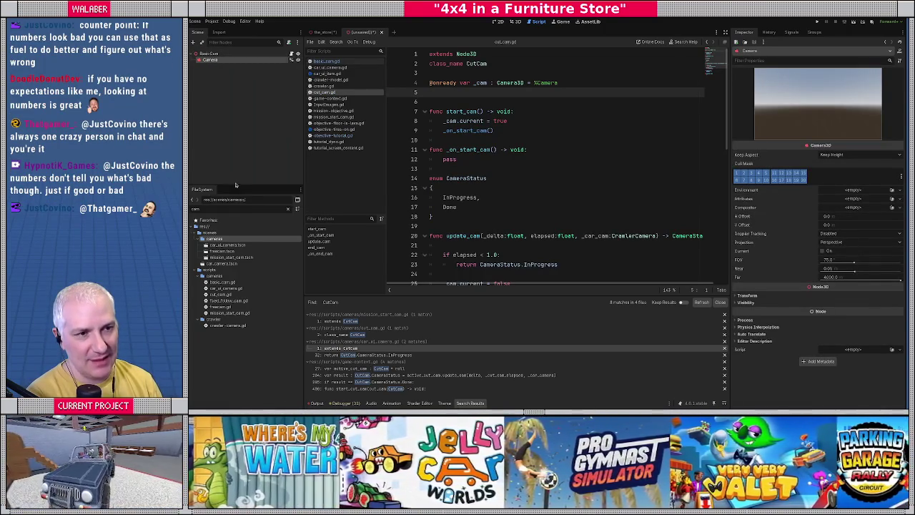
# Save the BasicCam scene as basic_cam.tscn in the scenes/cameras folder
pyautogui.click(271, 54)
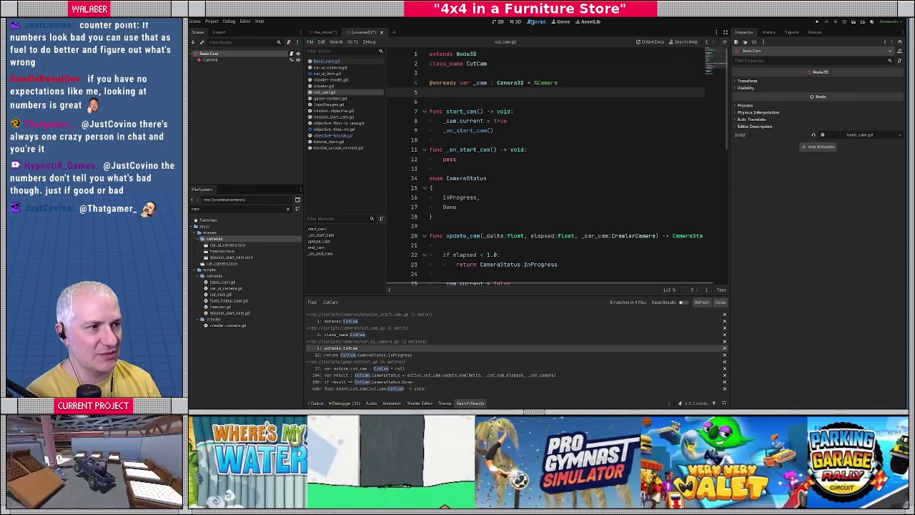
pyautogui.click(515, 22)
pyautogui.click(222, 59)
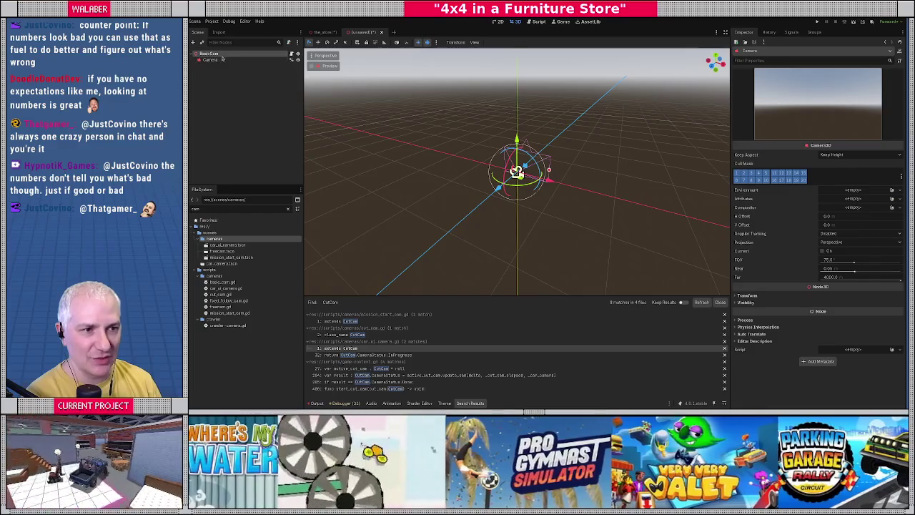
pyautogui.click(214, 53)
pyautogui.hotkey('ctrl', 's')
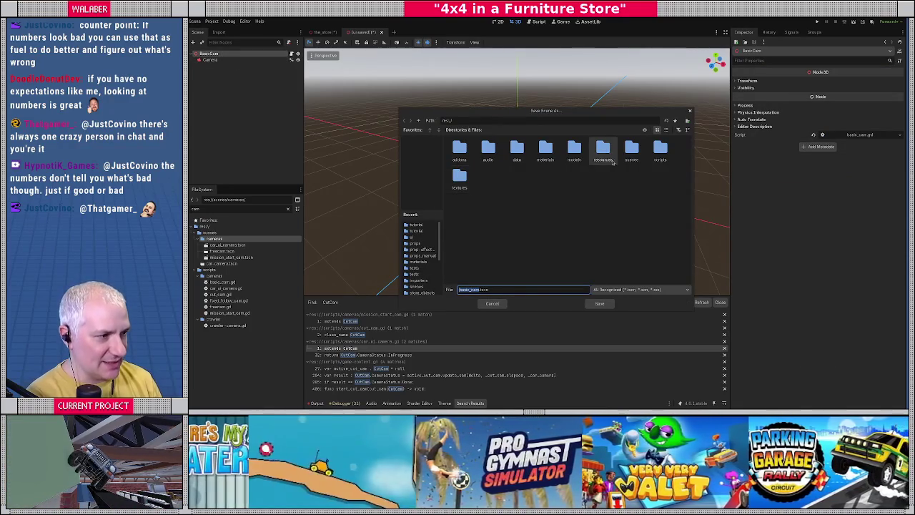
pyautogui.doubleClick(632, 150)
pyautogui.doubleClick(517, 150)
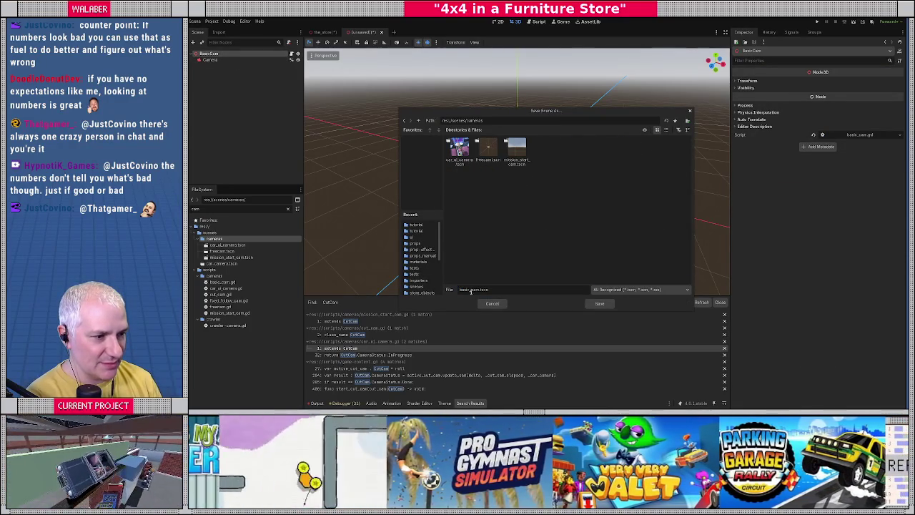
pyautogui.click(601, 304)
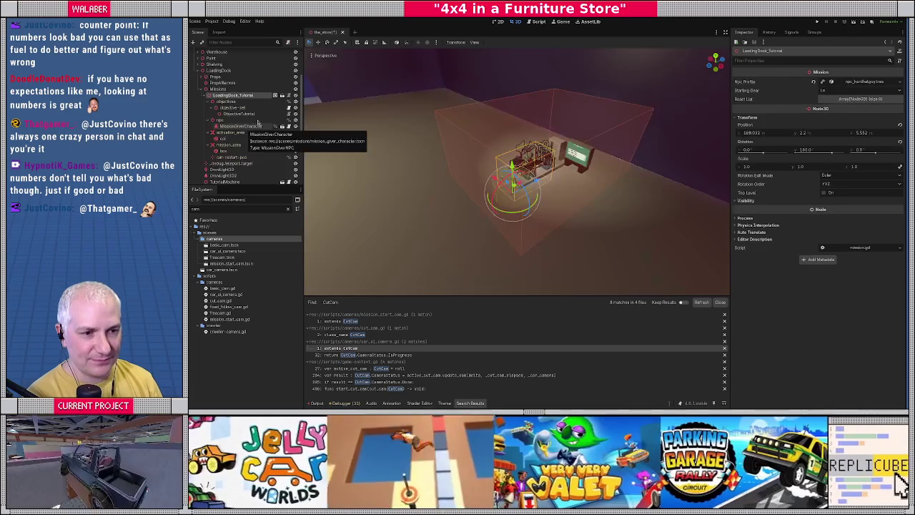
# Place a BasicCam instance in the store scene, then raise and rotate it into position
pyautogui.moveTo(221, 246); pyautogui.dragTo(223, 95)
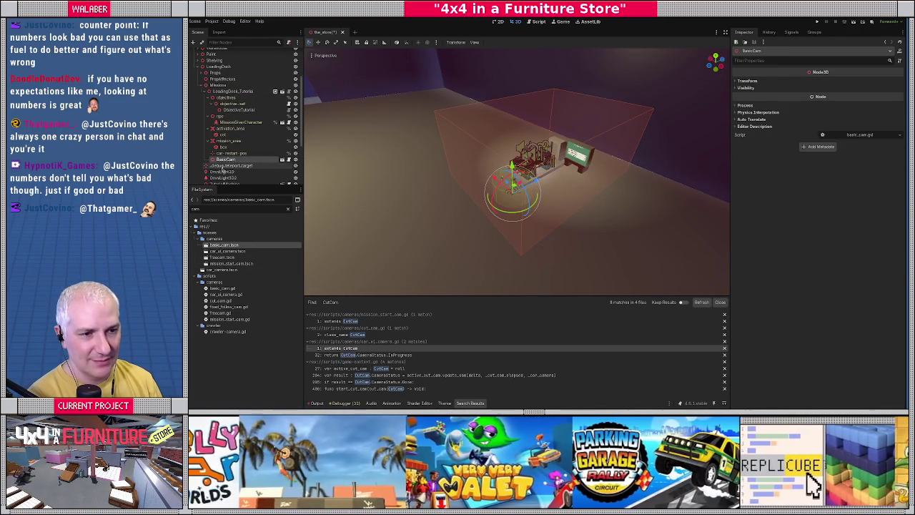
pyautogui.moveTo(428, 223); pyautogui.dragTo(493, 182)
pyautogui.press('g')
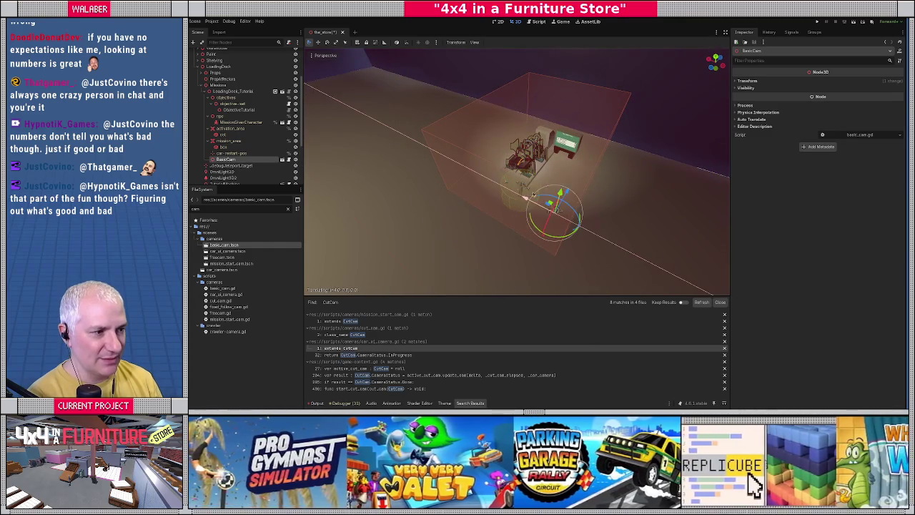
pyautogui.press('y')
pyautogui.click(555, 230)
pyautogui.moveTo(555, 230)
pyautogui.mouseDown()
pyautogui.moveTo(510, 228)
pyautogui.moveTo(577, 216)
pyautogui.mouseUp()
pyautogui.press('r')
pyautogui.press('y')
pyautogui.click(532, 227)
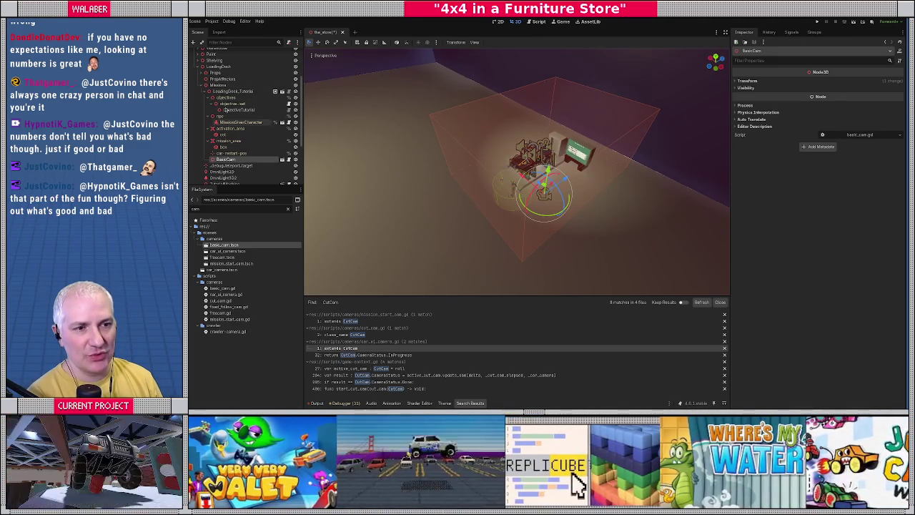
# Assign BasicCam as ObjectiveTutorial's Cam, rename it BasicCam-Tutorial, and save
pyautogui.click(233, 92)
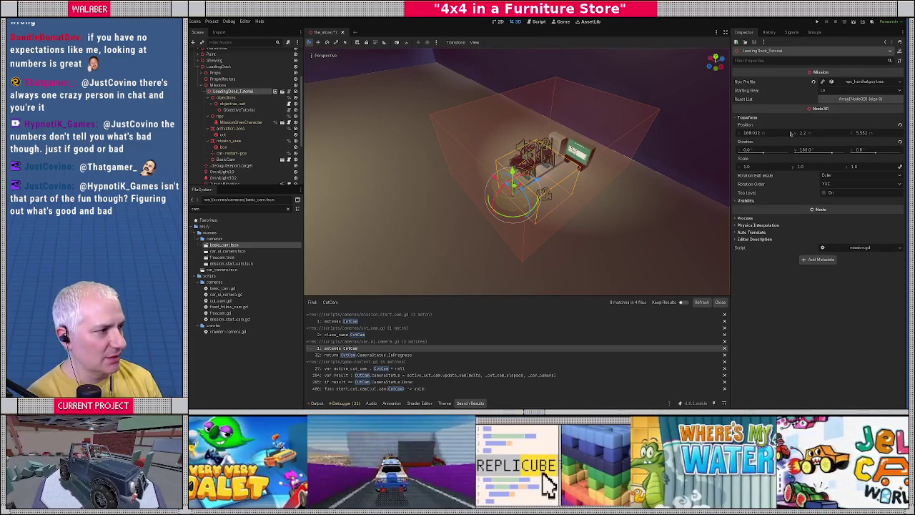
pyautogui.click(239, 110)
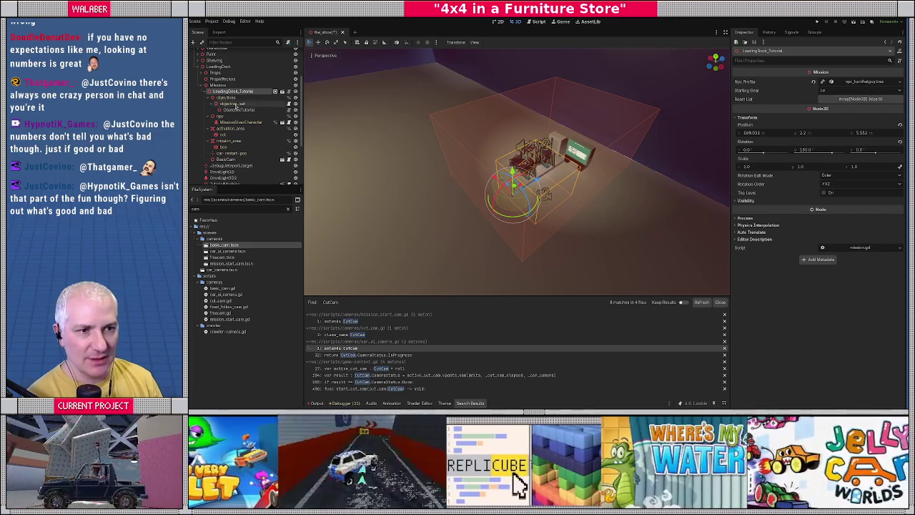
pyautogui.click(855, 91)
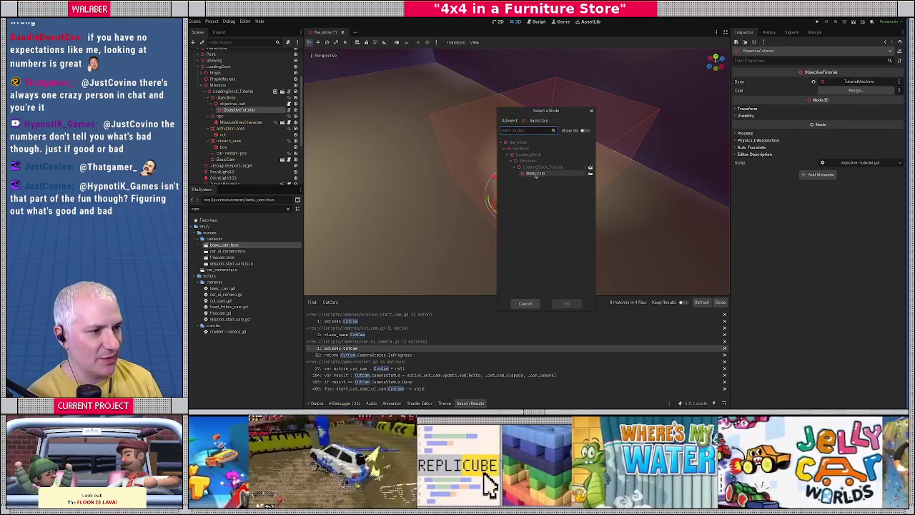
pyautogui.doubleClick(535, 174)
pyautogui.click(226, 160)
pyautogui.write('-Tutorial')
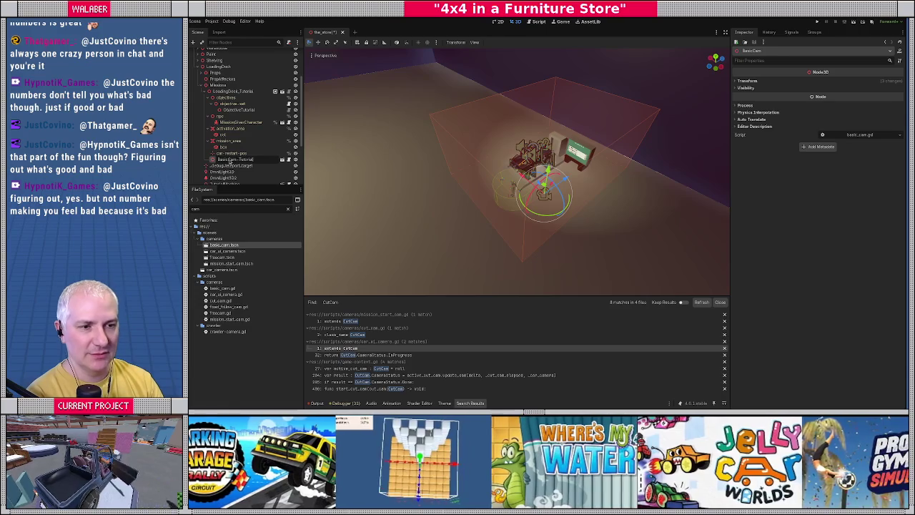
pyautogui.press('Return')
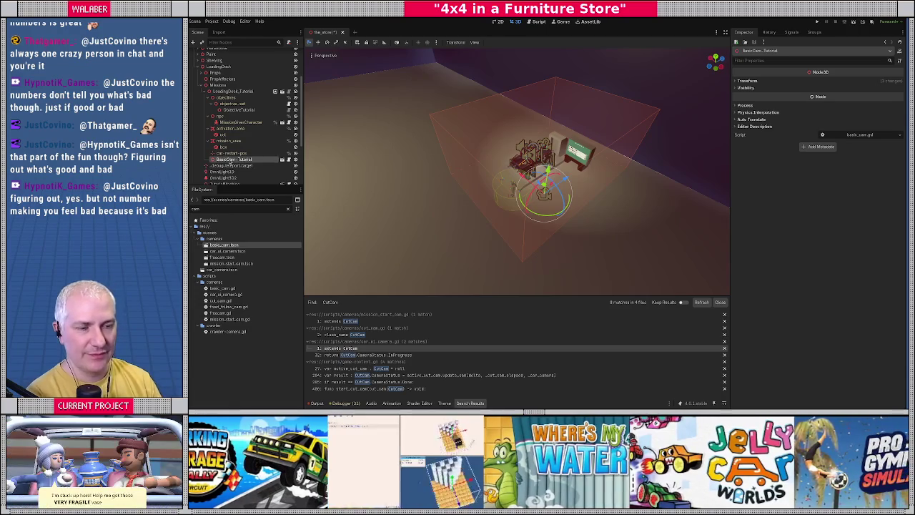
pyautogui.hotkey('ctrl', 's')
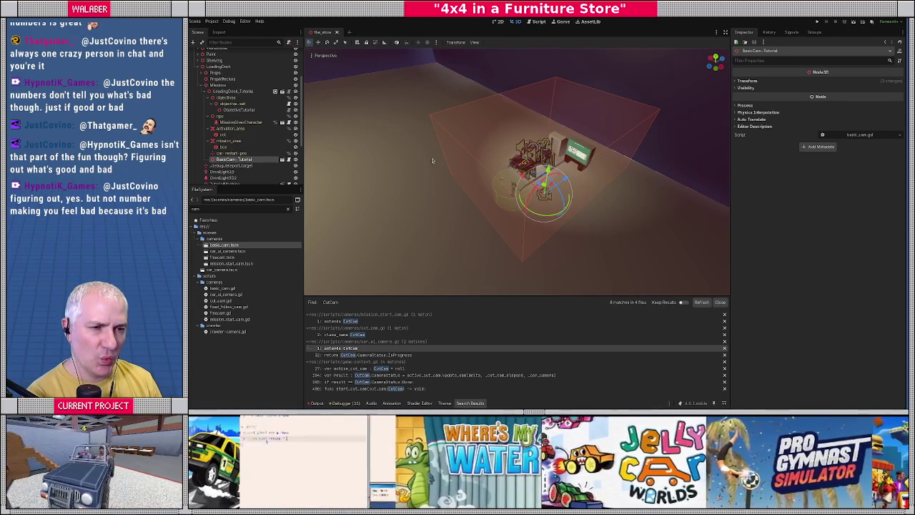
# Move the Suzuki vehicle away from the dyno station and save the scene
pyautogui.scroll(2, 232, 143)
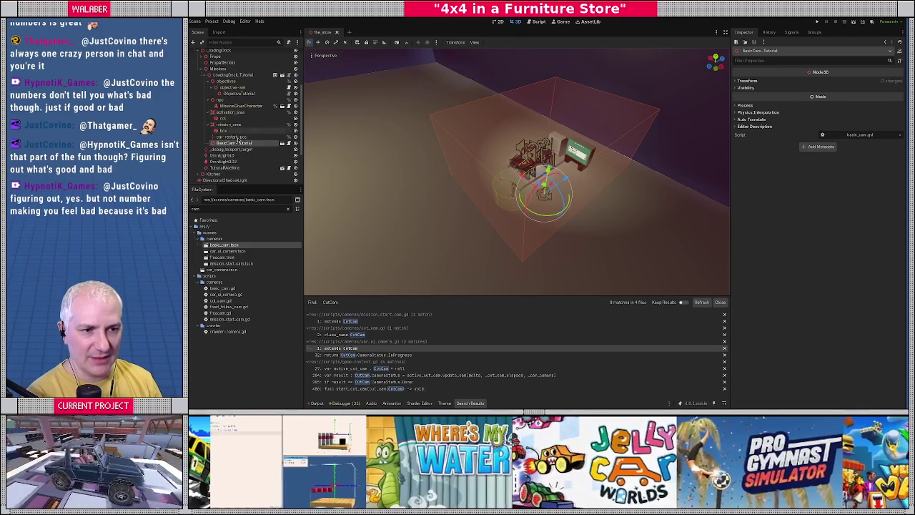
pyautogui.scroll(2, 219, 118)
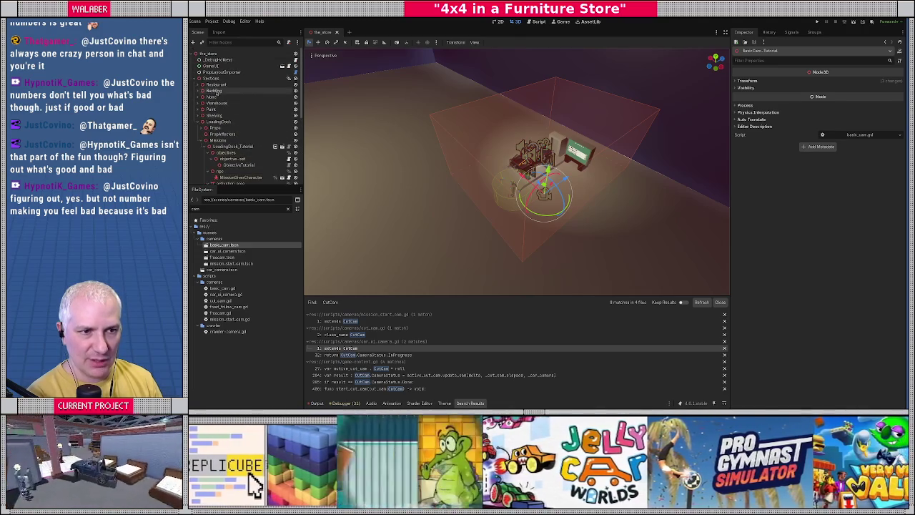
pyautogui.click(199, 78)
pyautogui.doubleClick(207, 98)
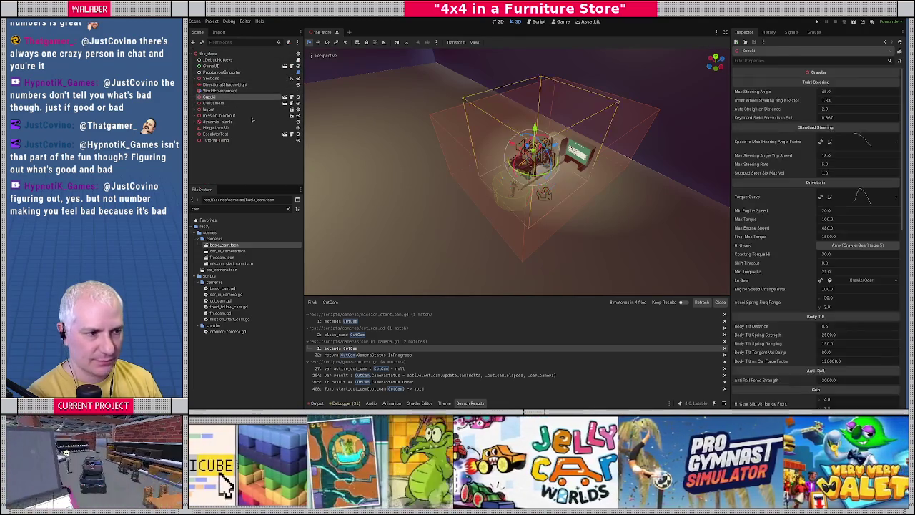
pyautogui.moveTo(541, 168)
pyautogui.mouseDown()
pyautogui.moveTo(419, 102)
pyautogui.moveTo(393, 99)
pyautogui.mouseUp()
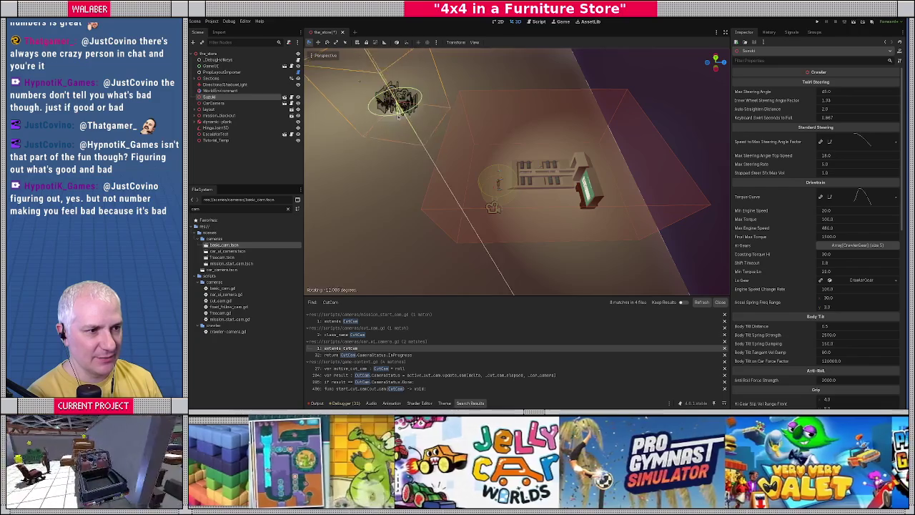
pyautogui.hotkey('ctrl', 's')
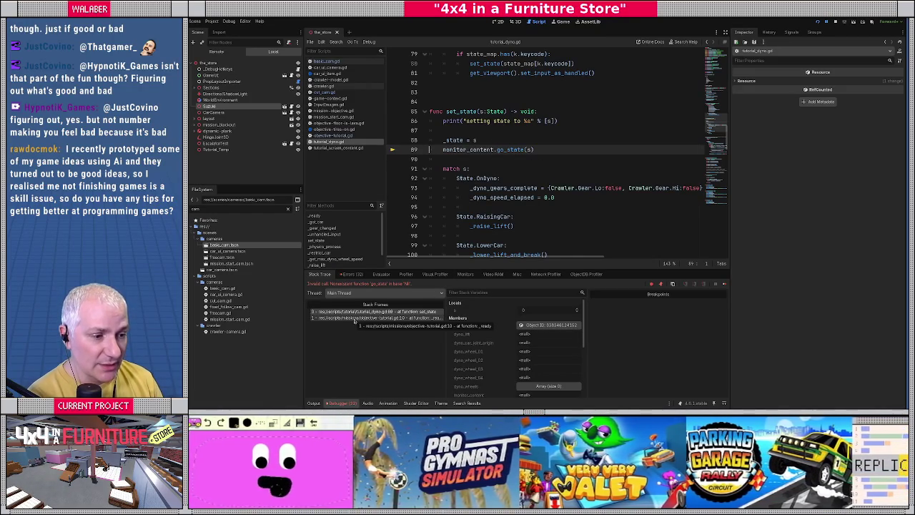
# Trace the failing go_state call to the monitor_content declaration, then stop the game
pyautogui.click(353, 318)
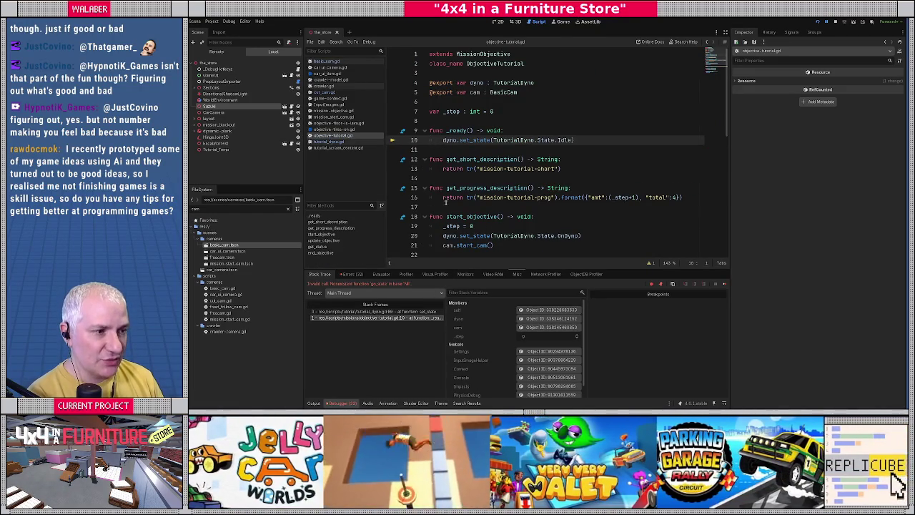
pyautogui.click(368, 312)
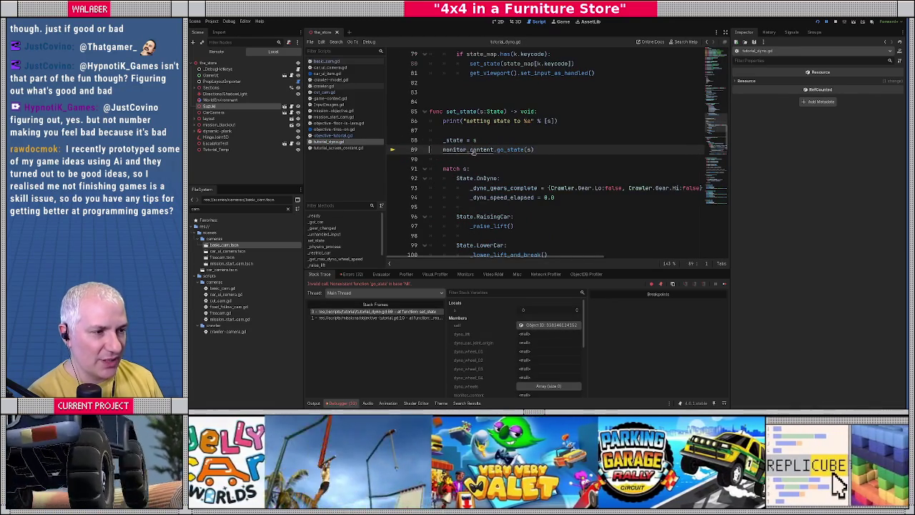
pyautogui.keyDown('ctrl'); pyautogui.click(468, 150); pyautogui.keyUp('ctrl')
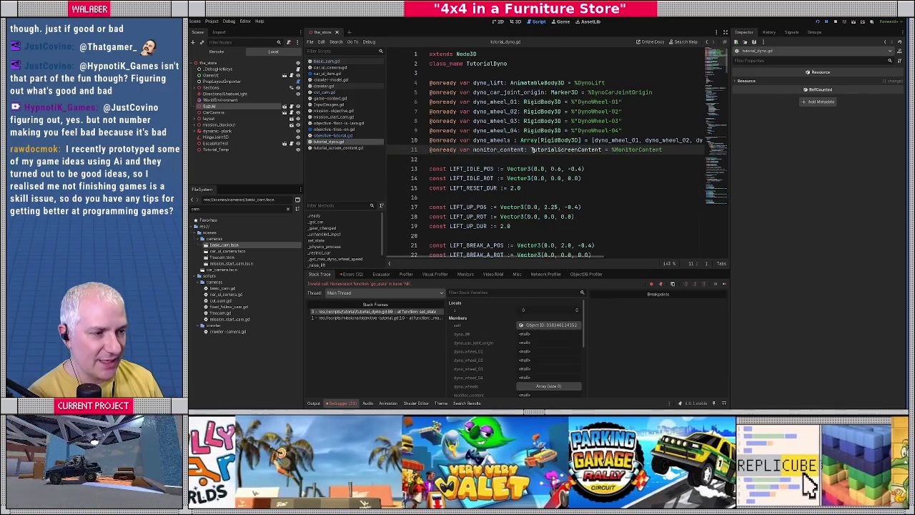
pyautogui.click(835, 21)
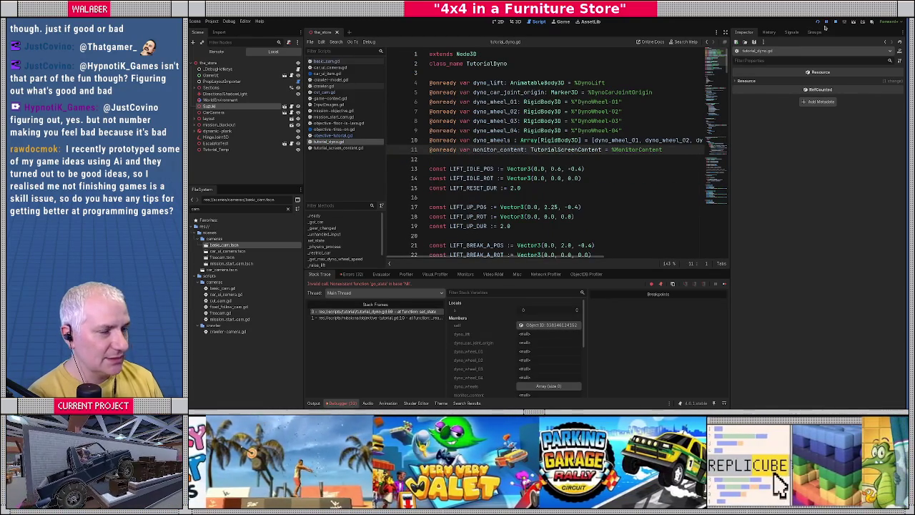
# In objective-tutorial.gd, add a blank line at the top of _ready
pyautogui.click(342, 136)
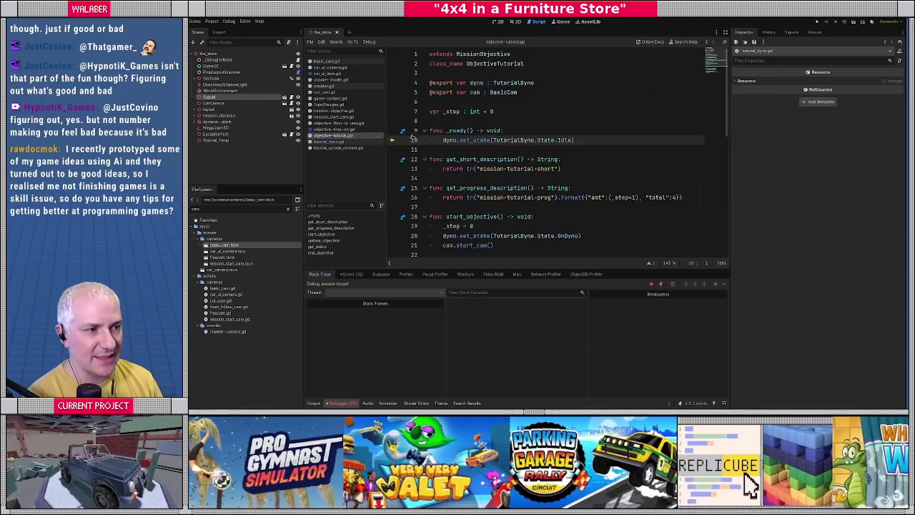
pyautogui.click(509, 130)
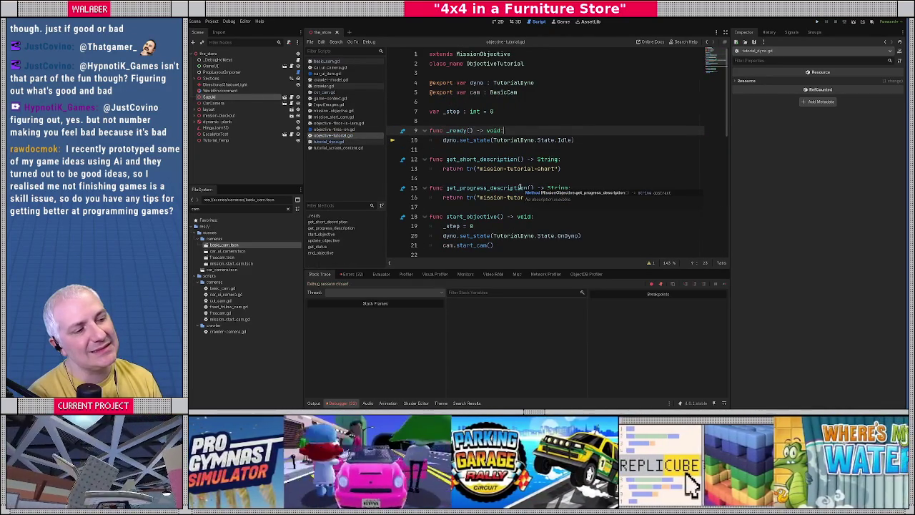
pyautogui.press('Return')
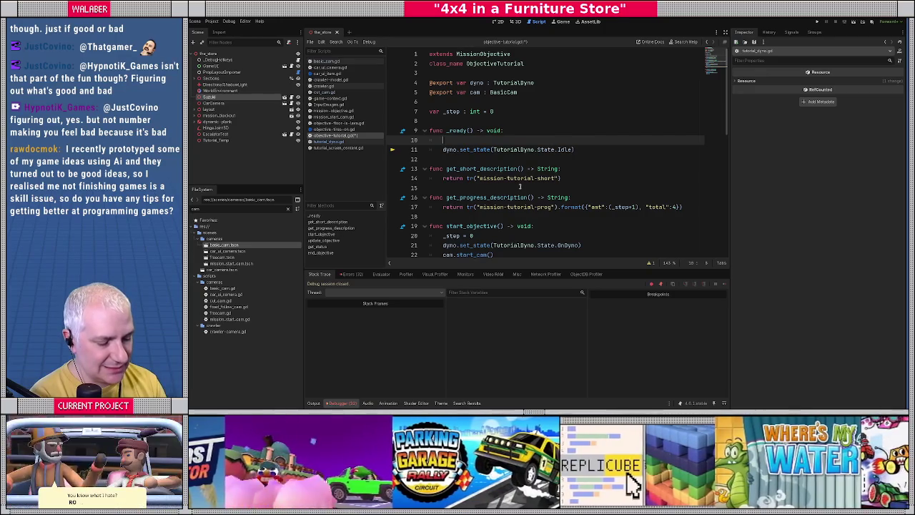
# Make _ready call _setup.call_deferred(), add func _setup() -> void:, save, and run with F5
pyautogui.write('_')
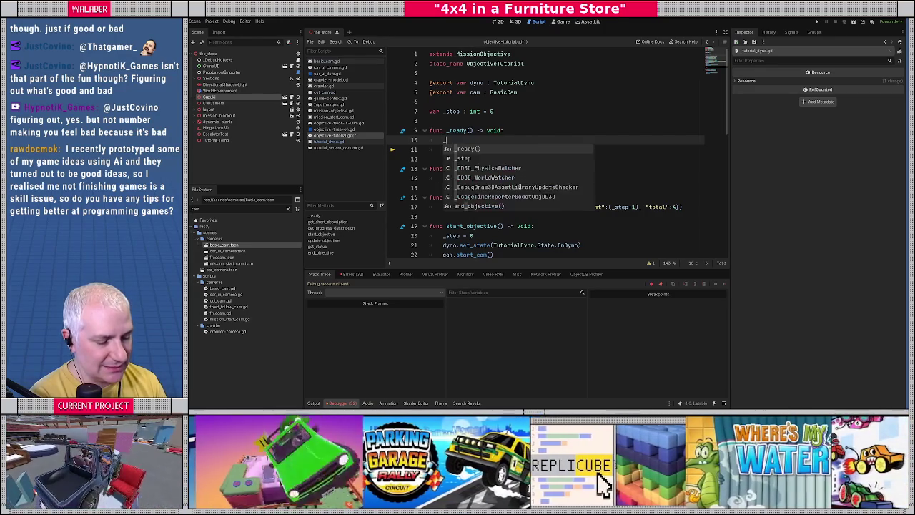
pyautogui.write('setup.call_defer')
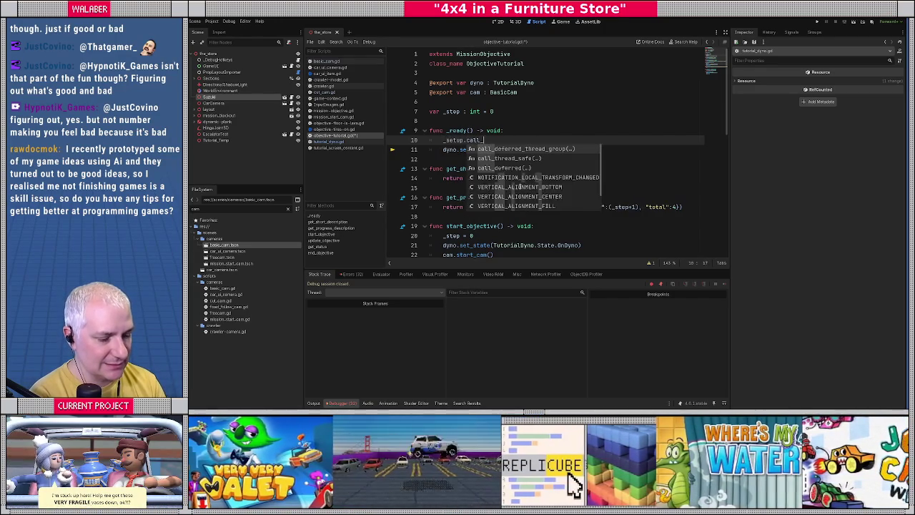
pyautogui.press('Return')
pyautogui.press('End')
pyautogui.press('Return')
pyautogui.press('Return')
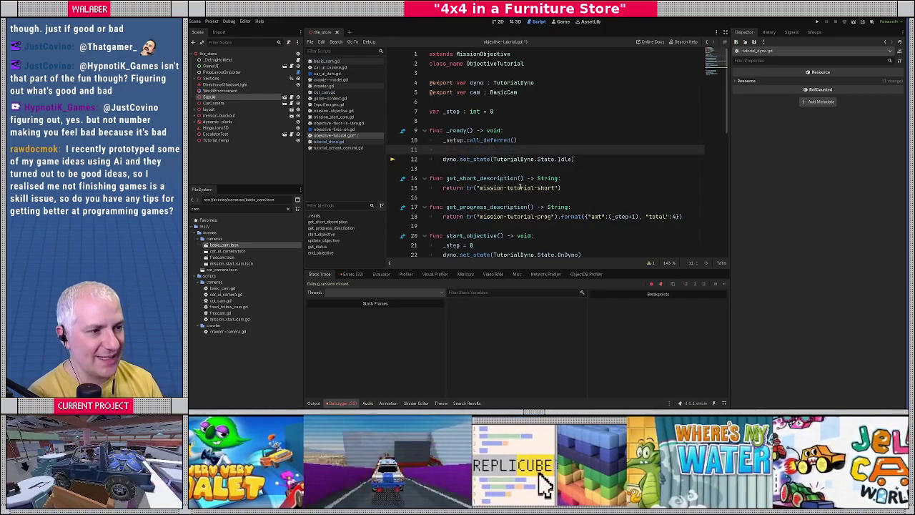
pyautogui.press('BackSpace')
pyautogui.write('func _setup() -> void:')
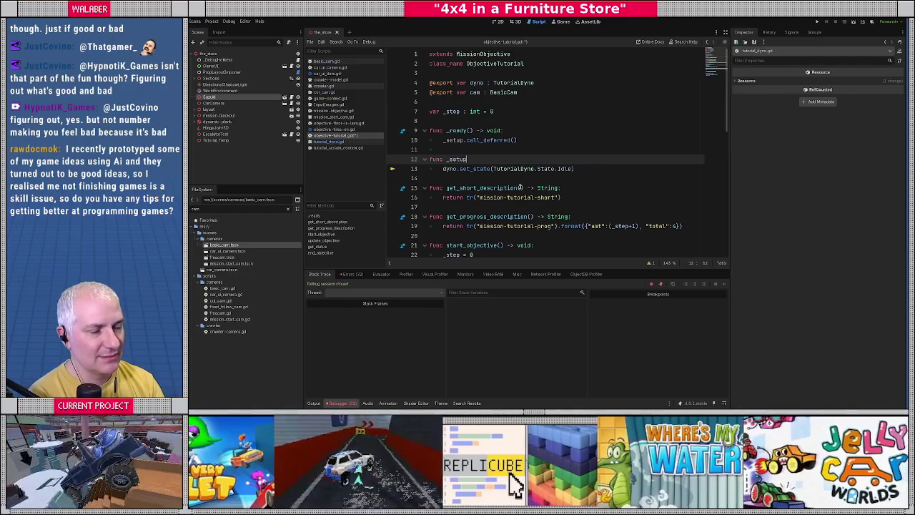
pyautogui.hotkey('ctrl', 's')
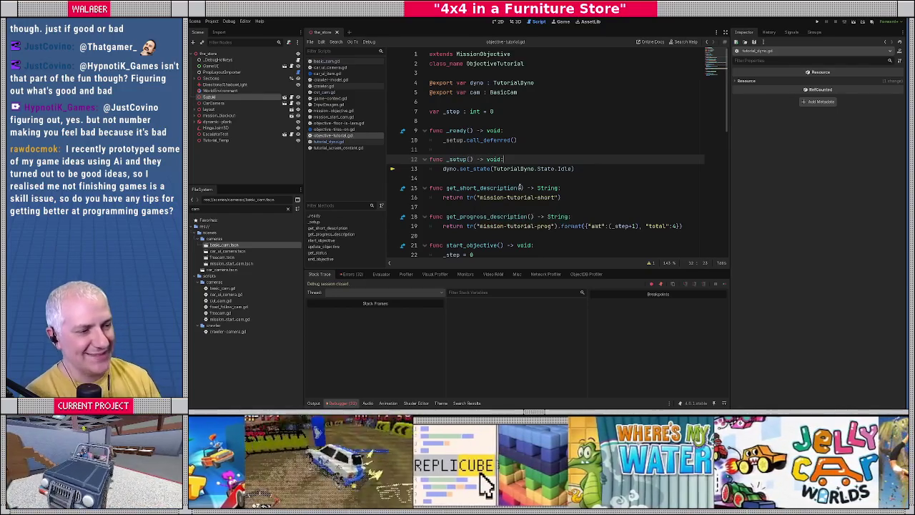
pyautogui.click(500, 150)
pyautogui.press('F5')
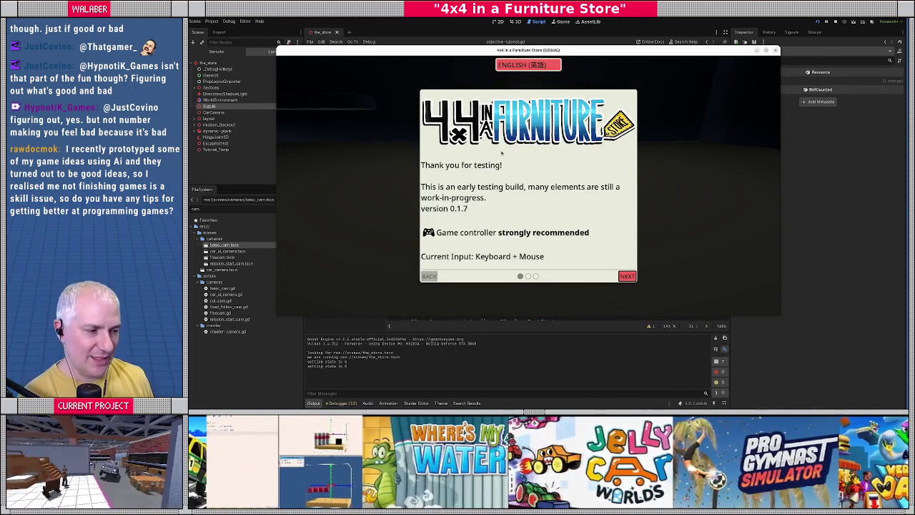
# Advance past the splash to the dashboard main menu, close the game, and return to the 3D view
pyautogui.press('Return')
pyautogui.press('Return')
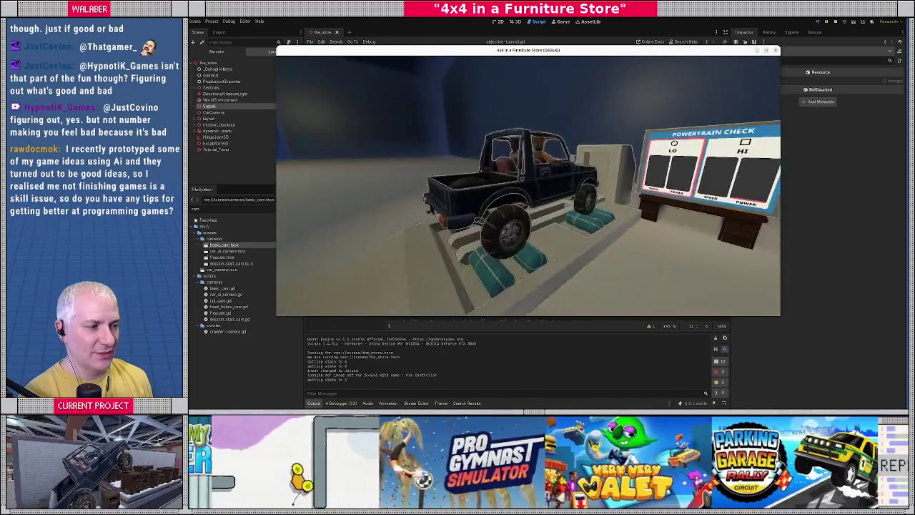
pyautogui.press('space')
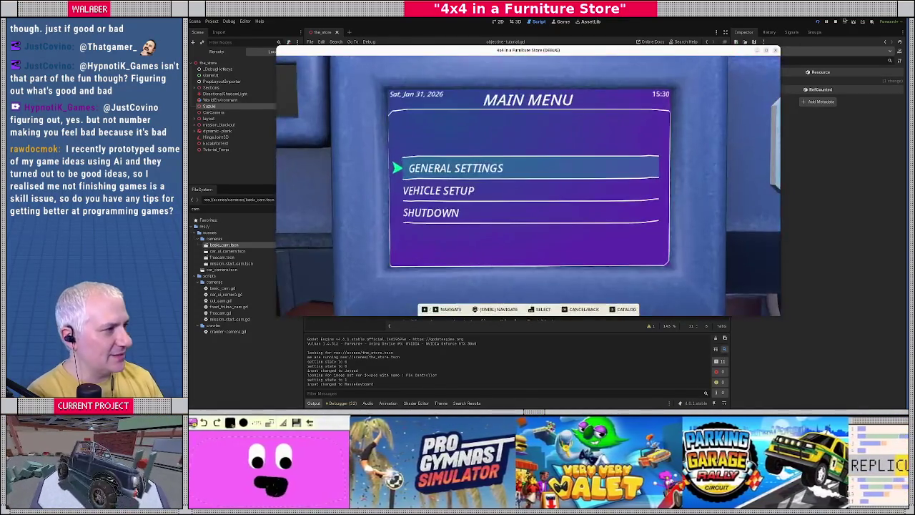
pyautogui.click(835, 22)
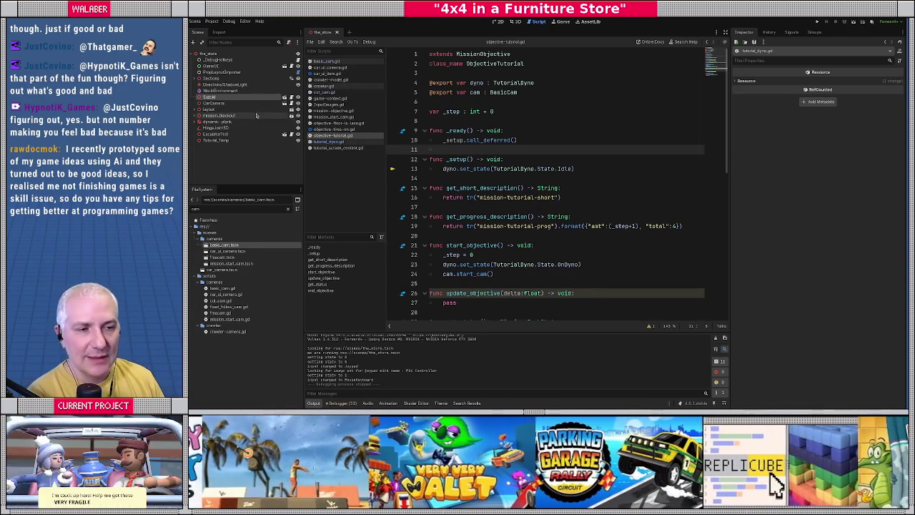
pyautogui.click(515, 22)
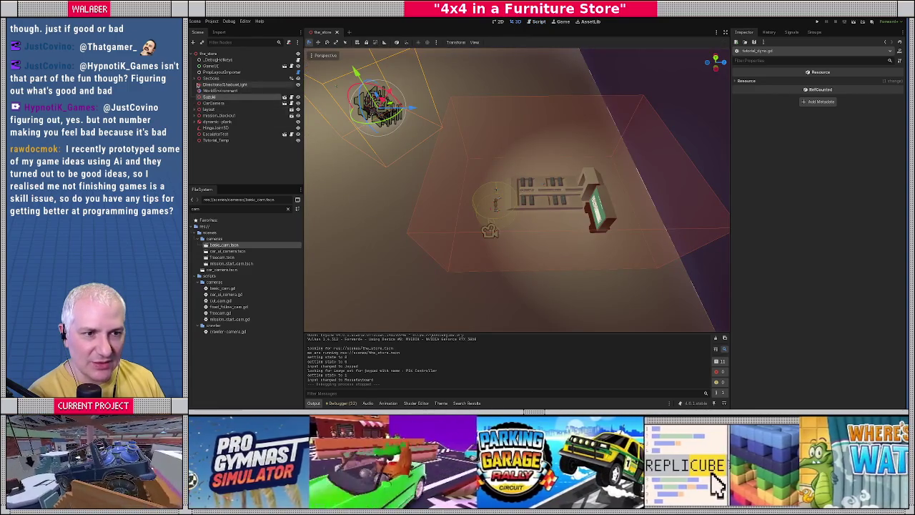
# Select the car-restart-pos marker and move it onto the bench rack between the benches
pyautogui.click(199, 109)
pyautogui.scroll(-3, 221, 163)
pyautogui.click(229, 175)
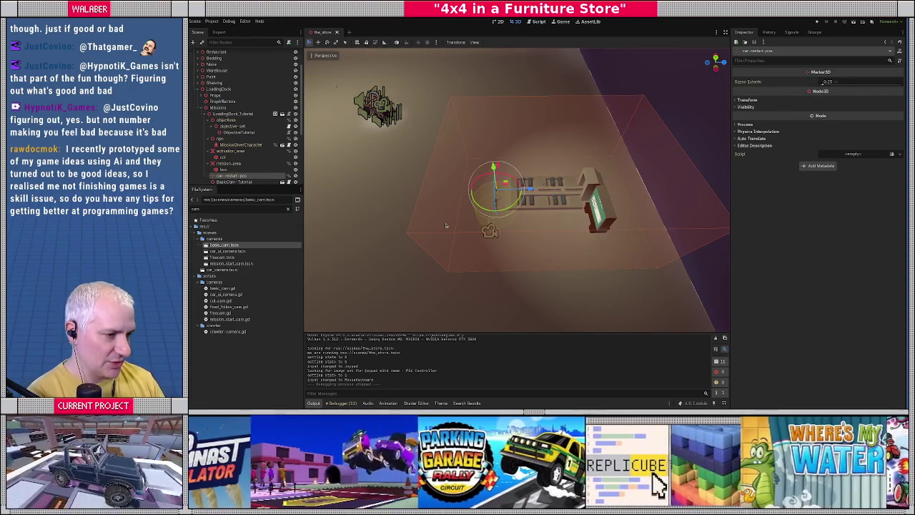
pyautogui.scroll(5, 445, 225)
pyautogui.moveTo(455, 195)
pyautogui.mouseDown()
pyautogui.moveTo(493, 175)
pyautogui.moveTo(607, 195)
pyautogui.mouseUp()
pyautogui.press('f')
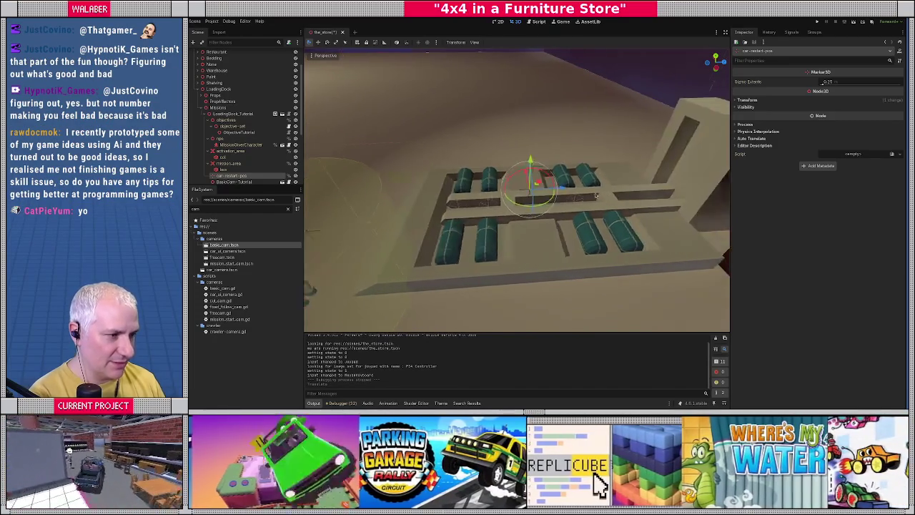
pyautogui.moveTo(529, 168)
pyautogui.mouseDown()
pyautogui.moveTo(531, 126)
pyautogui.moveTo(635, 224)
pyautogui.mouseUp()
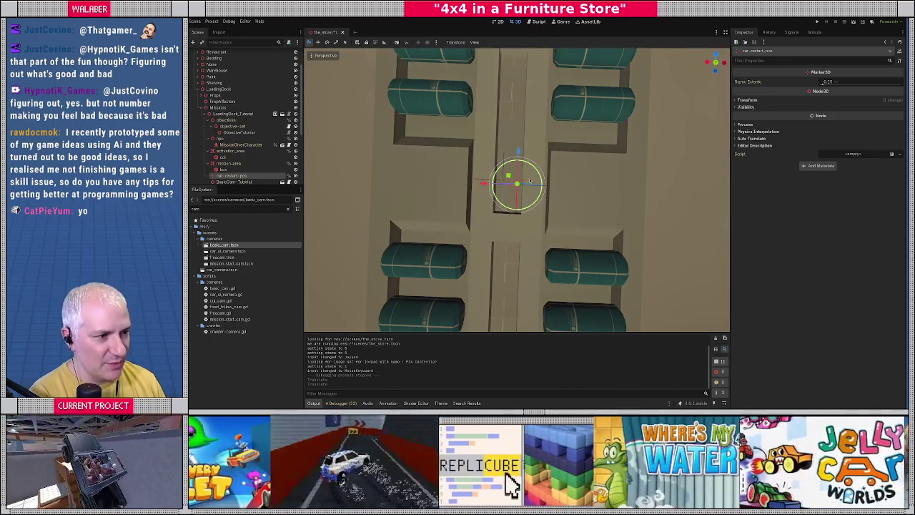
pyautogui.moveTo(509, 175)
pyautogui.mouseDown()
pyautogui.moveTo(491, 164)
pyautogui.moveTo(494, 171)
pyautogui.moveTo(492, 127)
pyautogui.moveTo(515, 133)
pyautogui.mouseUp()
pyautogui.moveTo(561, 103); pyautogui.dragTo(565, 109)
# Fine-tune the marker's height and position, checking it between the dyno rollers
pyautogui.moveTo(565, 108); pyautogui.dragTo(422, 71)
pyautogui.click(396, 43)
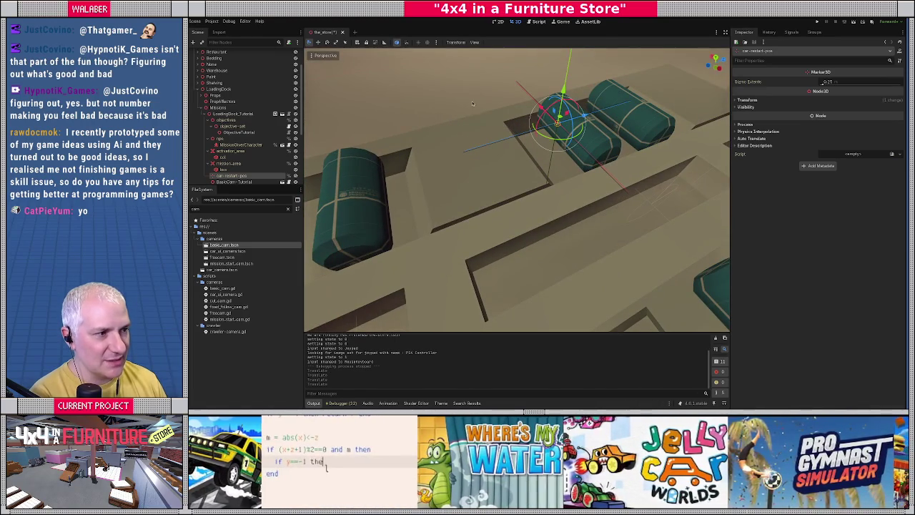
pyautogui.moveTo(489, 136); pyautogui.dragTo(484, 160)
pyautogui.moveTo(488, 121); pyautogui.dragTo(489, 128)
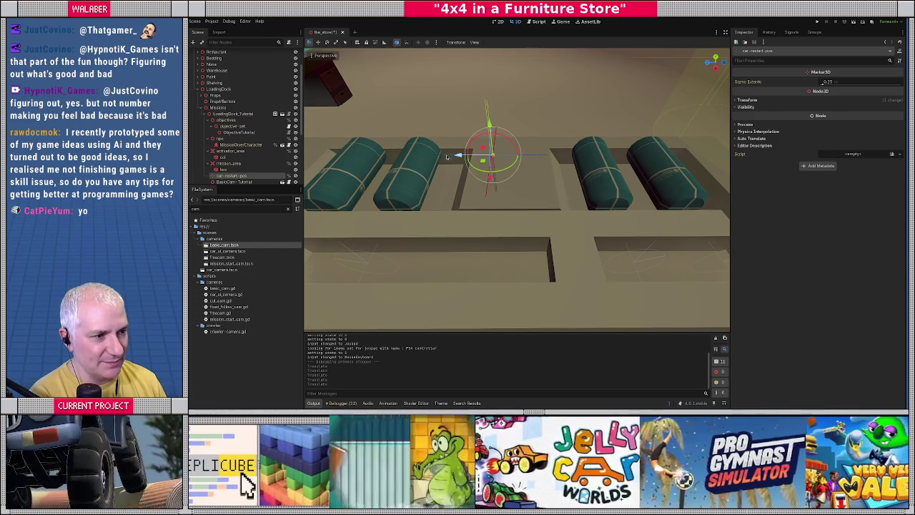
pyautogui.moveTo(459, 156); pyautogui.dragTo(457, 156)
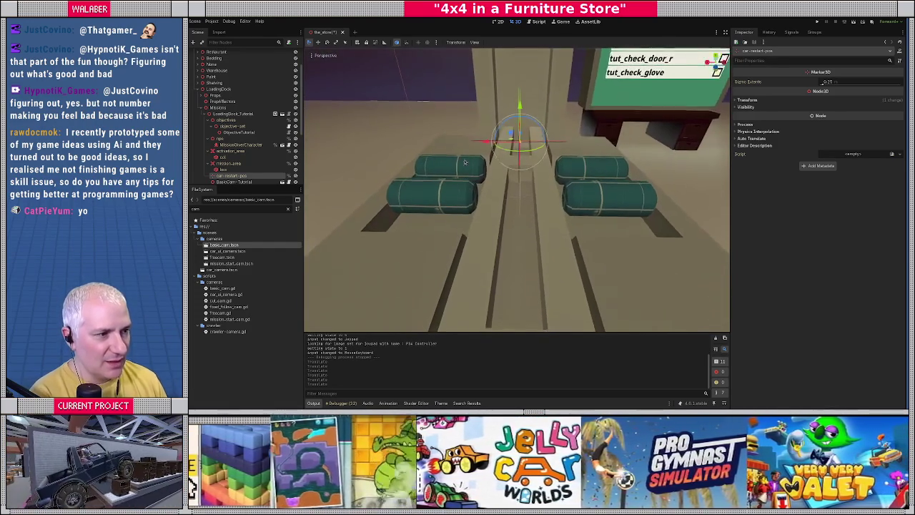
pyautogui.moveTo(486, 141); pyautogui.dragTo(487, 141)
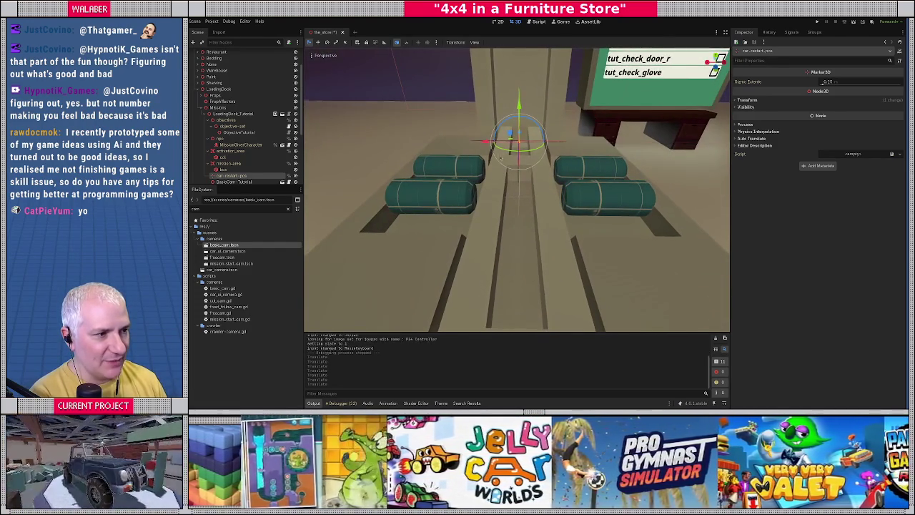
pyautogui.scroll(5, 624, 181)
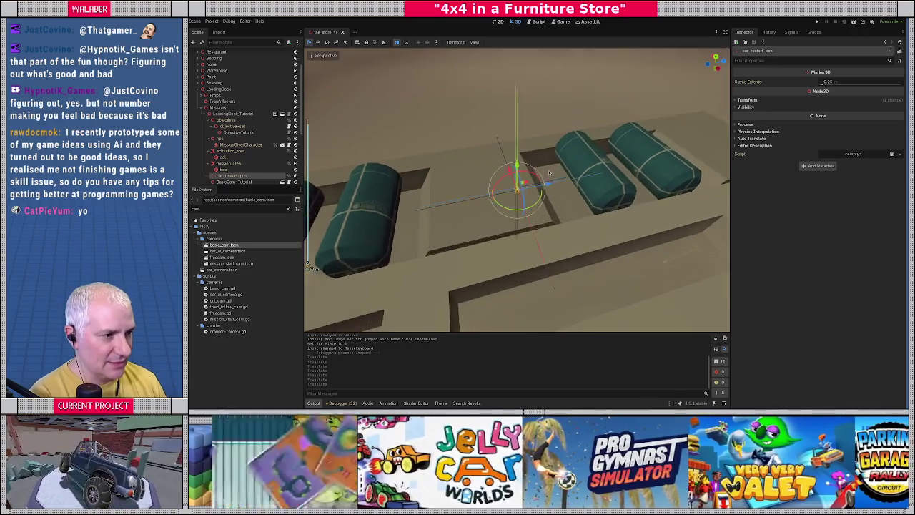
pyautogui.moveTo(623, 181)
pyautogui.mouseDown()
pyautogui.moveTo(484, 191)
pyautogui.moveTo(547, 187)
pyautogui.mouseUp()
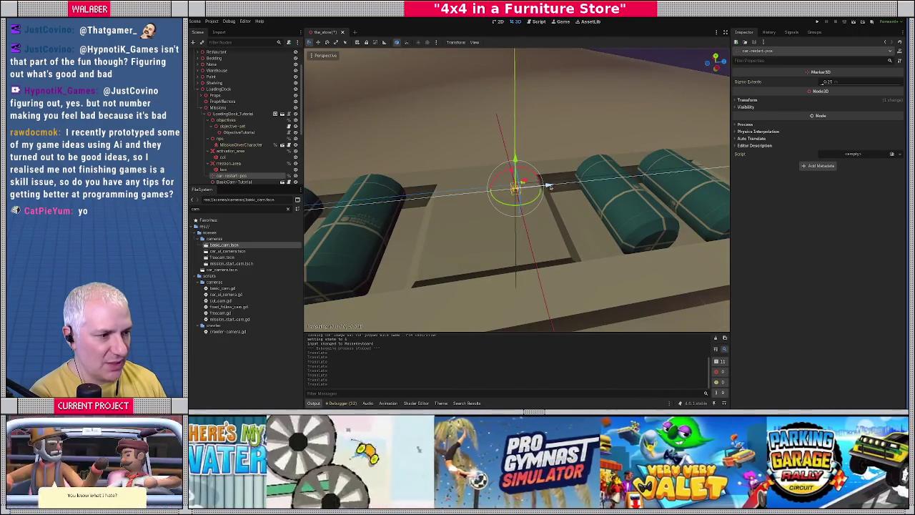
pyautogui.moveTo(552, 186)
pyautogui.mouseDown()
pyautogui.moveTo(581, 191)
pyautogui.moveTo(526, 179)
pyautogui.moveTo(514, 150)
pyautogui.moveTo(547, 211)
pyautogui.mouseUp()
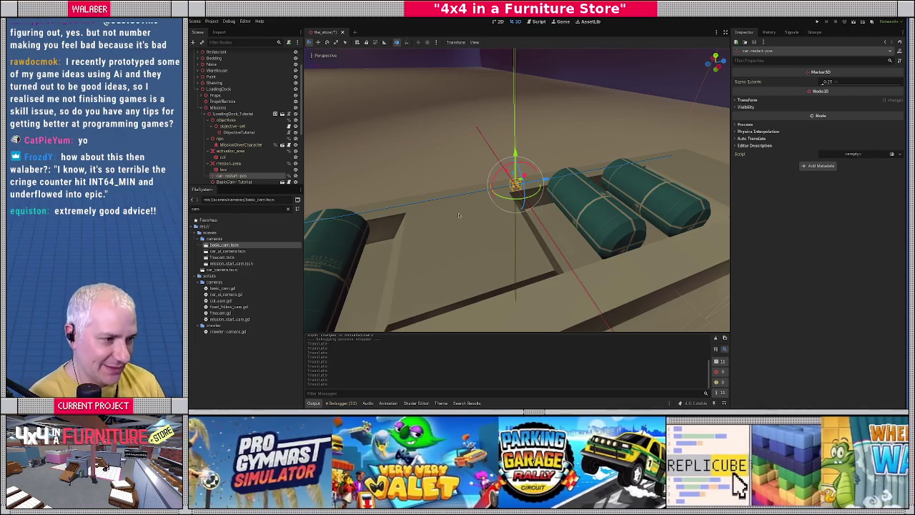
# Zoom out to show the whole loading-dock room with the dyno and its sign
pyautogui.scroll(-8, 469, 212)
pyautogui.scroll(-5, 520, 227)
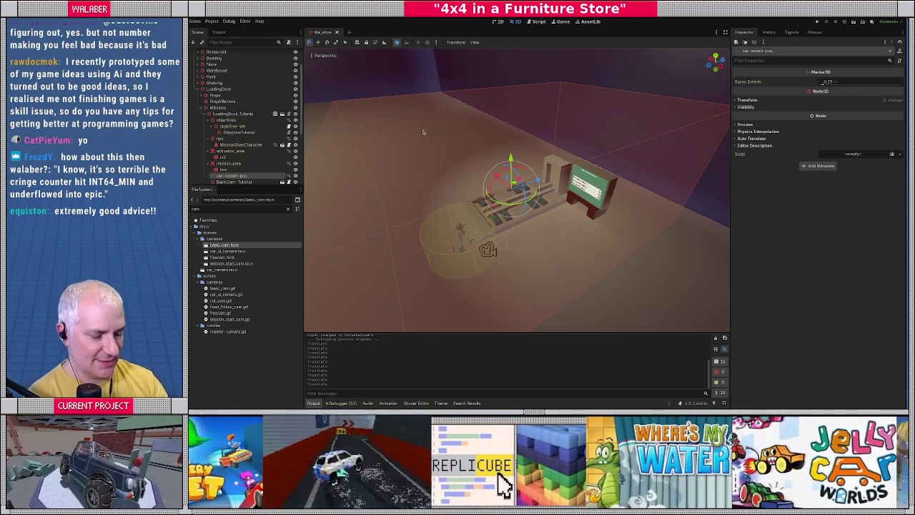
# Run the game with F5 to test the dyno tutorial, stop it, and return to objective-tutorial.gd
pyautogui.press('F5')
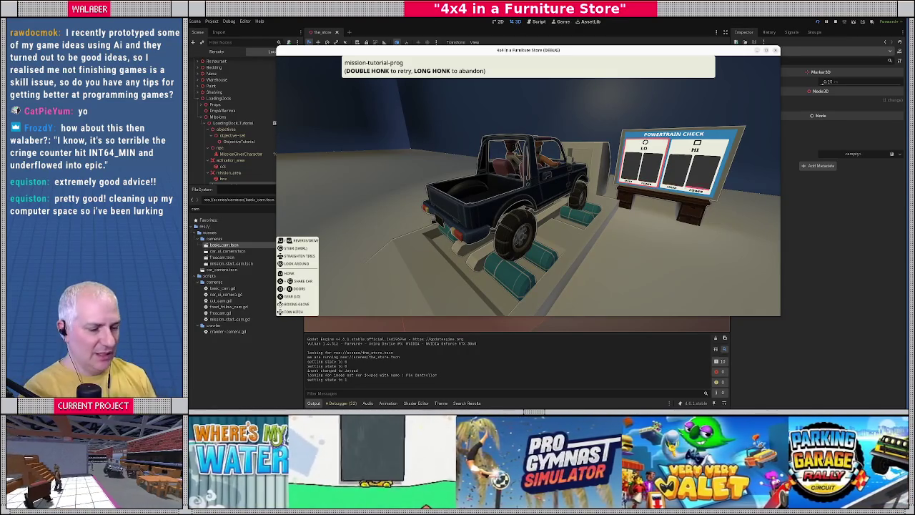
pyautogui.press('Escape')
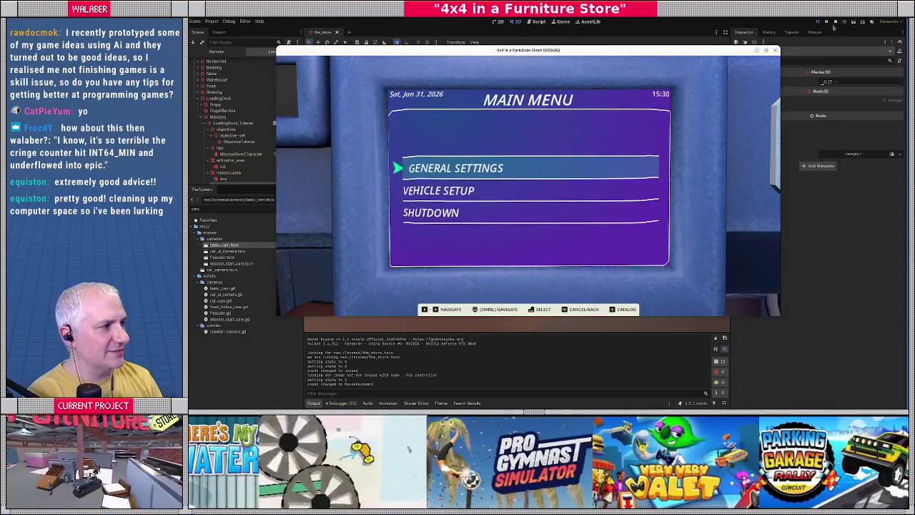
pyautogui.click(835, 21)
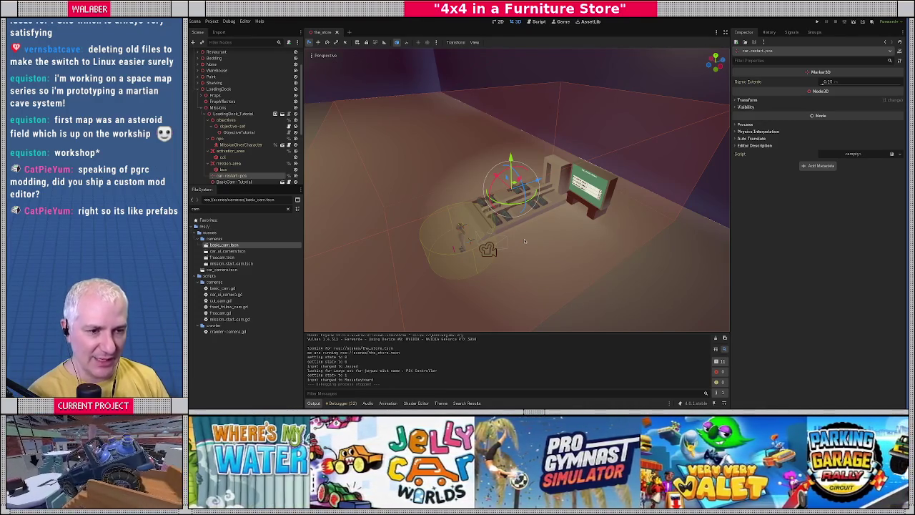
pyautogui.click(537, 22)
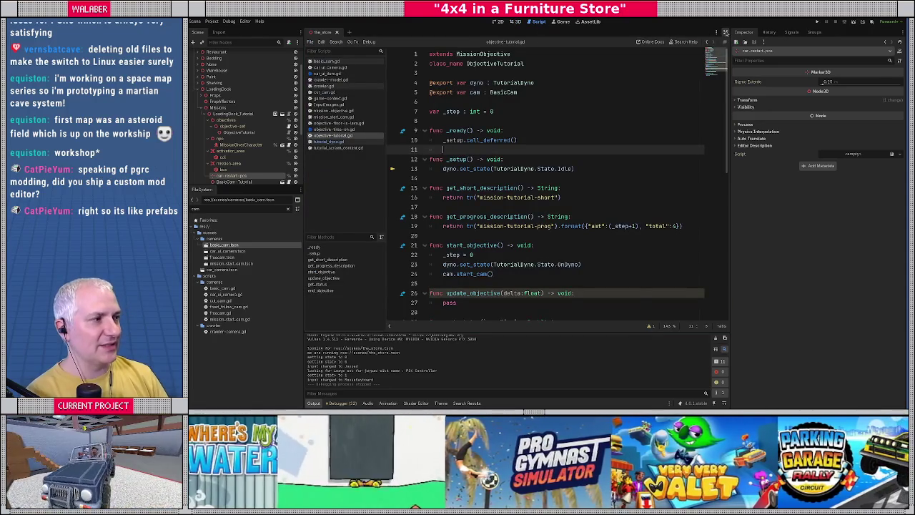
# Replace the pass in update_objective with a 'match _step:' block
pyautogui.click(725, 32)
pyautogui.click(342, 177)
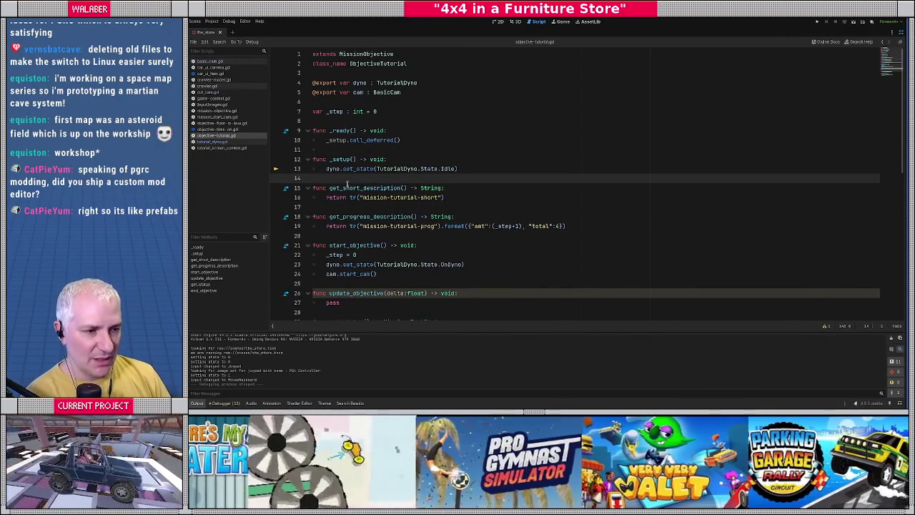
pyautogui.scroll(-2, 350, 188)
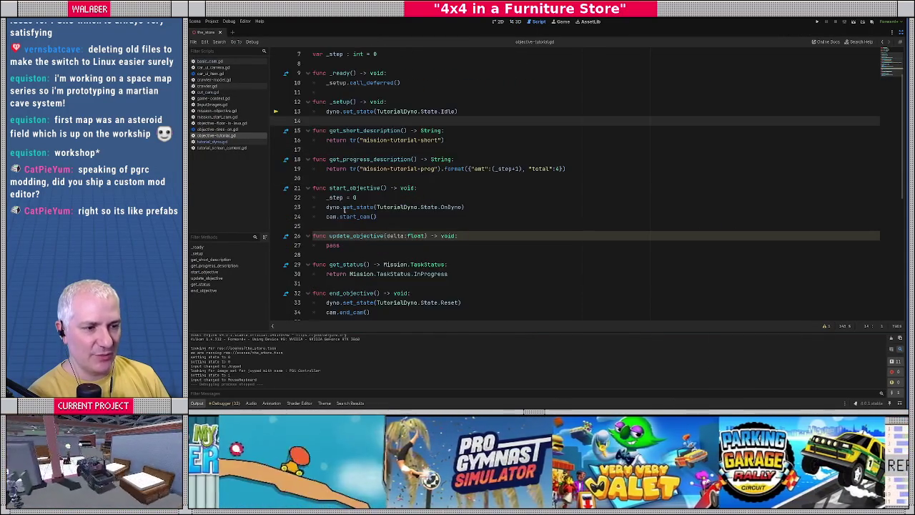
pyautogui.moveTo(326, 206); pyautogui.dragTo(491, 206)
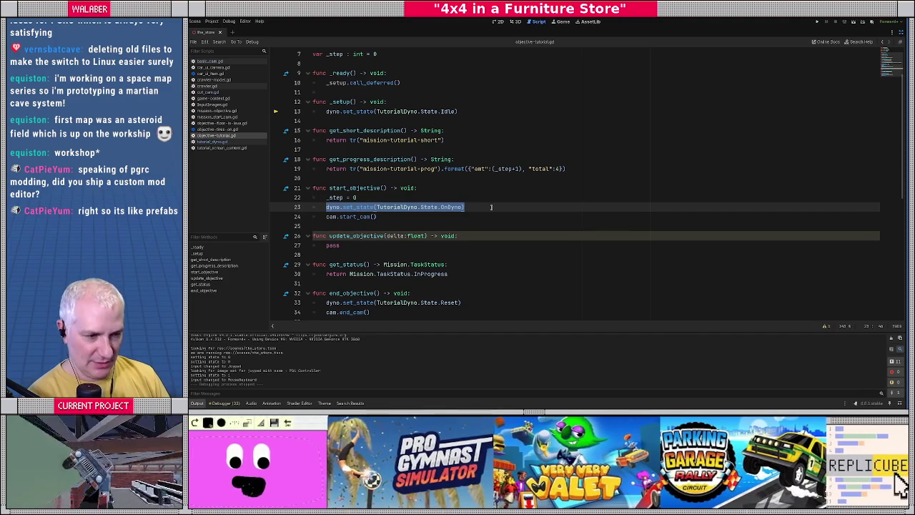
pyautogui.click(398, 217)
pyautogui.scroll(-2, 398, 217)
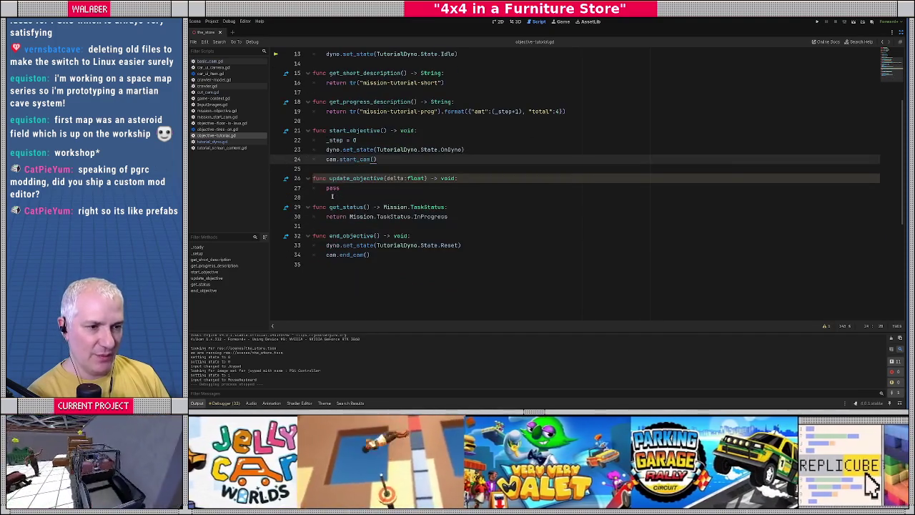
pyautogui.click(343, 188)
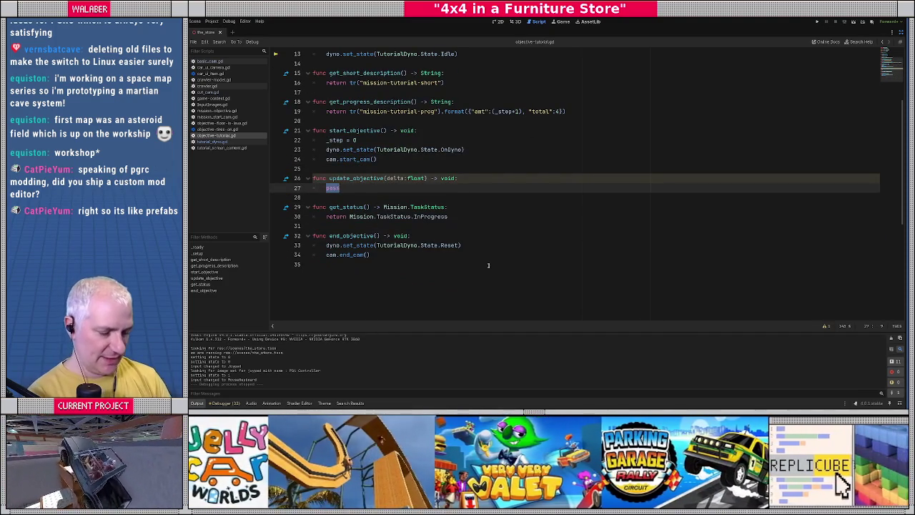
pyautogui.write('match ')
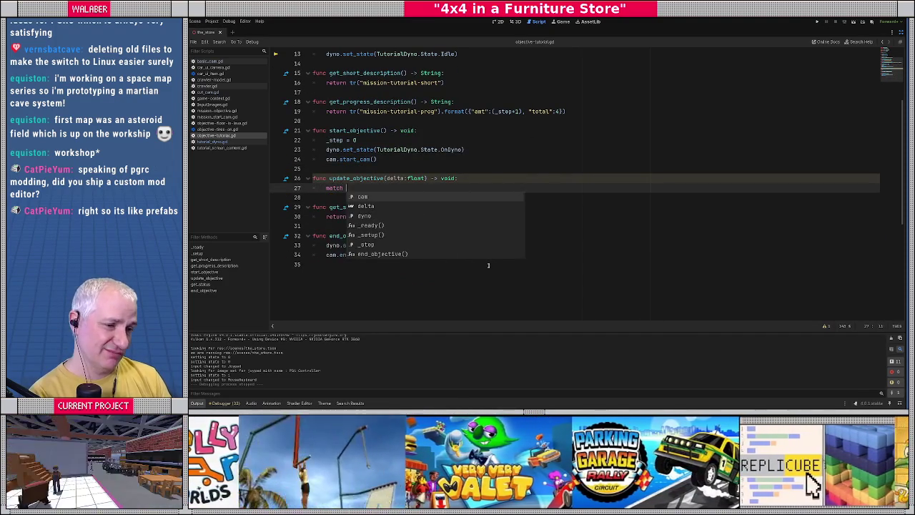
pyautogui.write('_ste')
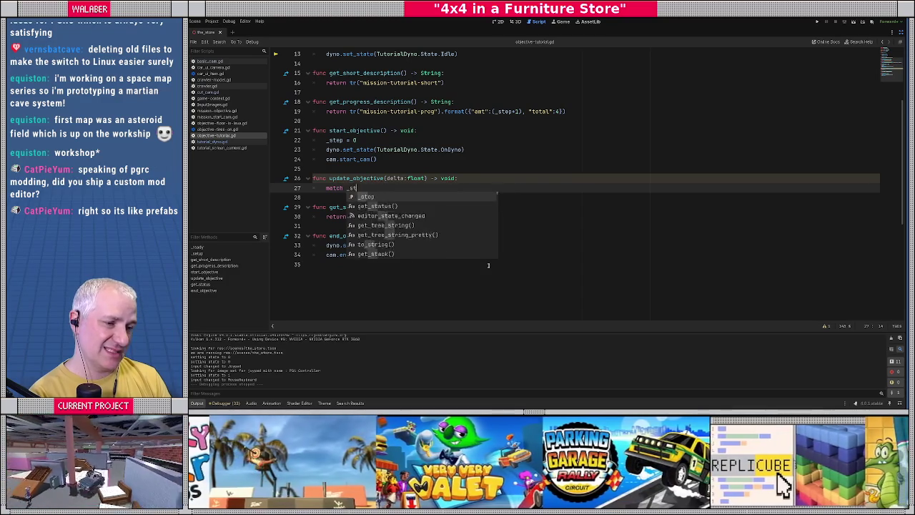
pyautogui.press('Return')
pyautogui.write(':')
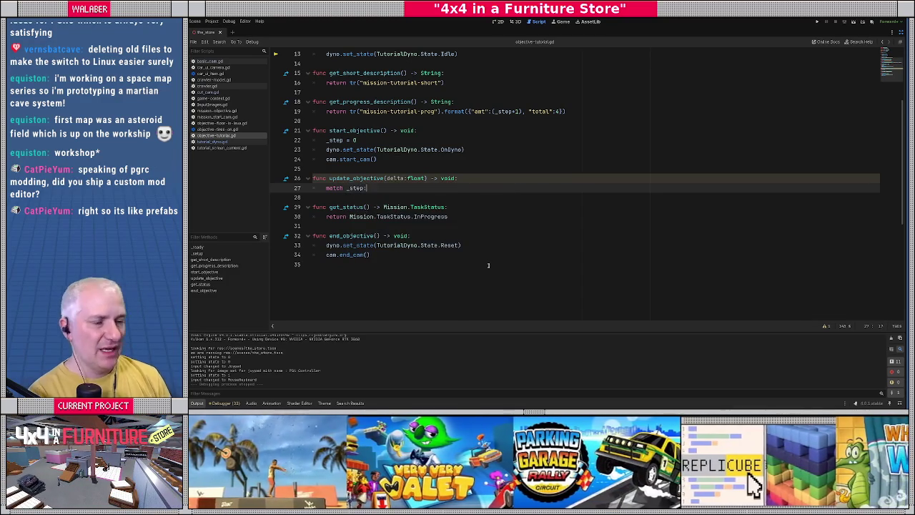
# Start an enum Step with OnDyno and Steering values, then cut the block out again
pyautogui.scroll(4, 488, 265)
pyautogui.click(332, 102)
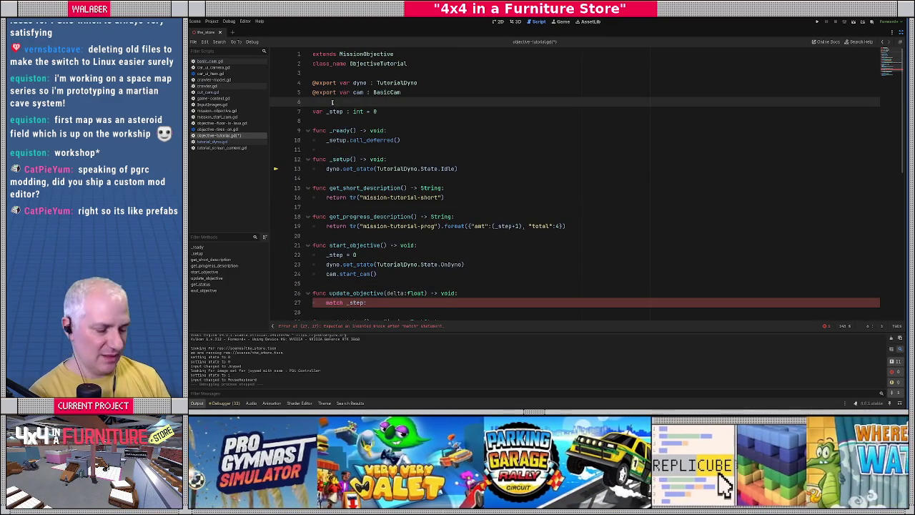
pyautogui.press('Return')
pyautogui.write('enum Step')
pyautogui.press('Return')
pyautogui.write('{')
pyautogui.press('Return')
pyautogui.write('OnDyno,')
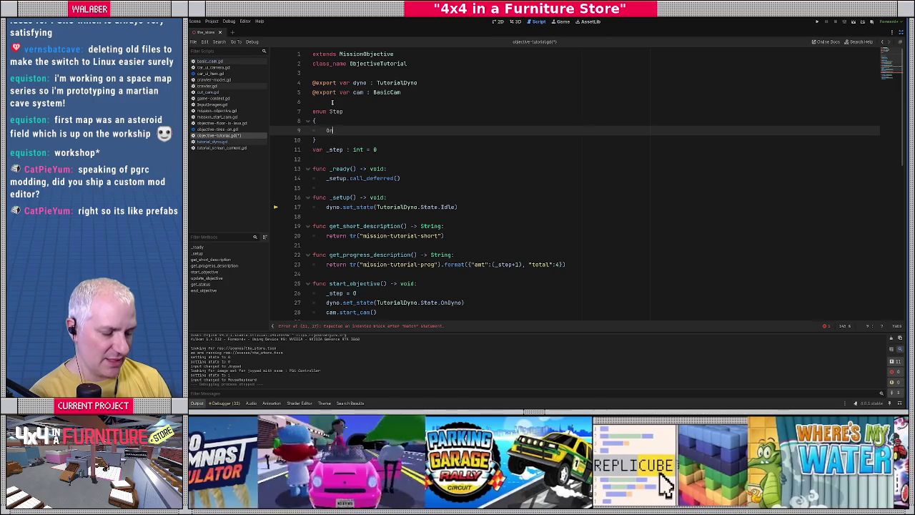
pyautogui.press('Return')
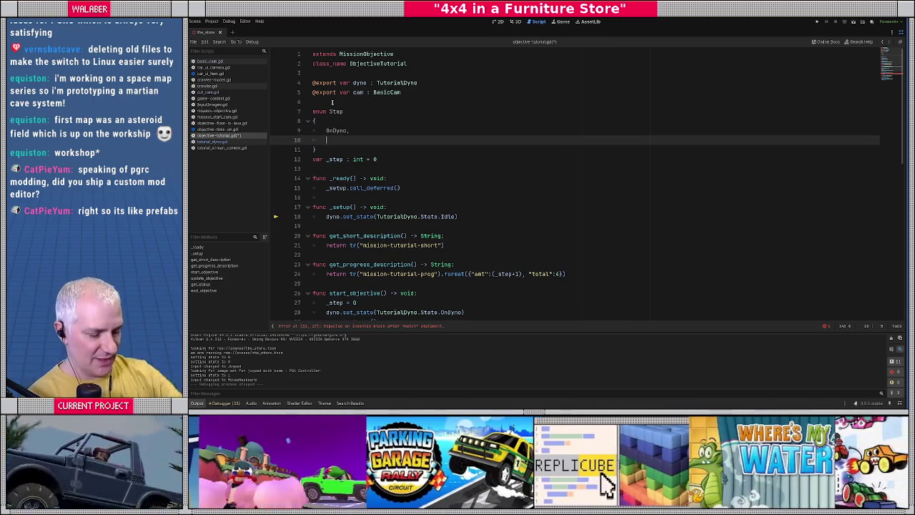
pyautogui.write('Steering,')
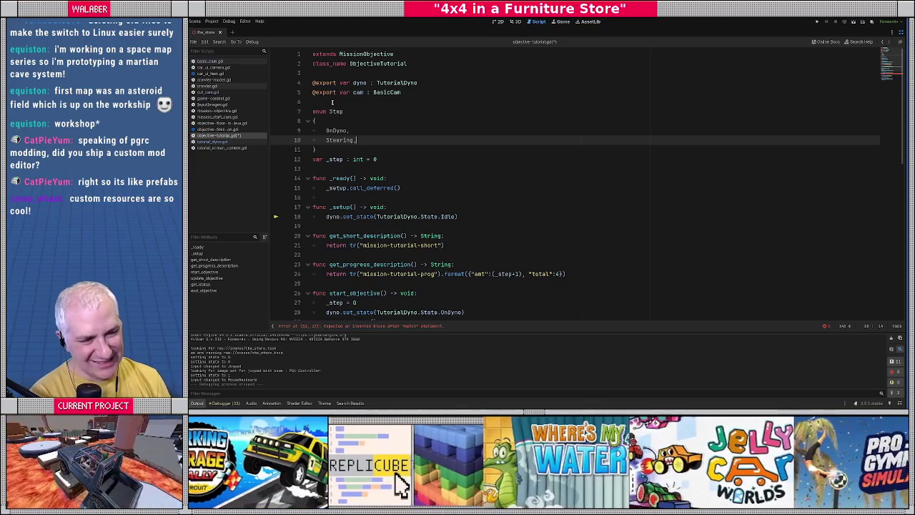
pyautogui.hotkey('ctrl', 'x')
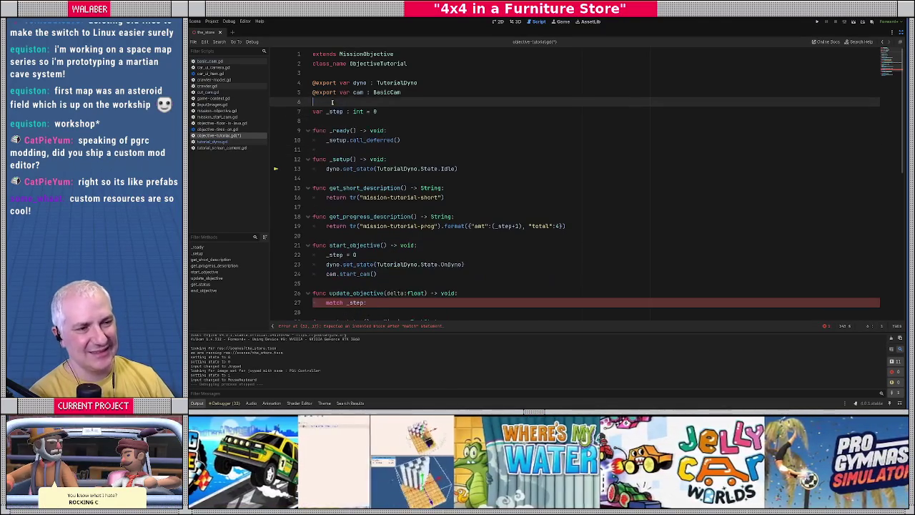
pyautogui.scroll(-5, 358, 143)
# Replace 'match _step:' with 'if _step == 0:' and begin a dyno line inside it
pyautogui.click(381, 163)
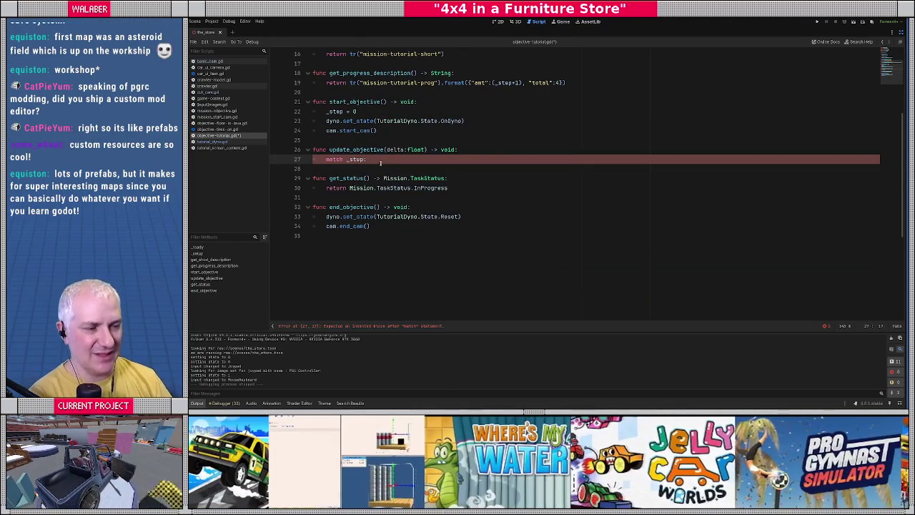
pyautogui.hotkey('shift', 'Home')
pyautogui.write('if')
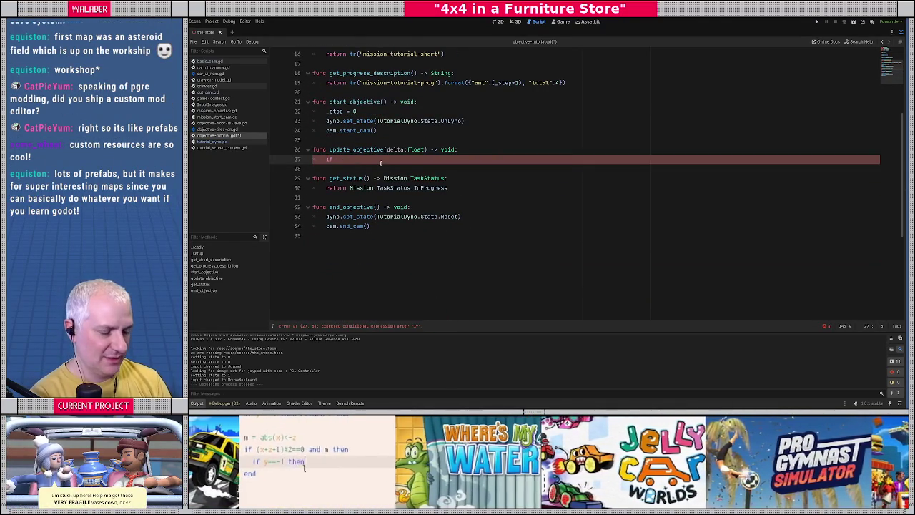
pyautogui.write(' _step == 0:')
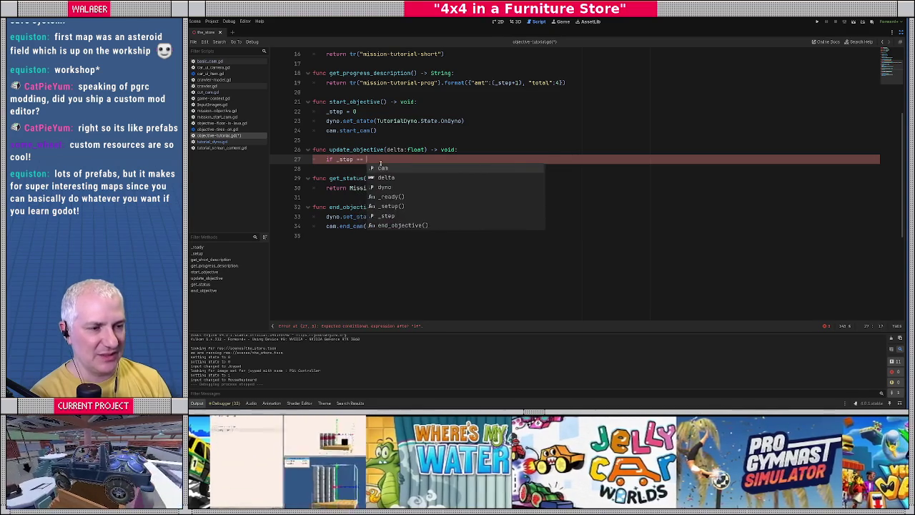
pyautogui.press('Return')
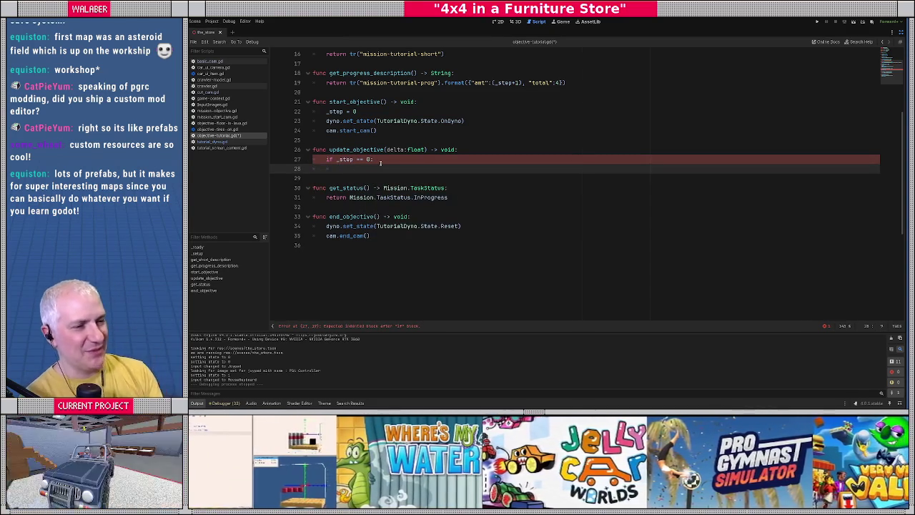
pyautogui.write('dyno.')
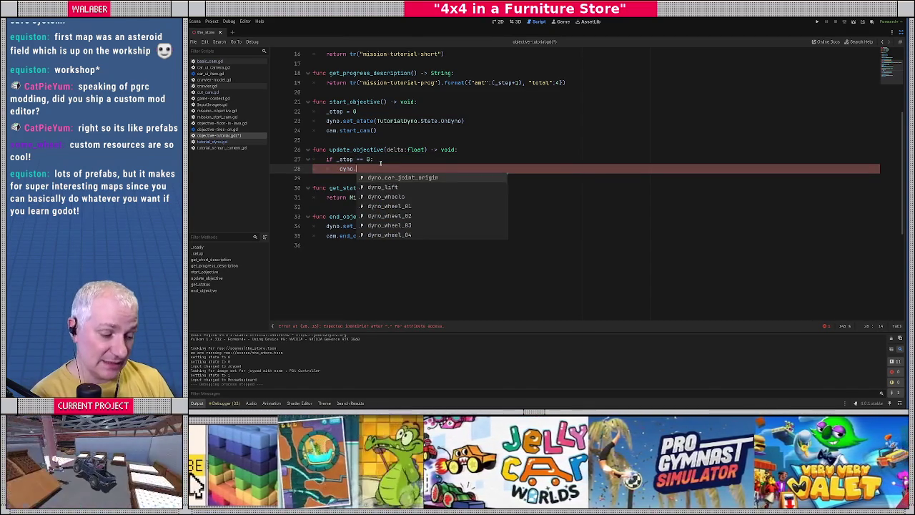
pyautogui.write('sta')
pyautogui.press('BackSpace')
pyautogui.press('BackSpace')
pyautogui.press('BackSpace')
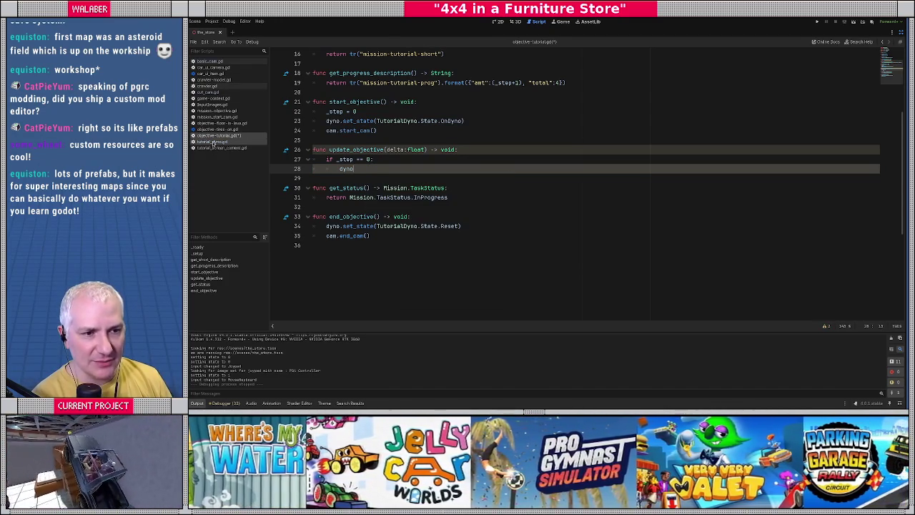
# Open tutorial_dyno.gd and step through each _dyno_gears_complete match with Ctrl+F
pyautogui.click(212, 142)
pyautogui.scroll(-10, 390, 209)
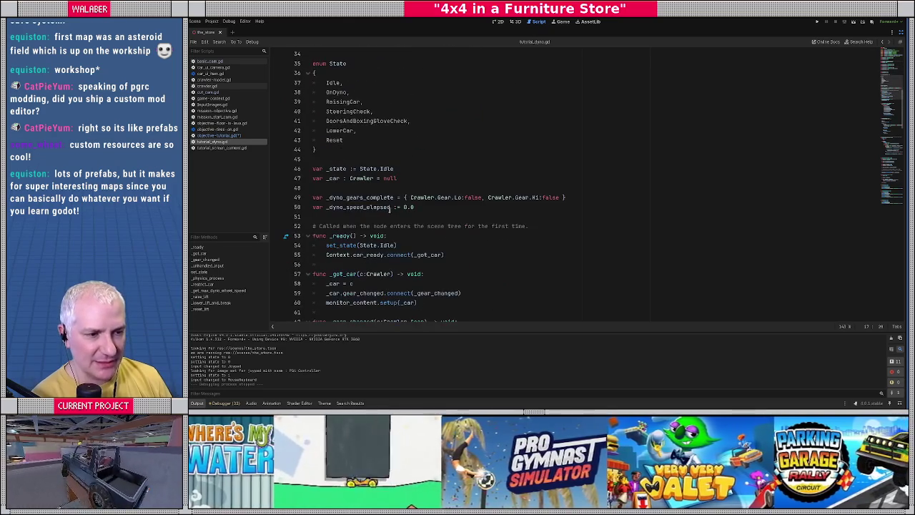
pyautogui.doubleClick(360, 198)
pyautogui.hotkey('ctrl', 'f')
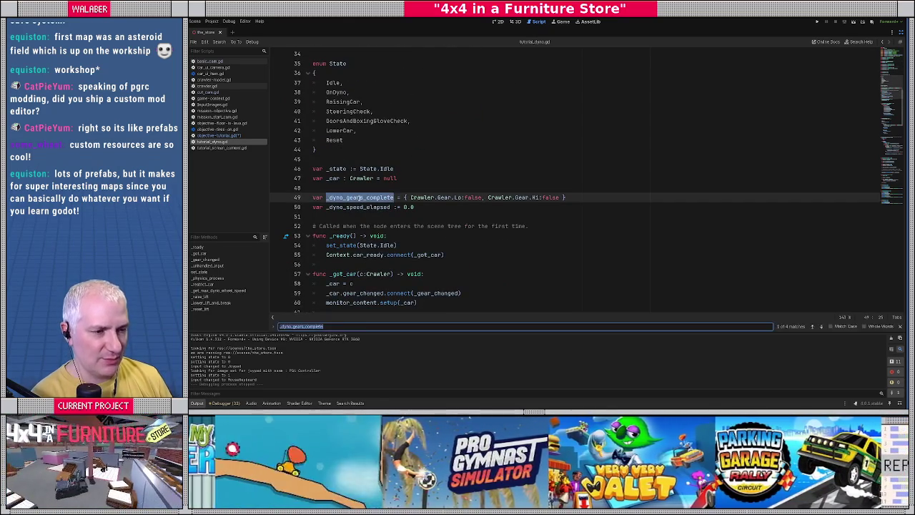
pyautogui.press('Return')
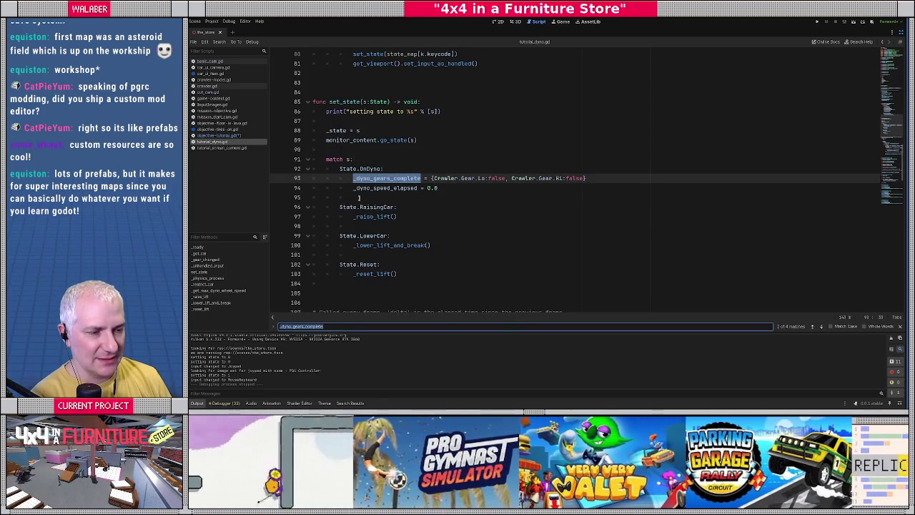
pyautogui.press('Return')
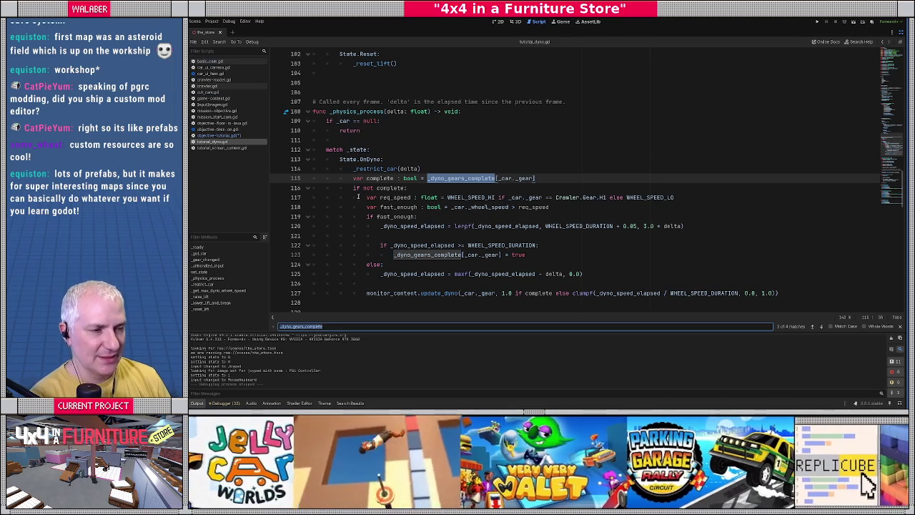
pyautogui.hotkey('shift', 'Return')
# Scroll back to review the functions where _dyno_gears_complete is set and read
pyautogui.scroll(6, 353, 200)
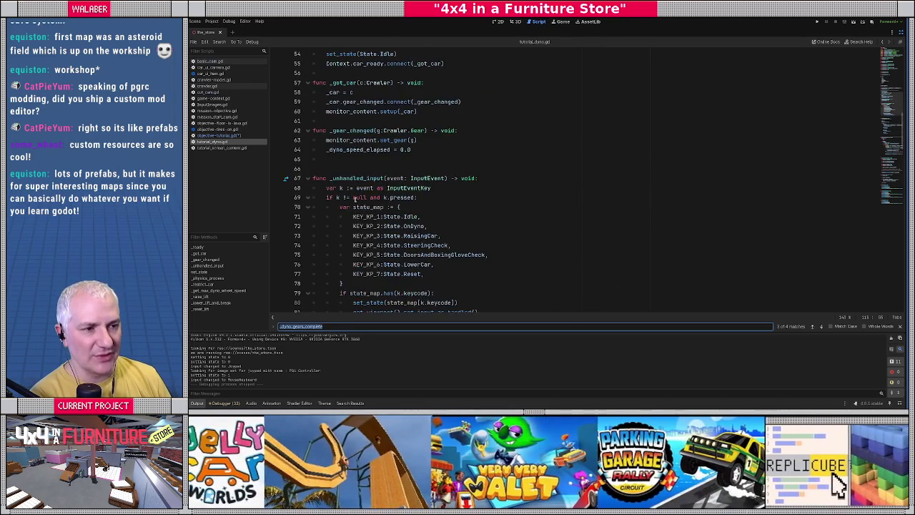
pyautogui.scroll(-8, 345, 194)
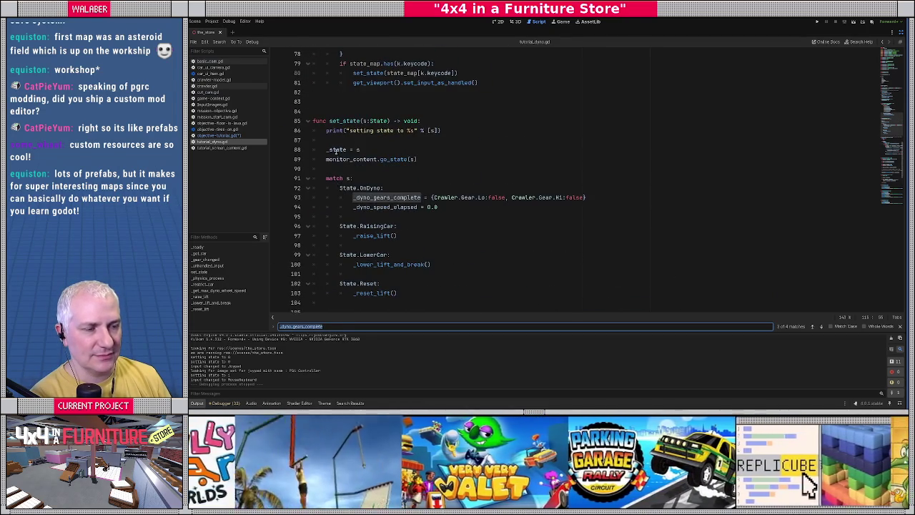
pyautogui.scroll(6, 341, 158)
pyautogui.scroll(13, 342, 158)
pyautogui.scroll(7, 342, 160)
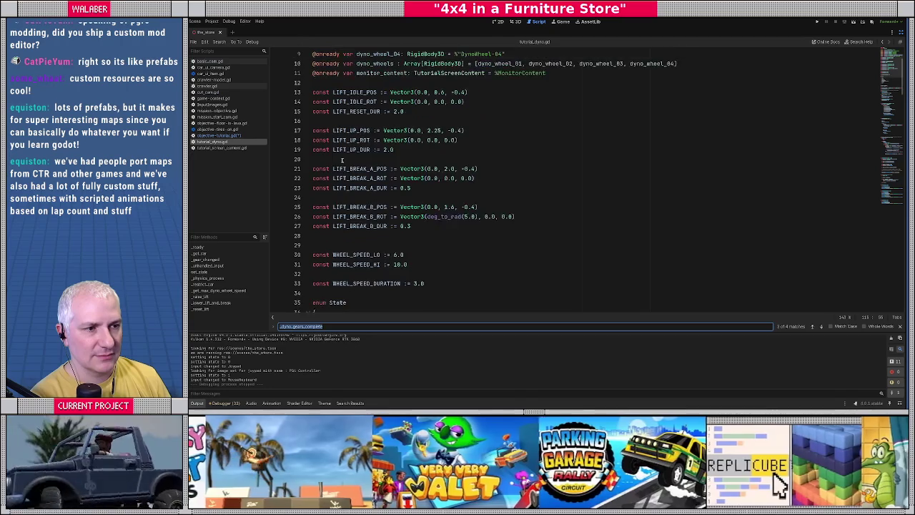
pyautogui.scroll(-12, 344, 164)
pyautogui.scroll(-2, 344, 167)
pyautogui.scroll(-3, 349, 180)
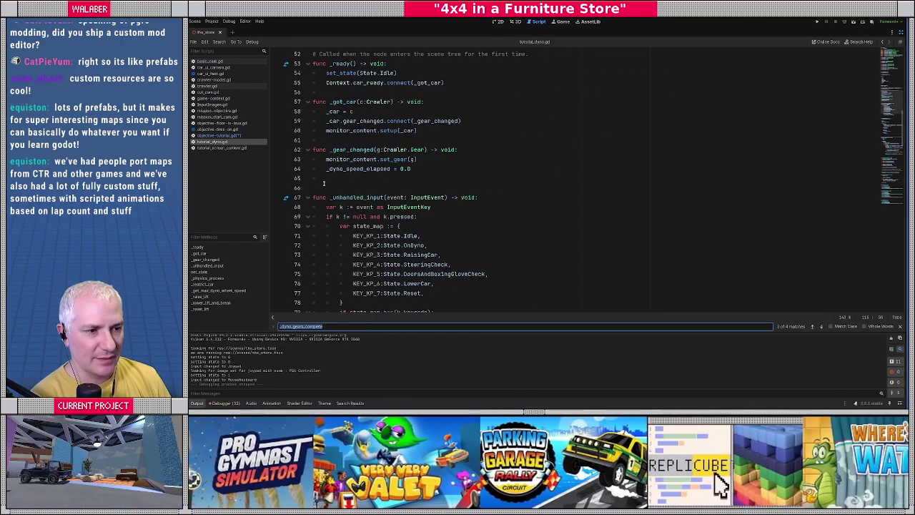
# Add func dyno_complete() -> bool returning false unless _dyno_gears_complete.size() is 2
pyautogui.click(325, 185)
pyautogui.press('Return')
pyautogui.write('func ')
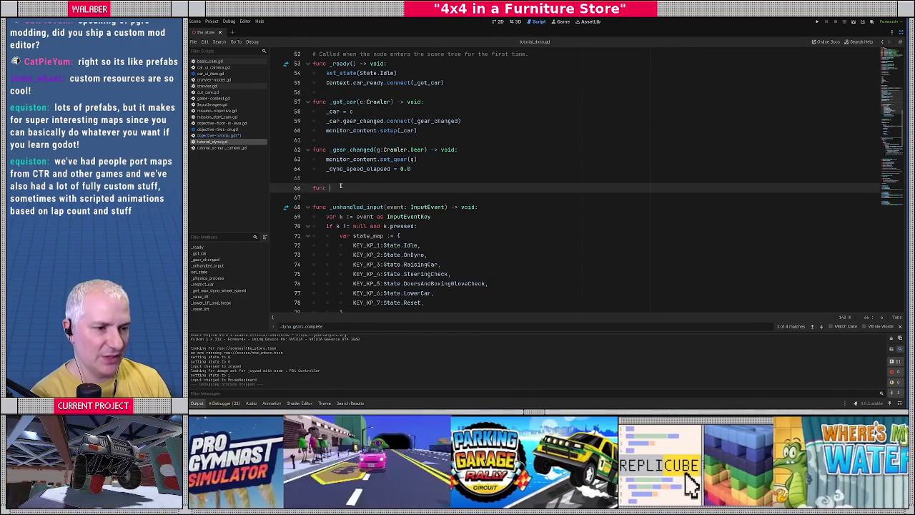
pyautogui.write('dy')
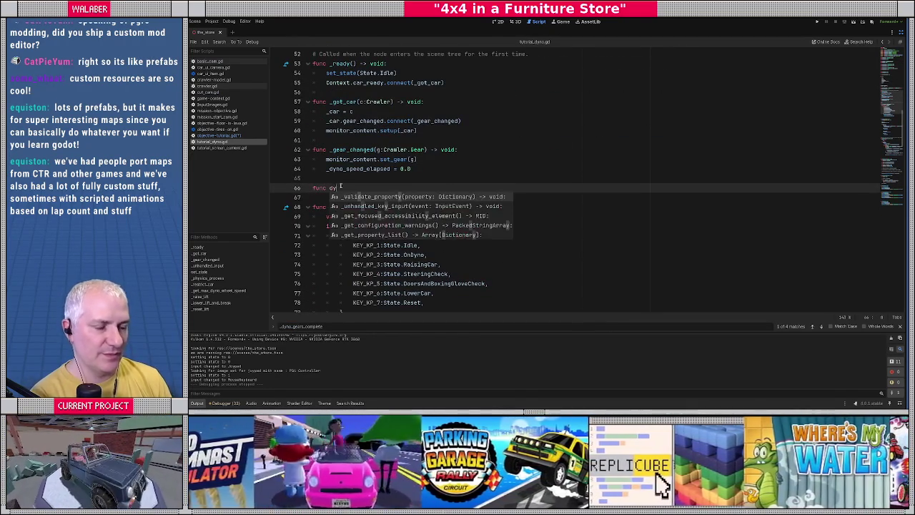
pyautogui.write('no_complete() -')
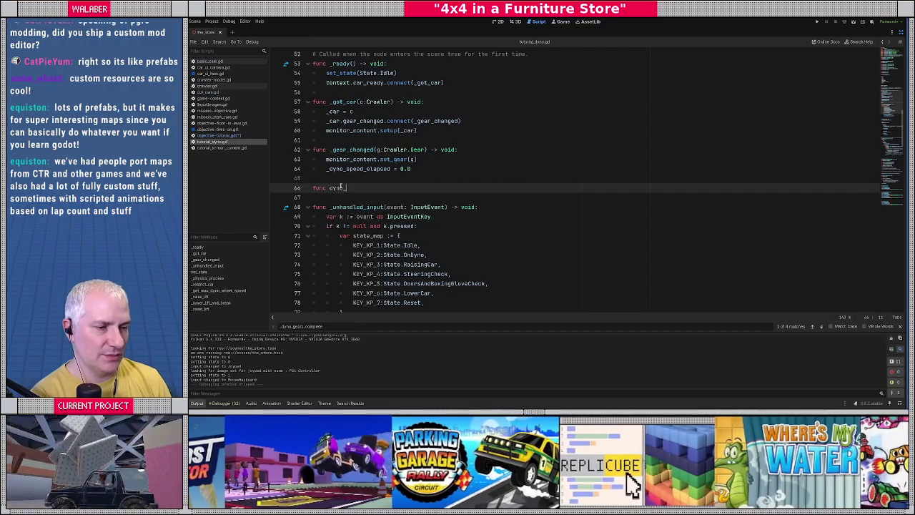
pyautogui.write('> bool:')
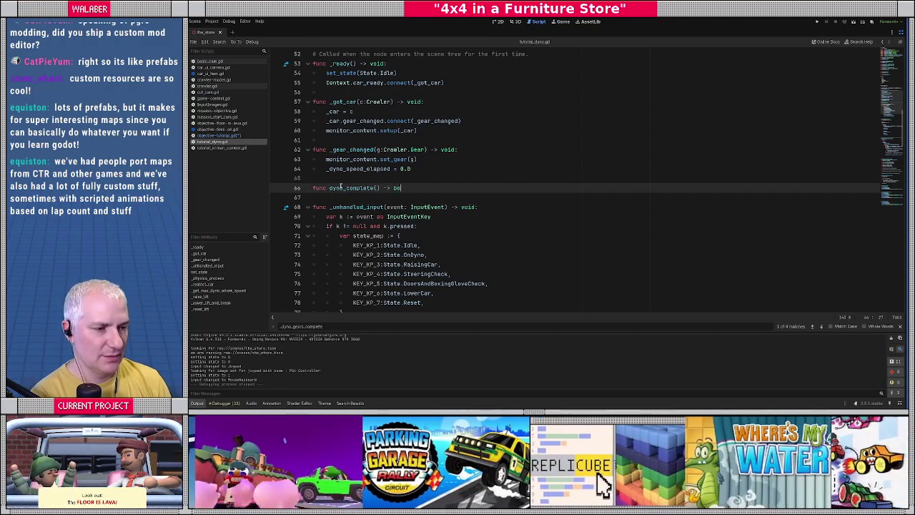
pyautogui.press('Return')
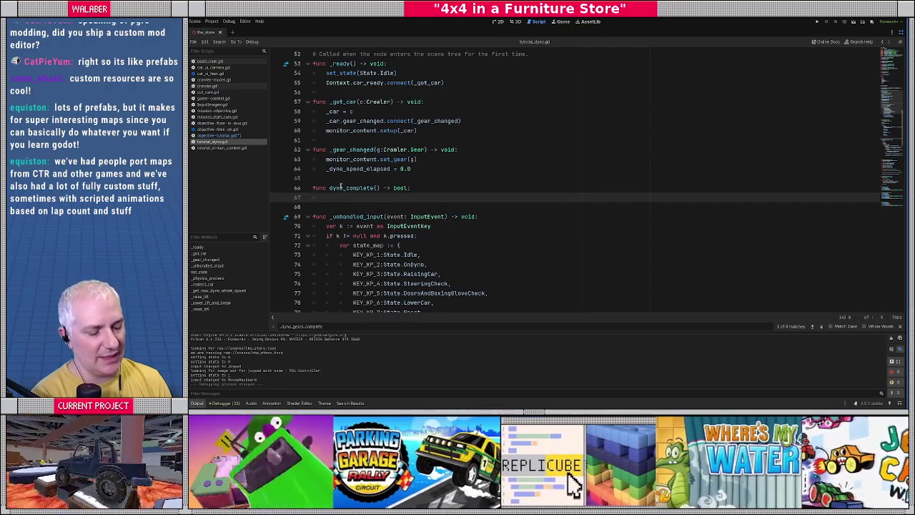
pyautogui.write('var to :')
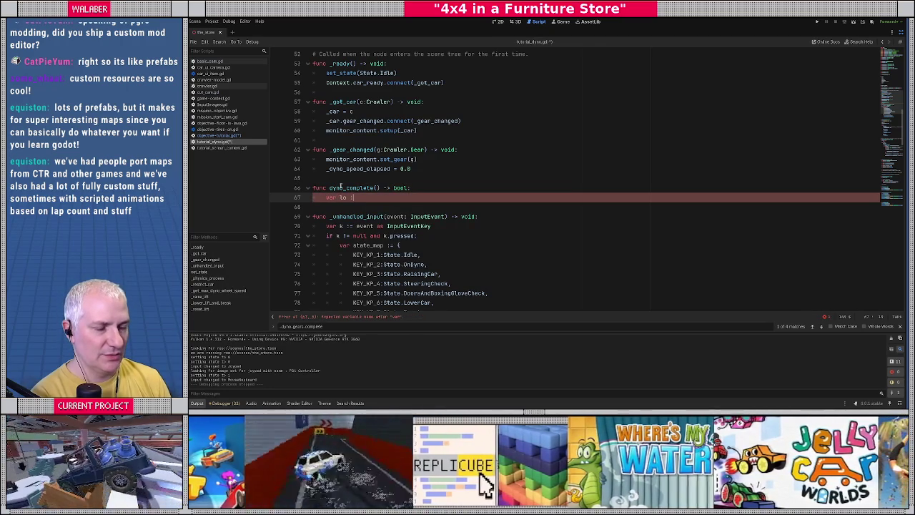
pyautogui.write('bool =')
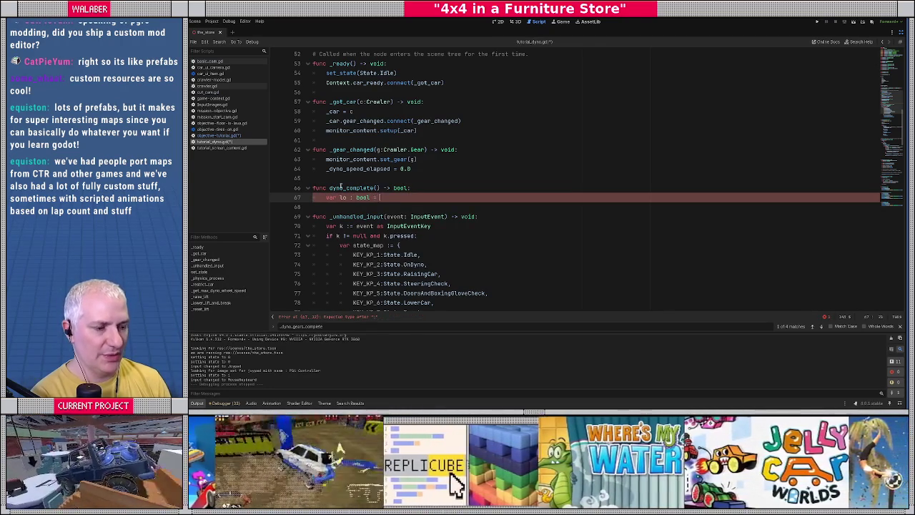
pyautogui.write('_dy')
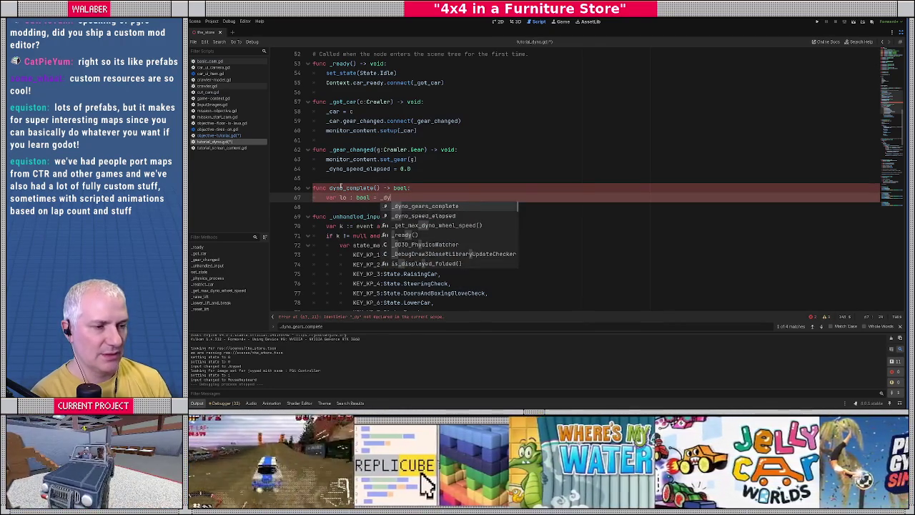
pyautogui.hotkey('ctrl', 'BackSpace')
pyautogui.hotkey('ctrl', 'BackSpace')
pyautogui.hotkey('ctrl', 'BackSpace')
pyautogui.write('if ')
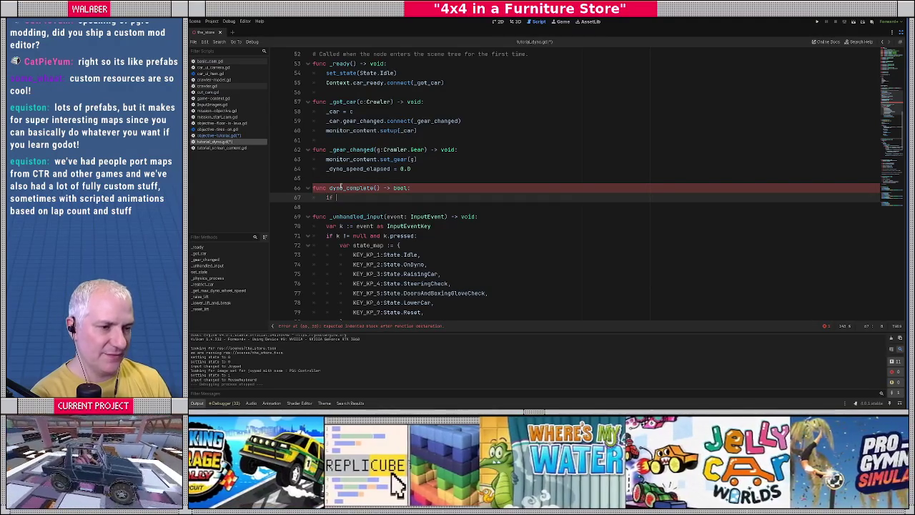
pyautogui.write('_dy')
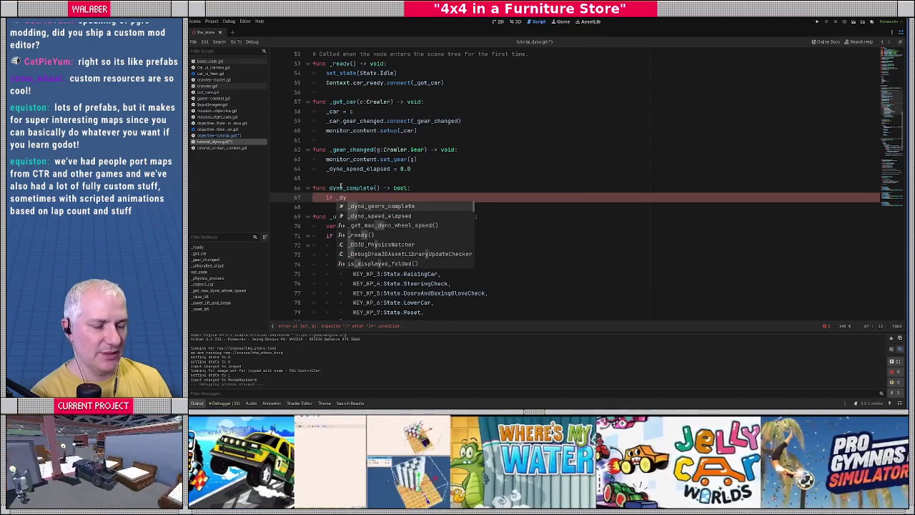
pyautogui.press('Return')
pyautogui.write('.')
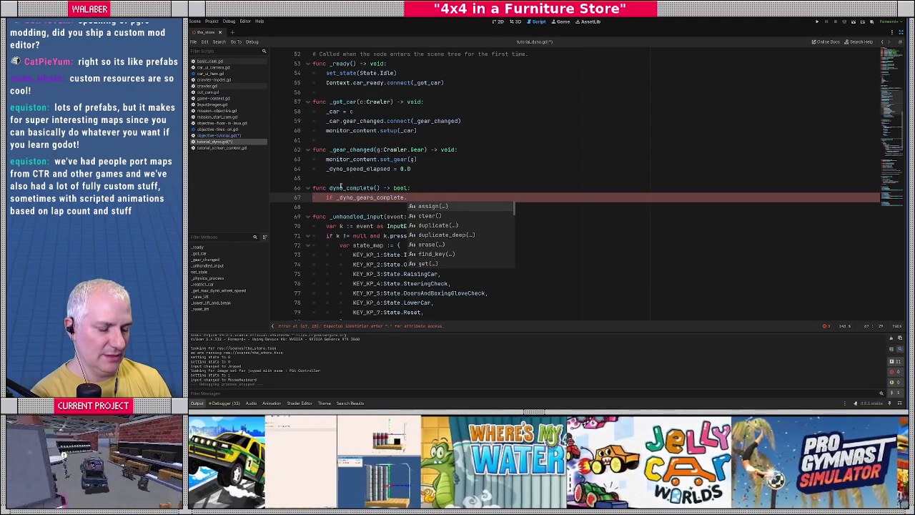
pyautogui.write('size() != 2:')
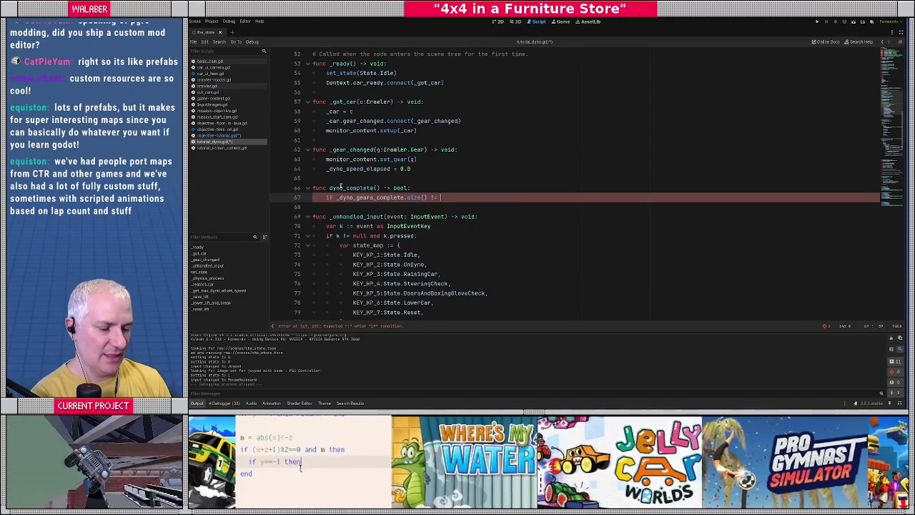
pyautogui.press('Return')
pyautogui.write('return false')
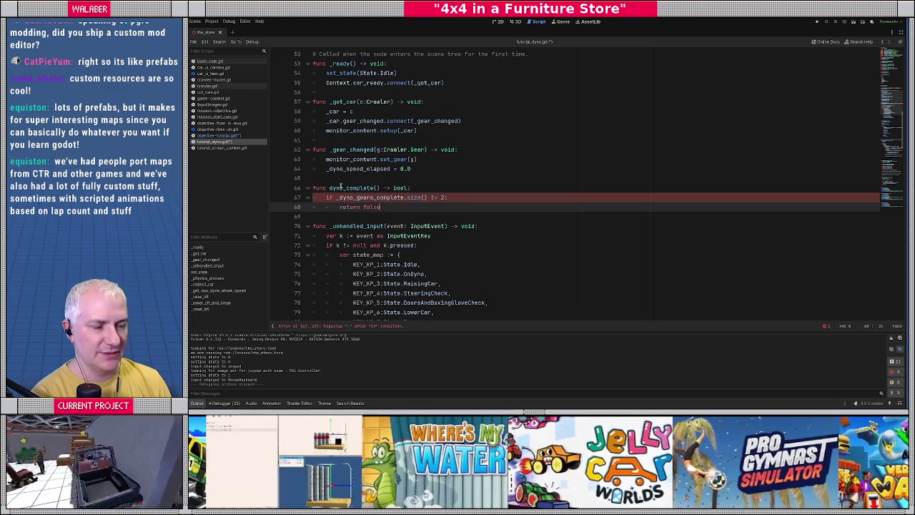
pyautogui.press('Return')
pyautogui.press('Return')
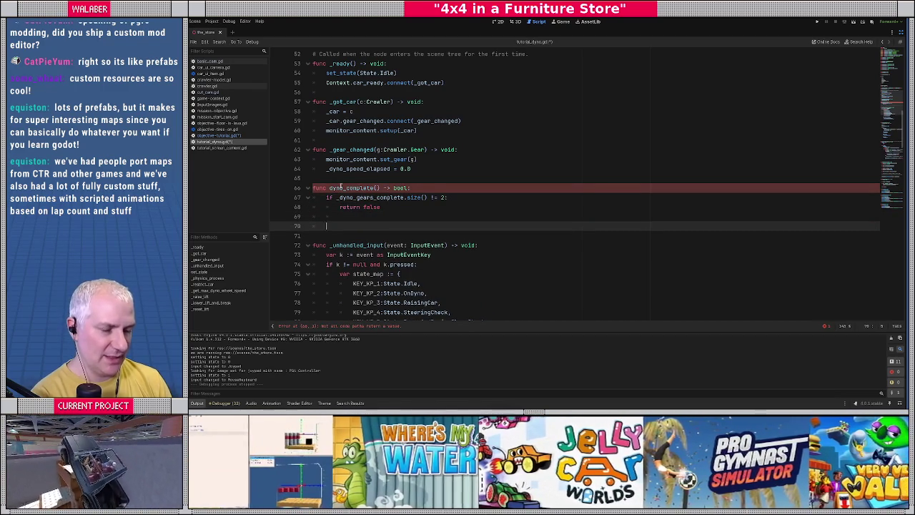
# Return whether _dyno_gears_complete[Crawler.Gear.Lo] and [Crawler.Gear.Hi] are both complete
pyautogui.write('if _dy')
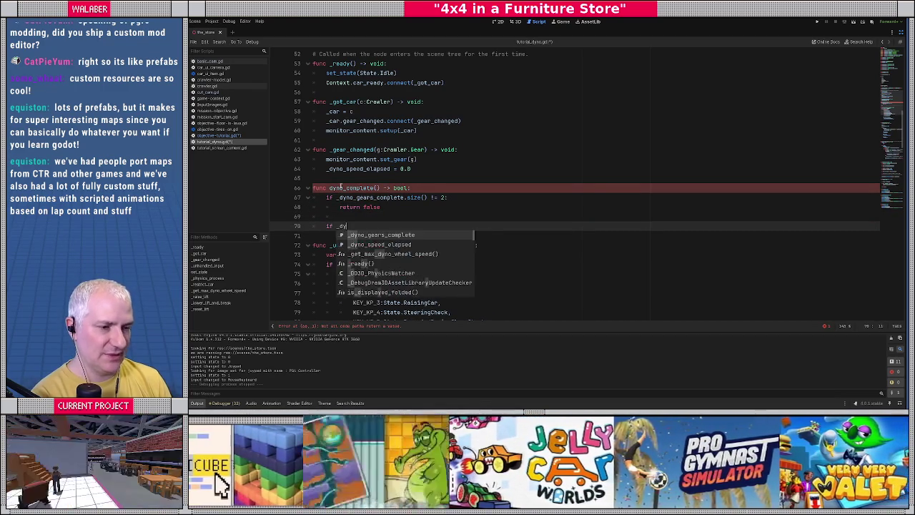
pyautogui.press('Return')
pyautogui.write('[Cra')
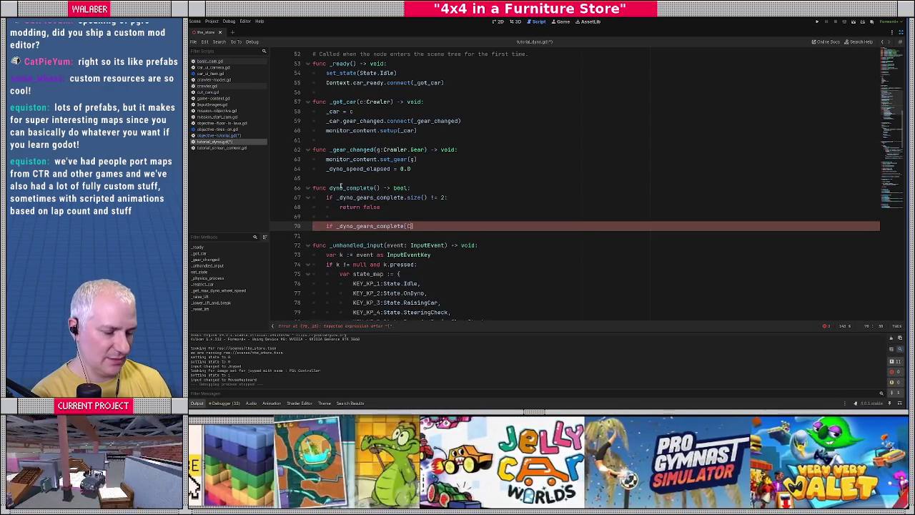
pyautogui.press('Return')
pyautogui.write('.Gear')
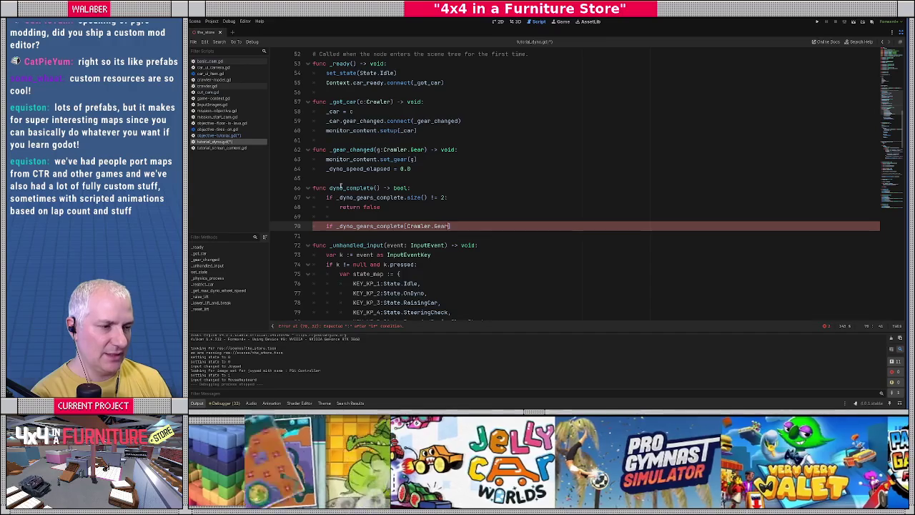
pyautogui.write('.Lo')
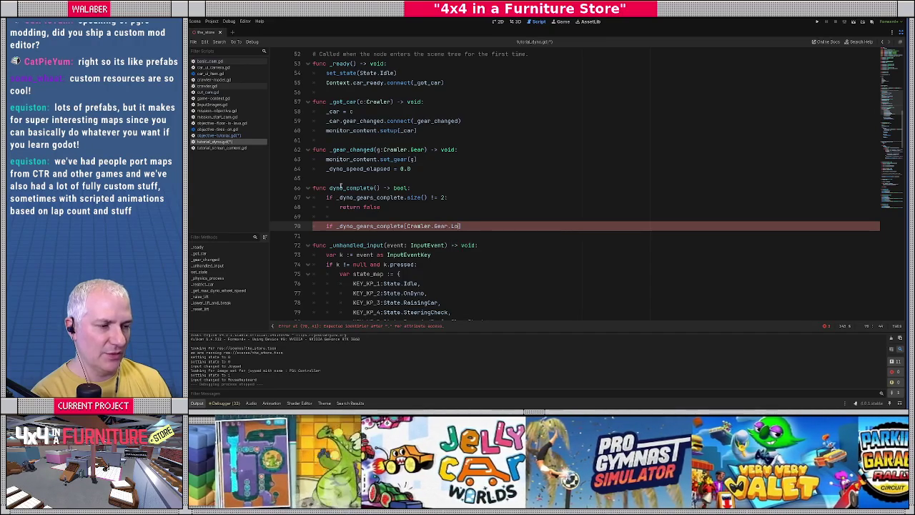
pyautogui.write('] and _dyn')
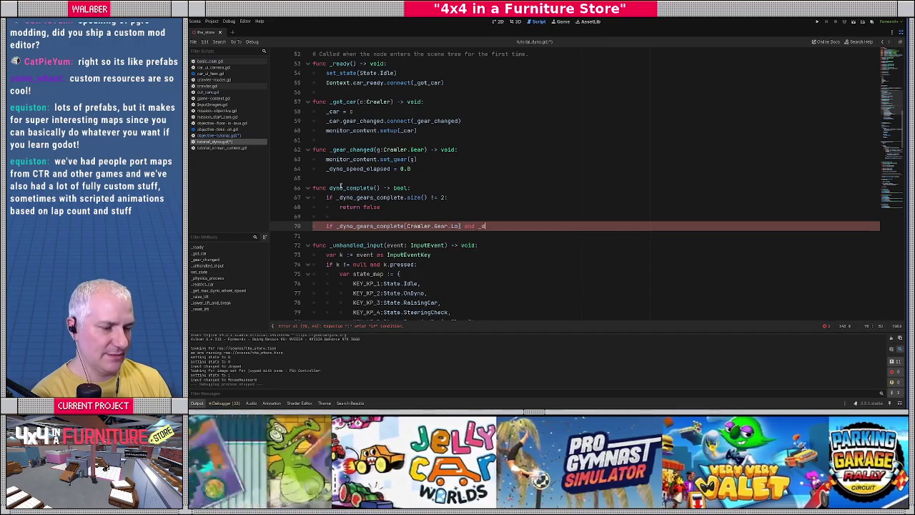
pyautogui.press('Return')
pyautogui.write('[Crawler')
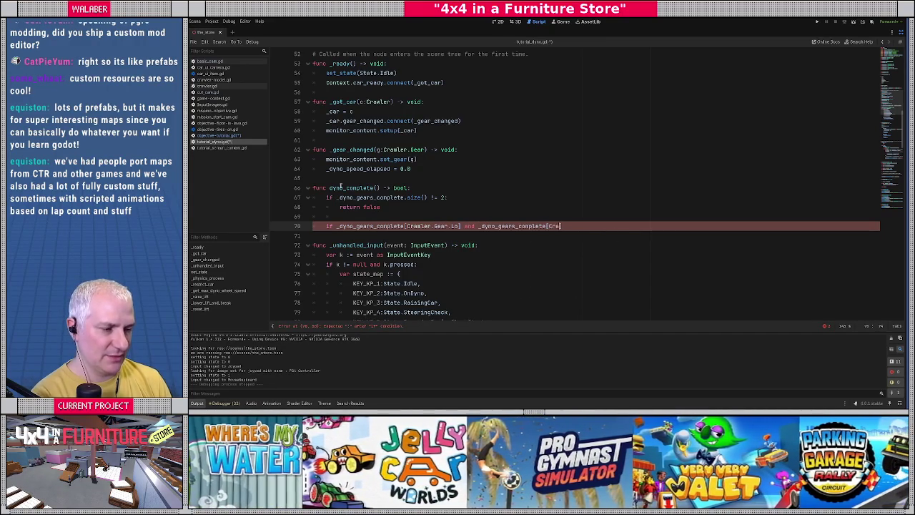
pyautogui.write('.Gear.H')
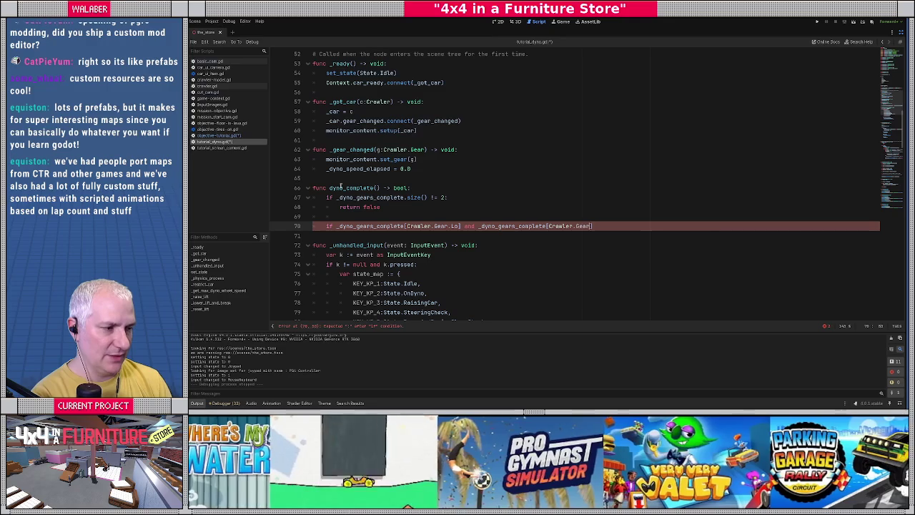
pyautogui.press('Return')
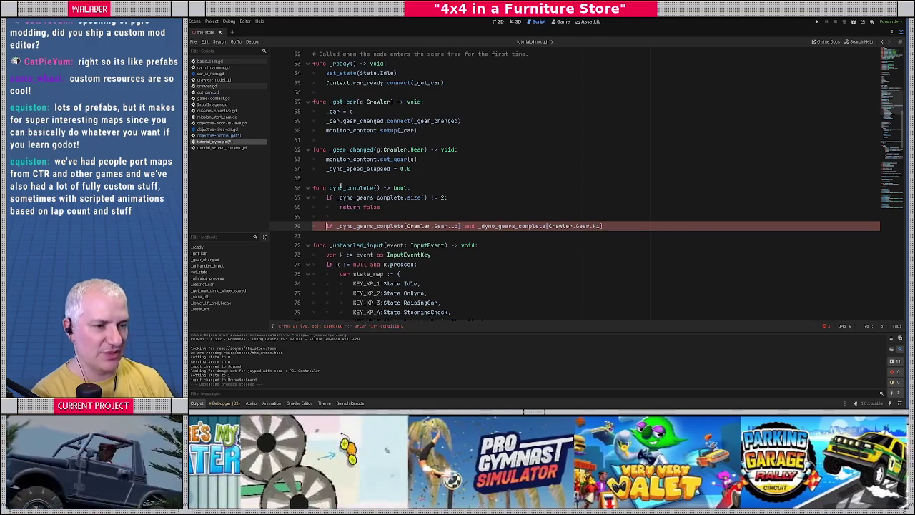
pyautogui.press('Home')
pyautogui.hotkey('ctrl', 'shift', 'Right')
pyautogui.write('return')
pyautogui.press('End')
# Declare a new func steering_complete() -> void: below dyno_complete
pyautogui.press('Return')
pyautogui.press('Return')
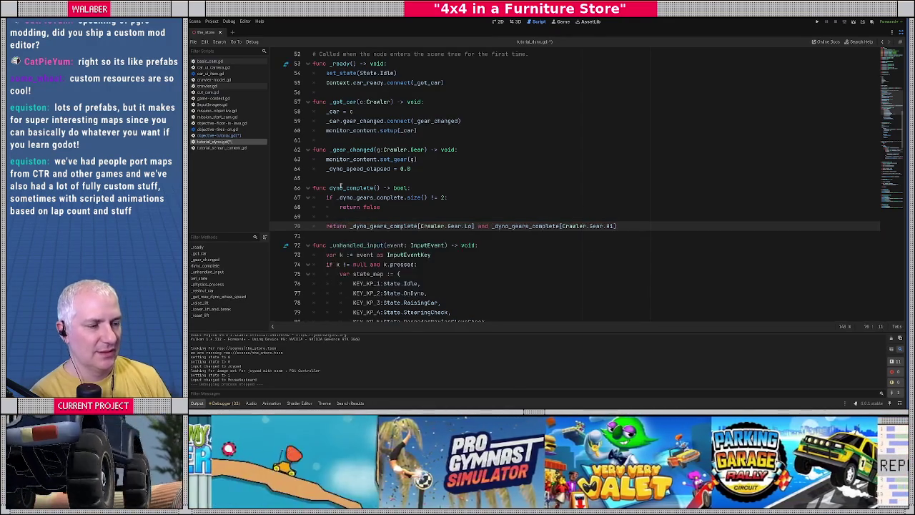
pyautogui.write('func ')
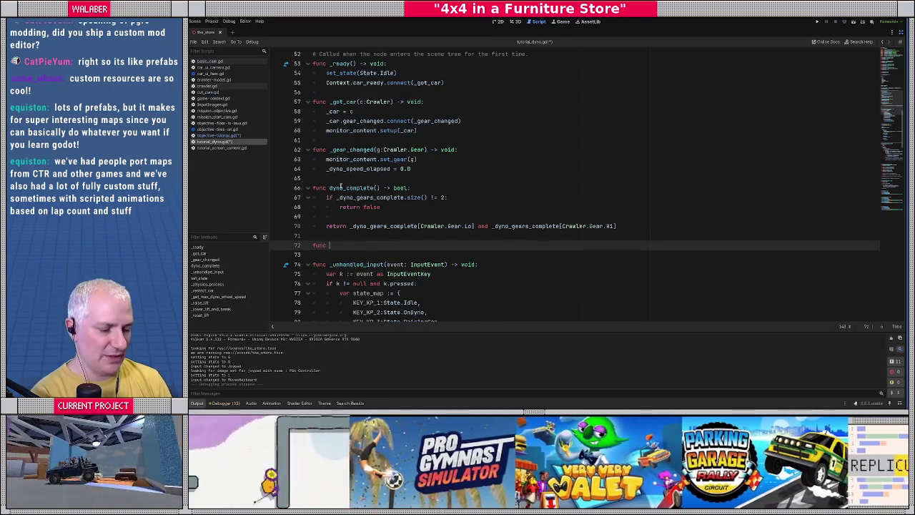
pyautogui.write('steering_contro')
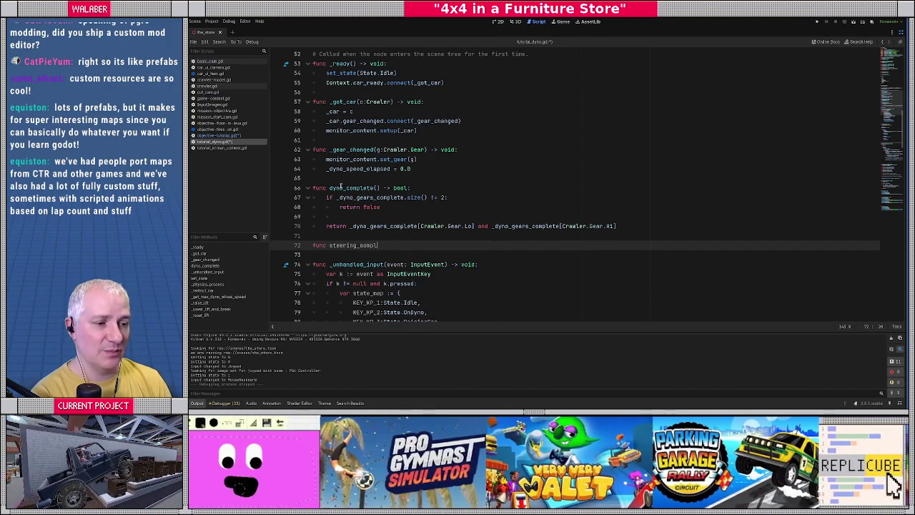
pyautogui.press('BackSpace')
pyautogui.press('BackSpace')
pyautogui.press('BackSpace')
pyautogui.press('BackSpace')
pyautogui.press('BackSpace')
pyautogui.write('omple')
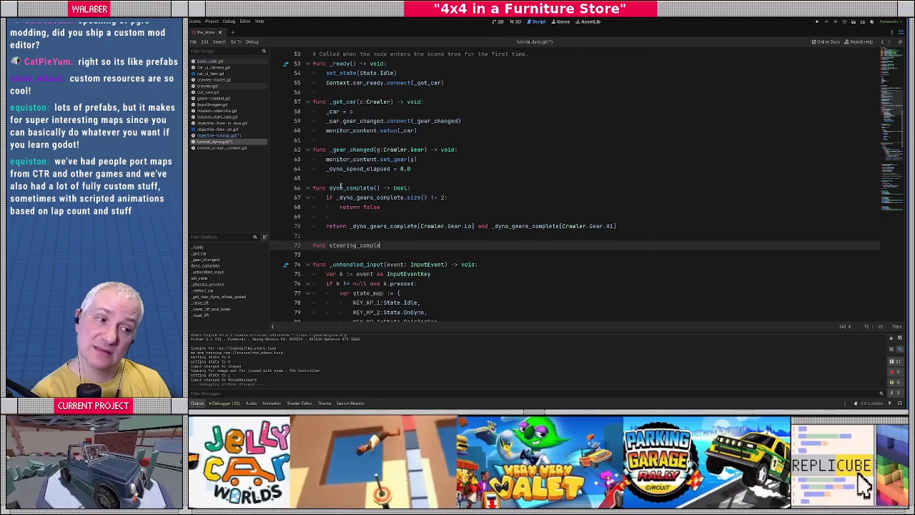
pyautogui.write('te() -> void:')
pyautogui.press('Return')
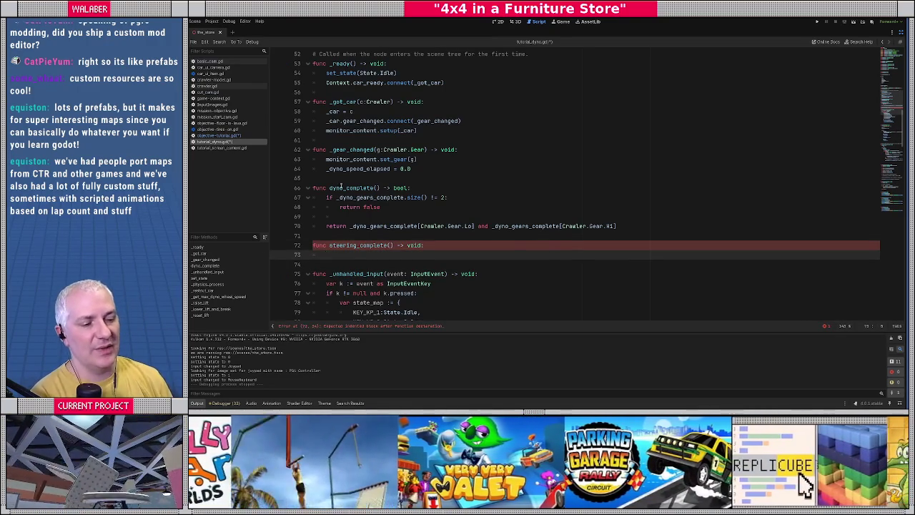
# In _raise_lift, add 'await t.finished' after the tween_property line
pyautogui.scroll(-10, 341, 187)
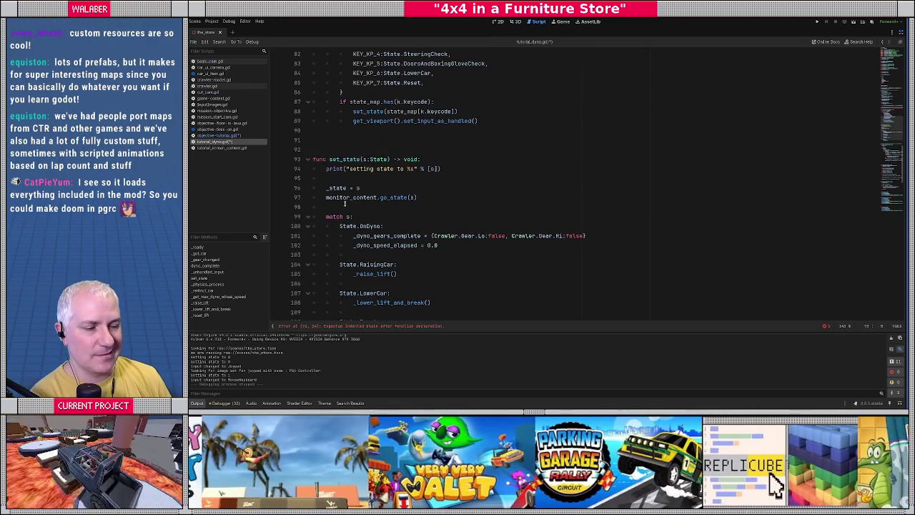
pyautogui.scroll(-4, 346, 199)
pyautogui.click(368, 161)
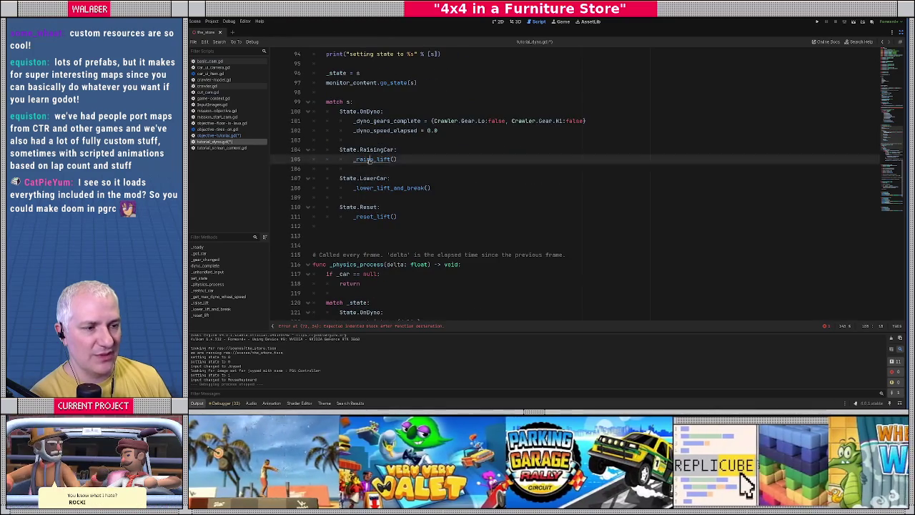
pyautogui.keyDown('ctrl'); pyautogui.click(370, 159); pyautogui.keyUp('ctrl')
pyautogui.click(334, 235)
pyautogui.press('Return')
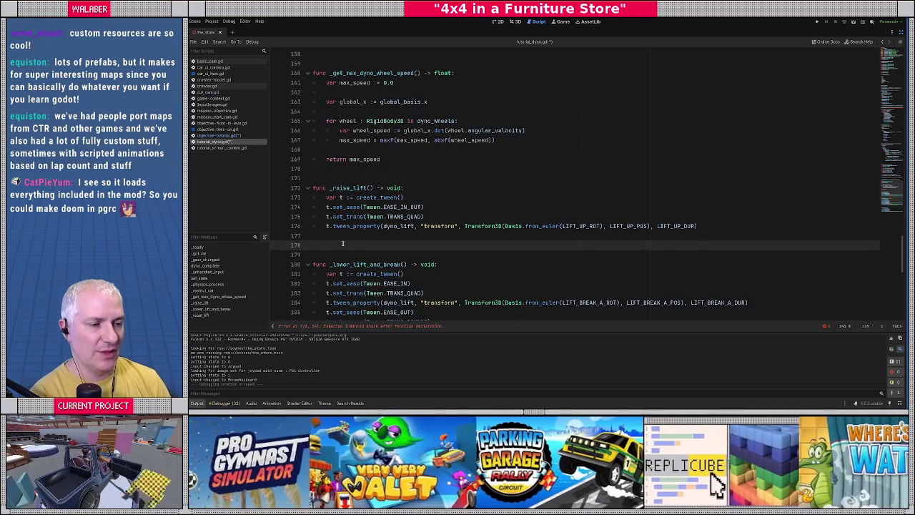
pyautogui.write('await t.')
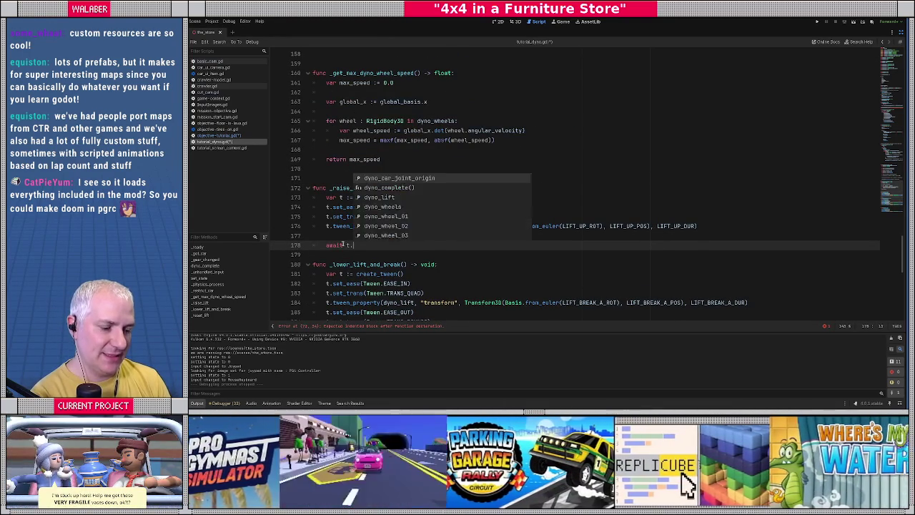
pyautogui.write('finished')
pyautogui.press('Return')
pyautogui.press('Return')
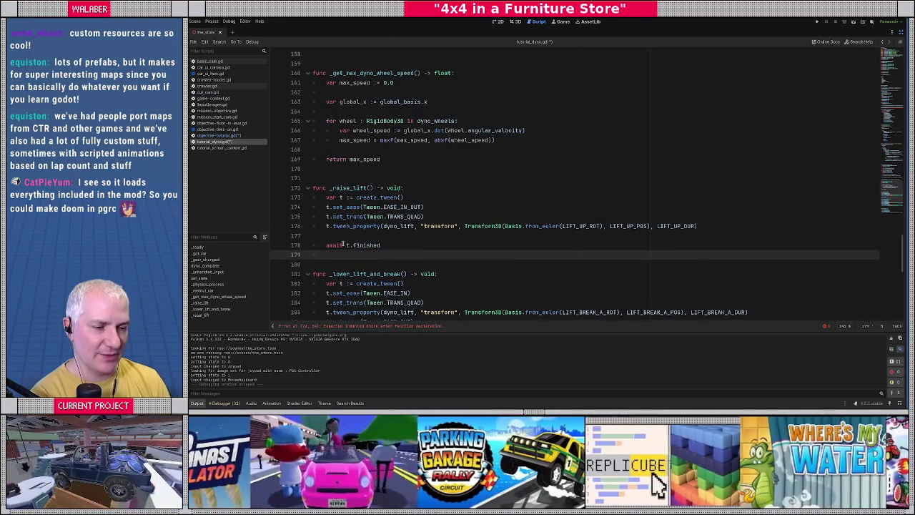
# Follow the await with set_state(State.SteeringCheck) and a blank line
pyautogui.write('set_state(S')
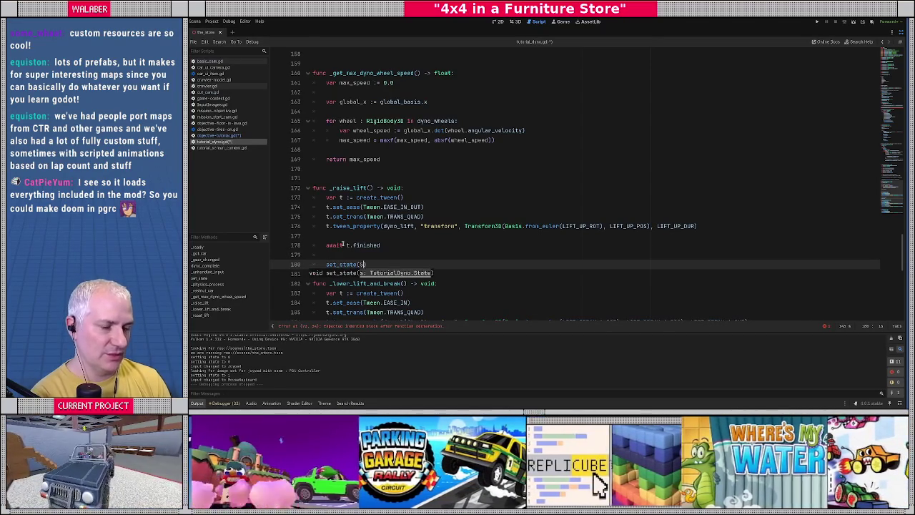
pyautogui.write('Tu')
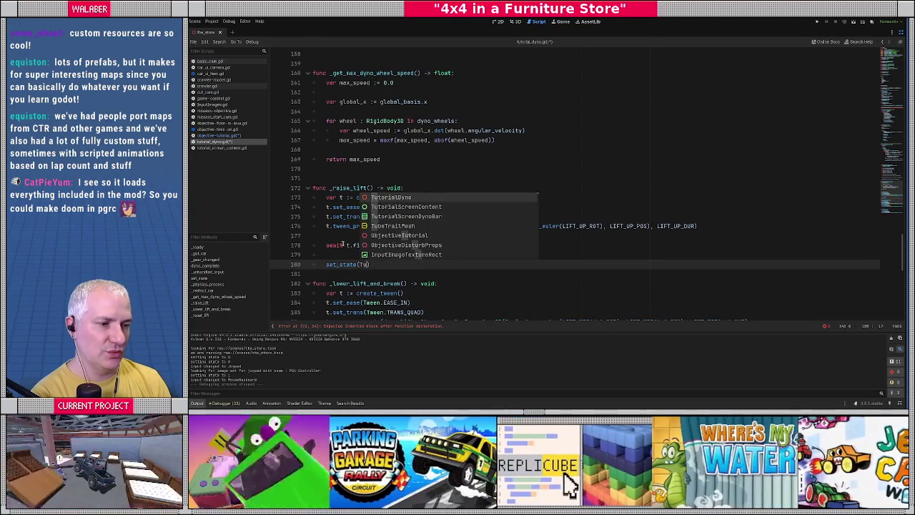
pyautogui.press('BackSpace')
pyautogui.press('BackSpace')
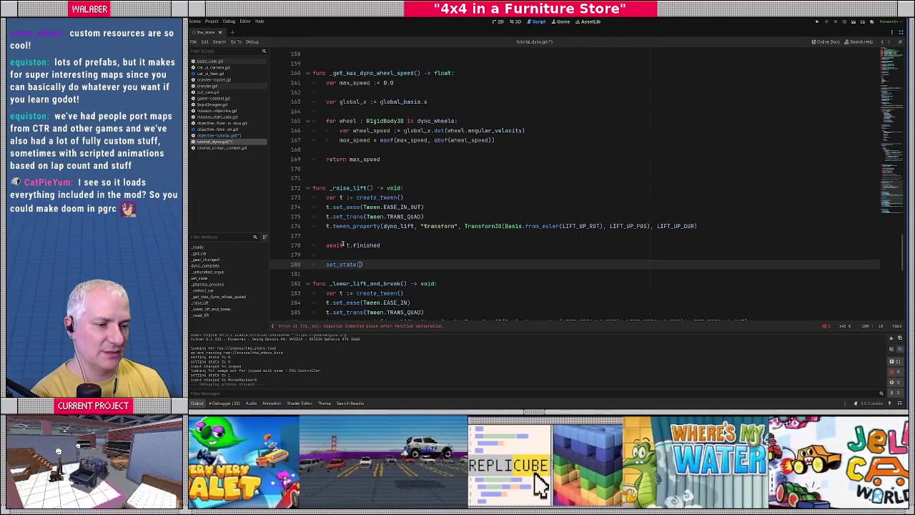
pyautogui.press('BackSpace')
pyautogui.write('(')
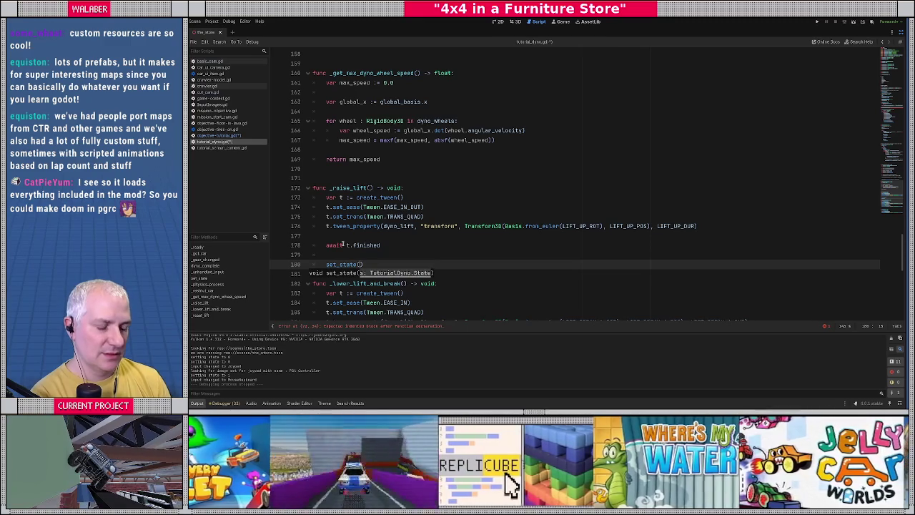
pyautogui.write('State.')
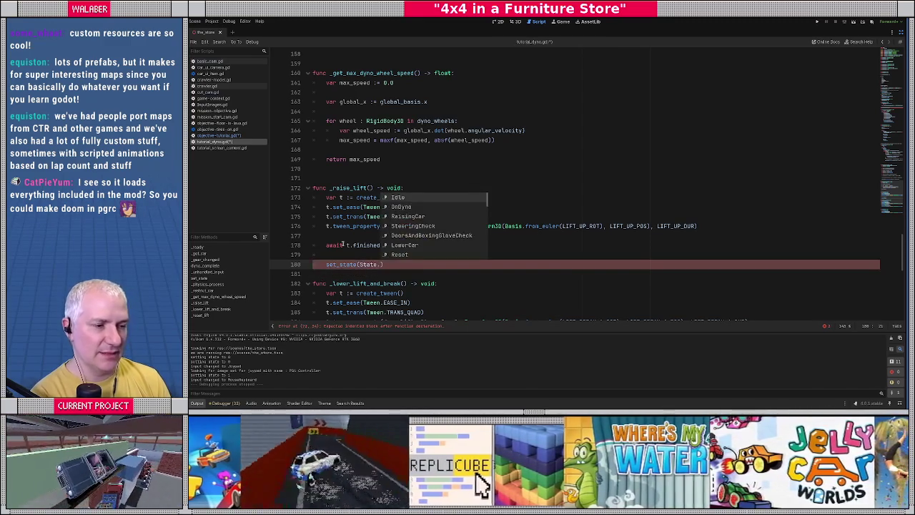
pyautogui.press('Down')
pyautogui.press('Down')
pyautogui.press('Down')
pyautogui.press('Return')
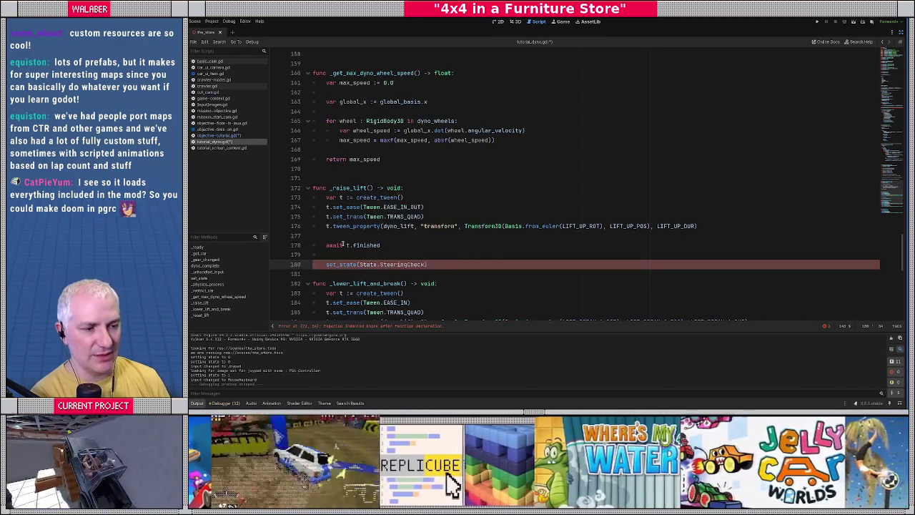
pyautogui.scroll(-2, 340, 236)
pyautogui.click(335, 215)
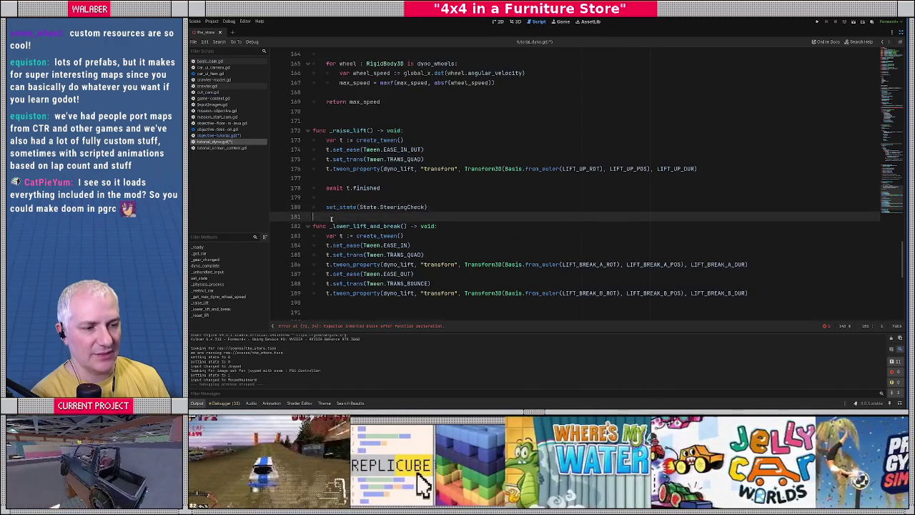
pyautogui.press('Return')
pyautogui.scroll(20, 335, 213)
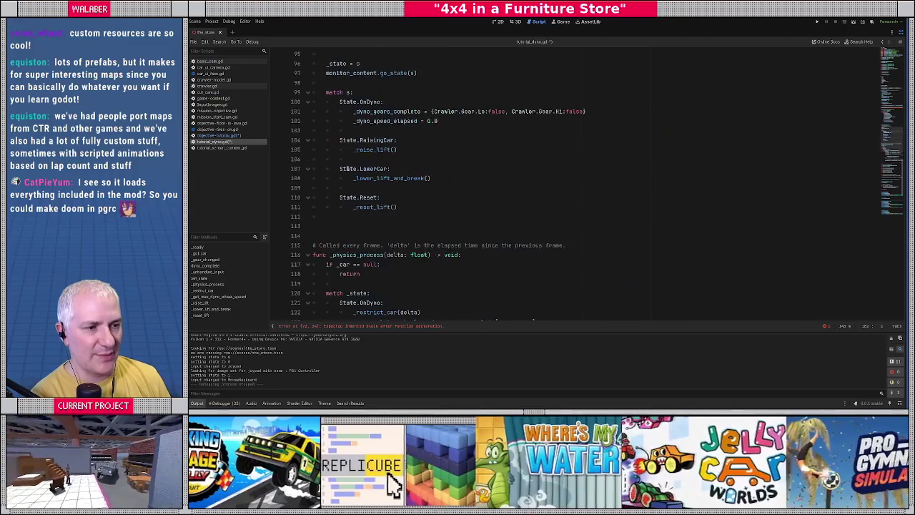
# Type monitor_content on line 73, the first body line of steering_complete
pyautogui.scroll(10, 344, 166)
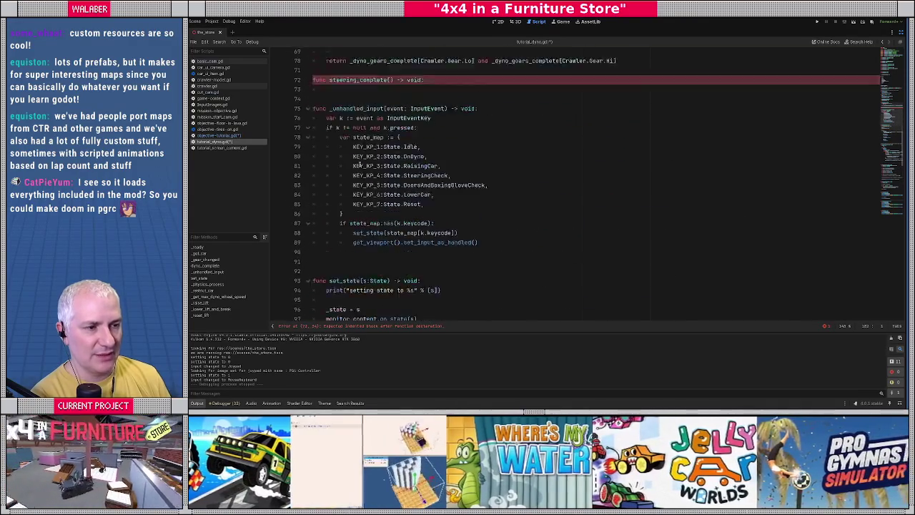
pyautogui.scroll(8, 351, 160)
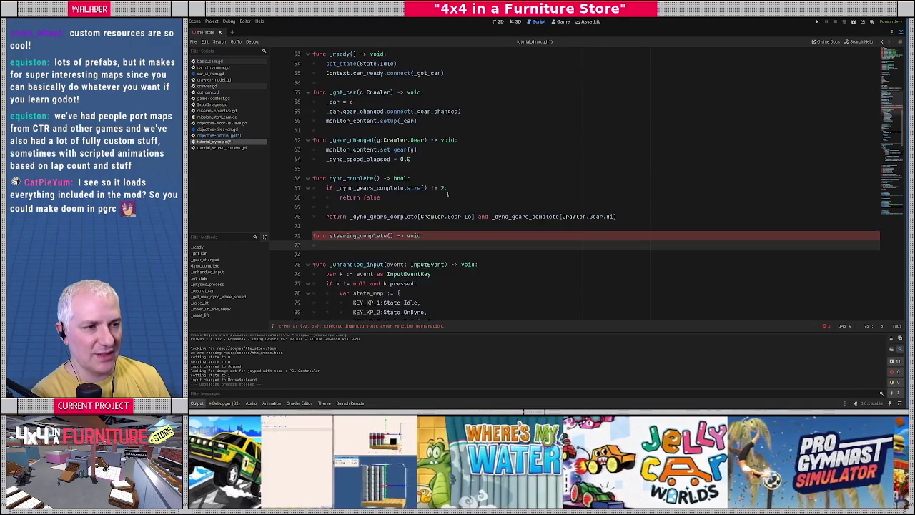
pyautogui.scroll(-5, 449, 194)
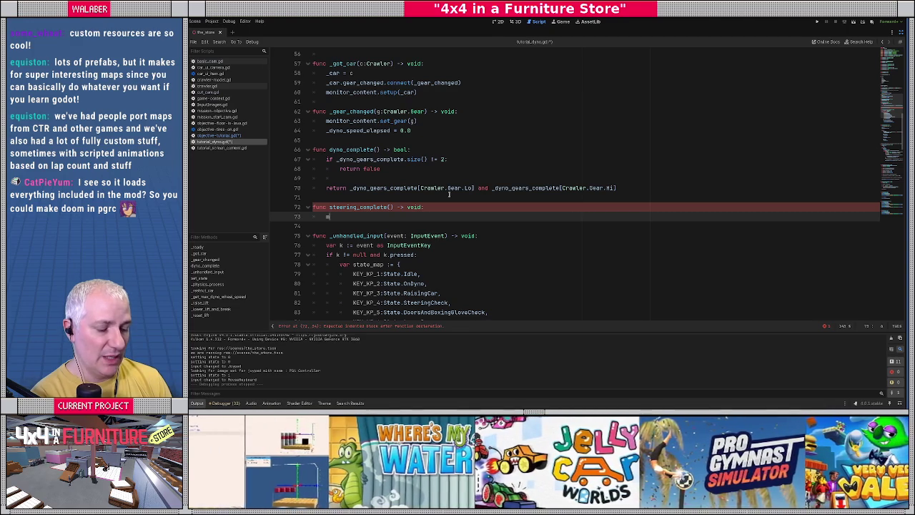
pyautogui.write('onitor_content')
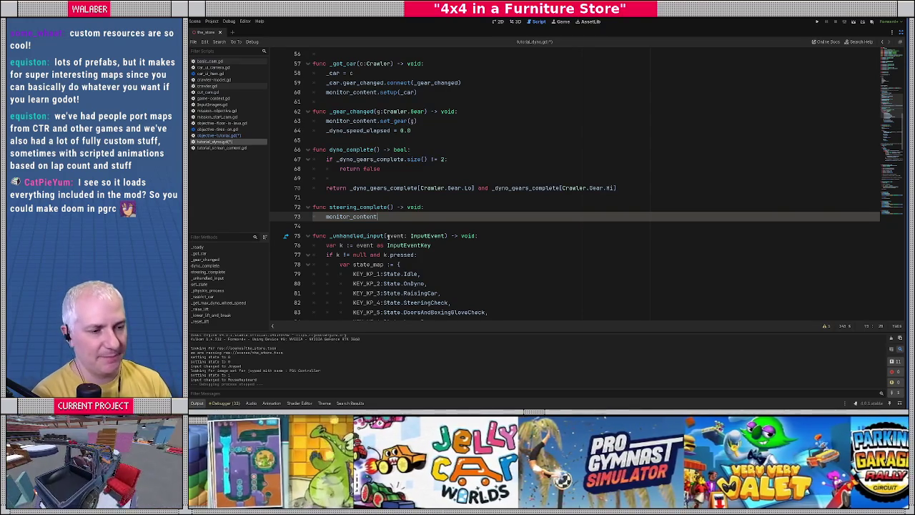
# Complete line 73 as 'return monitor_content.steering_complete'
pyautogui.write('.')
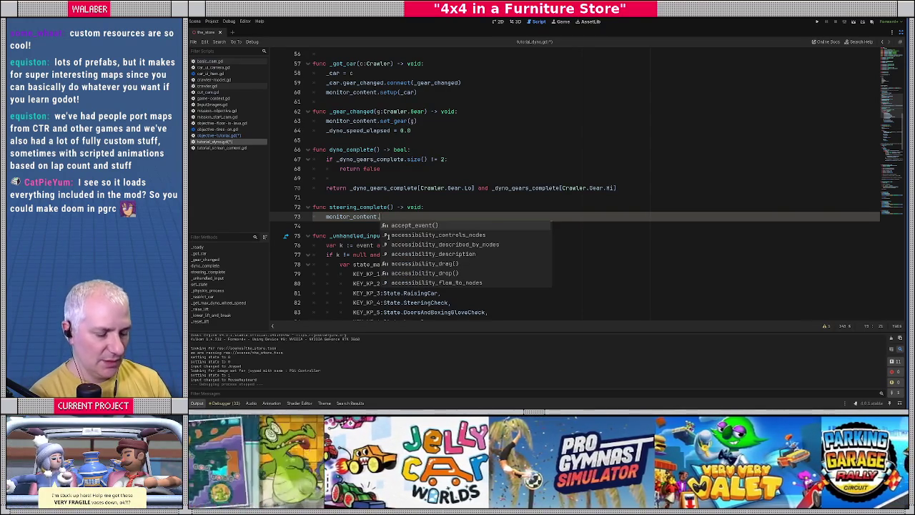
pyautogui.write('stee')
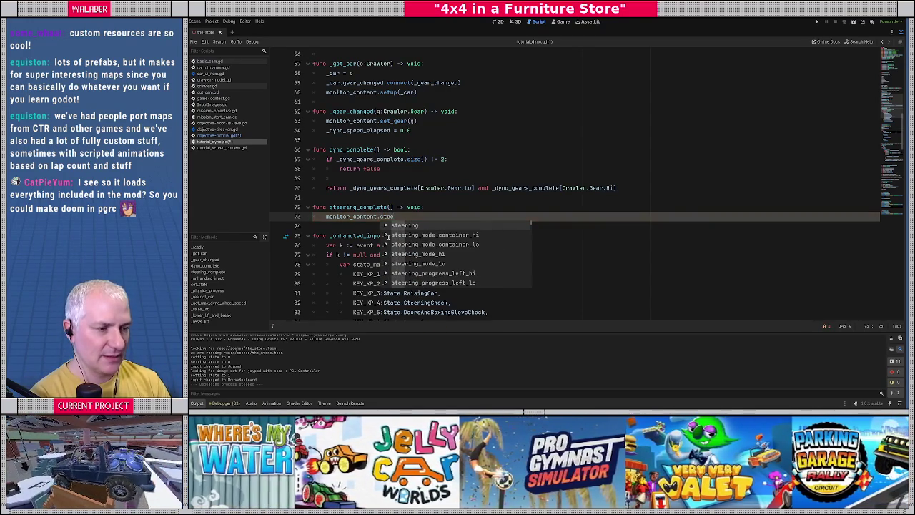
pyautogui.write('ring_p')
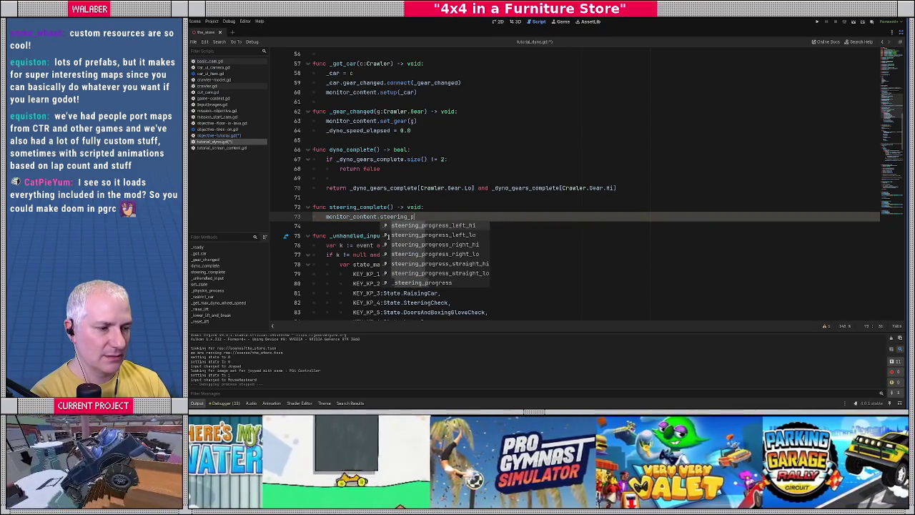
pyautogui.press('Escape')
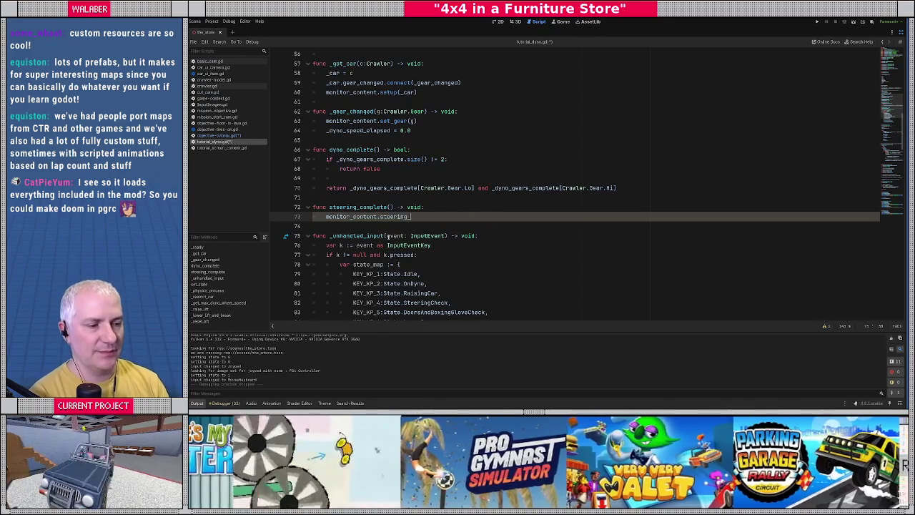
pyautogui.press('BackSpace')
pyautogui.press('BackSpace')
pyautogui.press('BackSpace')
pyautogui.write('ng_complete')
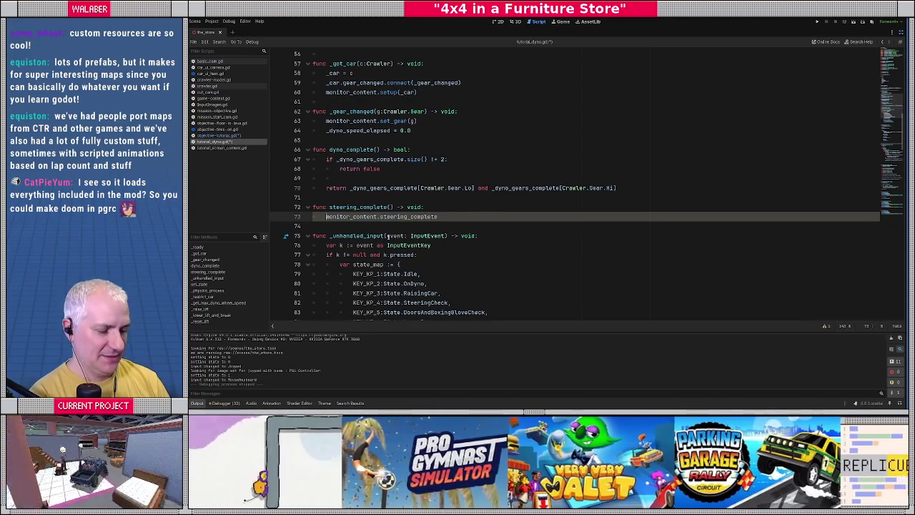
pyautogui.write('return')
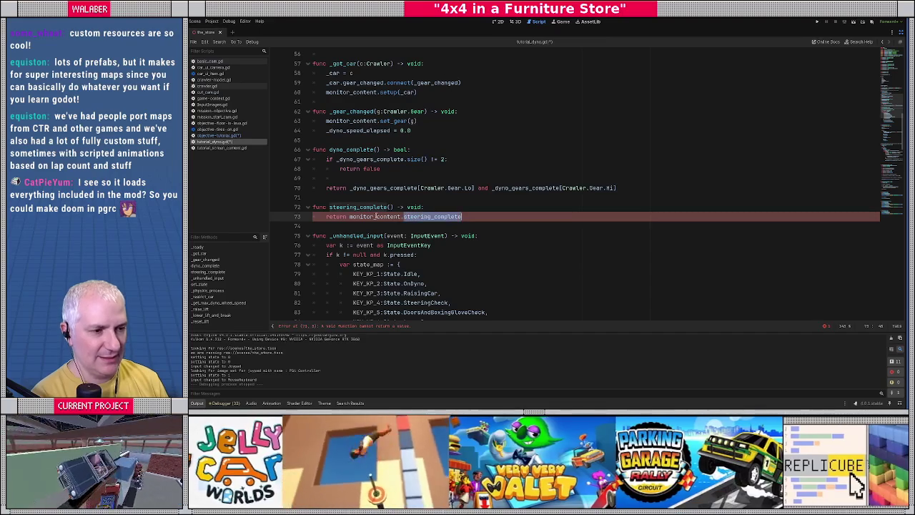
pyautogui.keyDown('ctrl'); pyautogui.click(374, 217); pyautogui.keyUp('ctrl')
# Open tutorial_screen_content.gd and locate the _steering_progress variable near _start_steering
pyautogui.keyDown('ctrl'); pyautogui.click(424, 149); pyautogui.keyUp('ctrl')
pyautogui.scroll(-15, 358, 211)
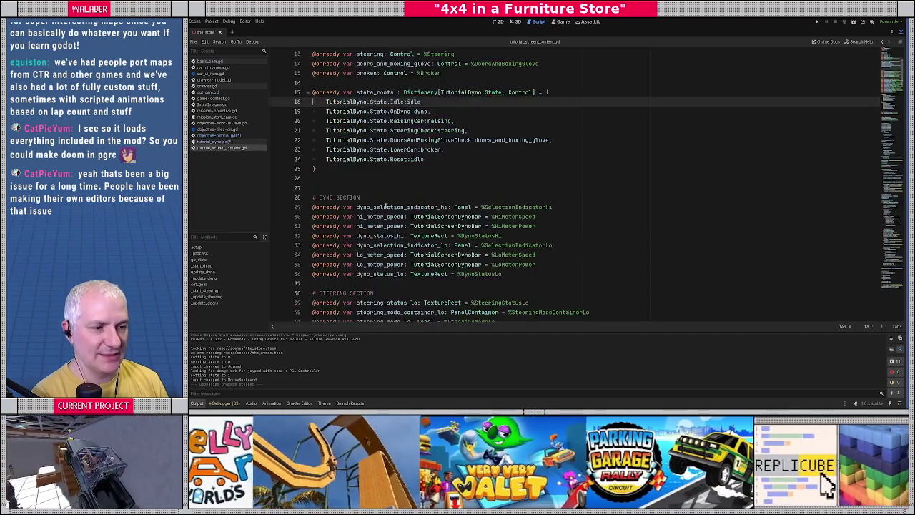
pyautogui.scroll(-11, 358, 211)
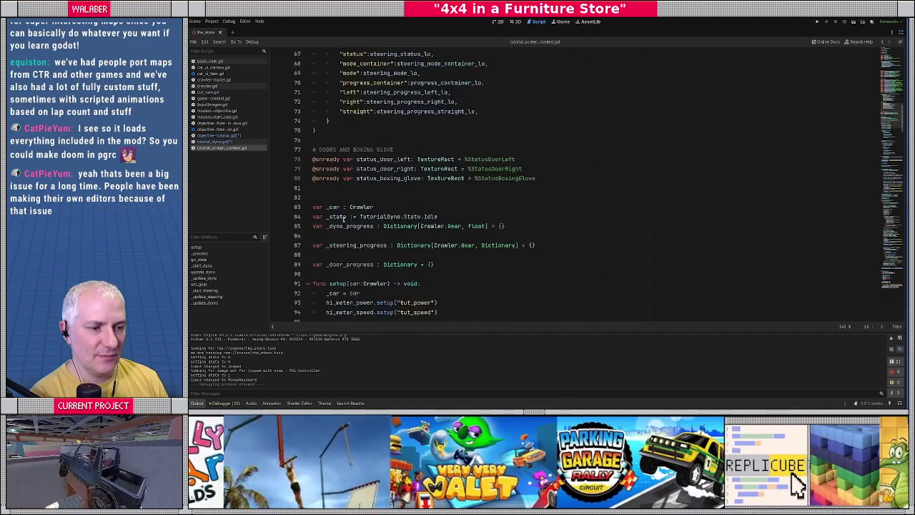
pyautogui.scroll(-10, 323, 160)
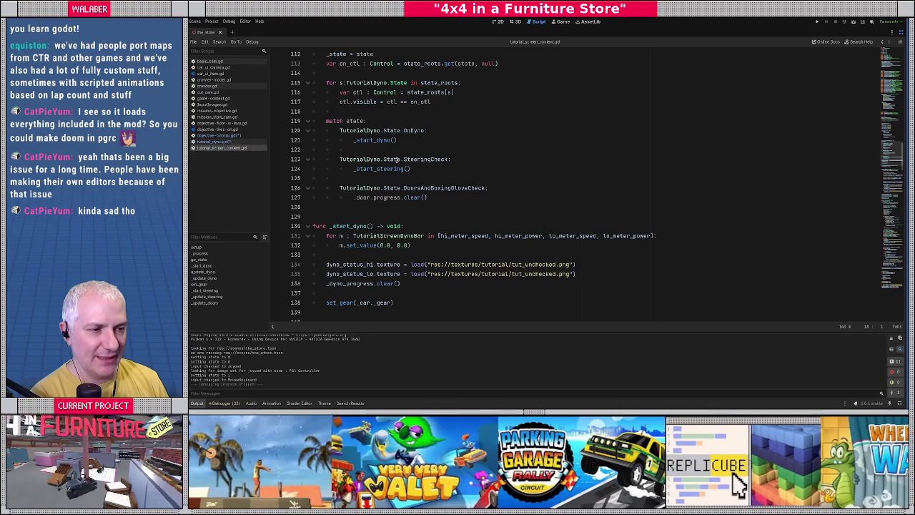
pyautogui.scroll(-4, 369, 168)
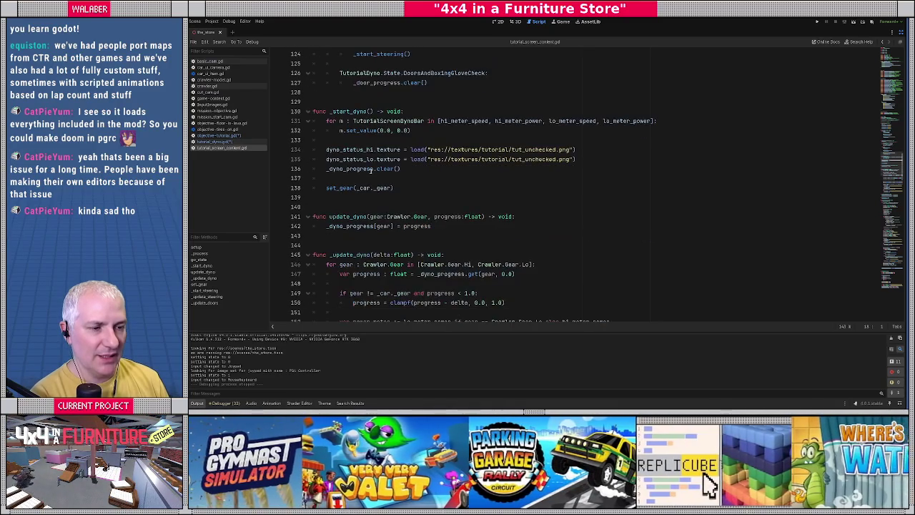
pyautogui.scroll(14, 371, 169)
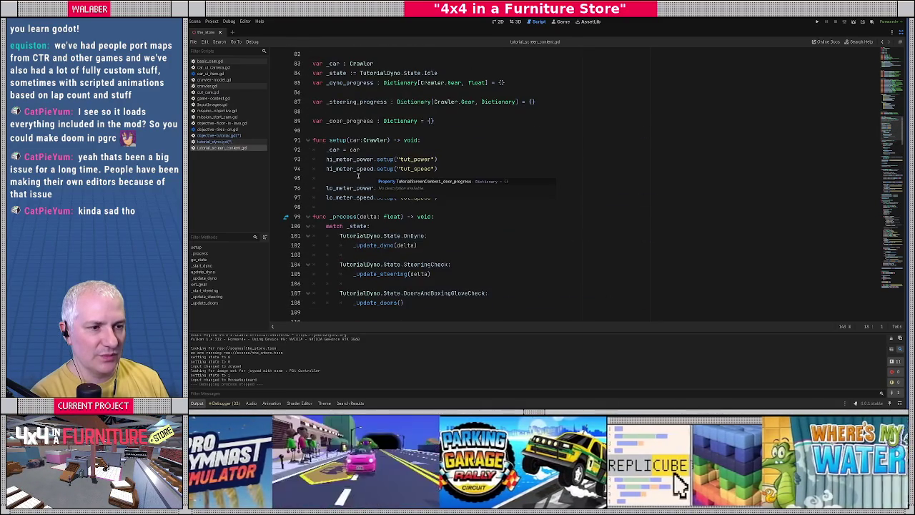
pyautogui.scroll(-9, 343, 192)
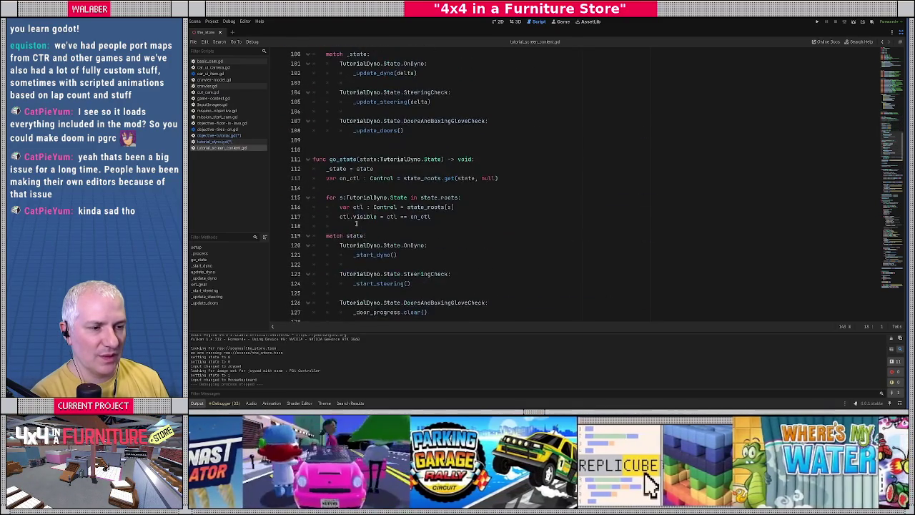
pyautogui.keyDown('ctrl'); pyautogui.click(373, 200); pyautogui.keyUp('ctrl')
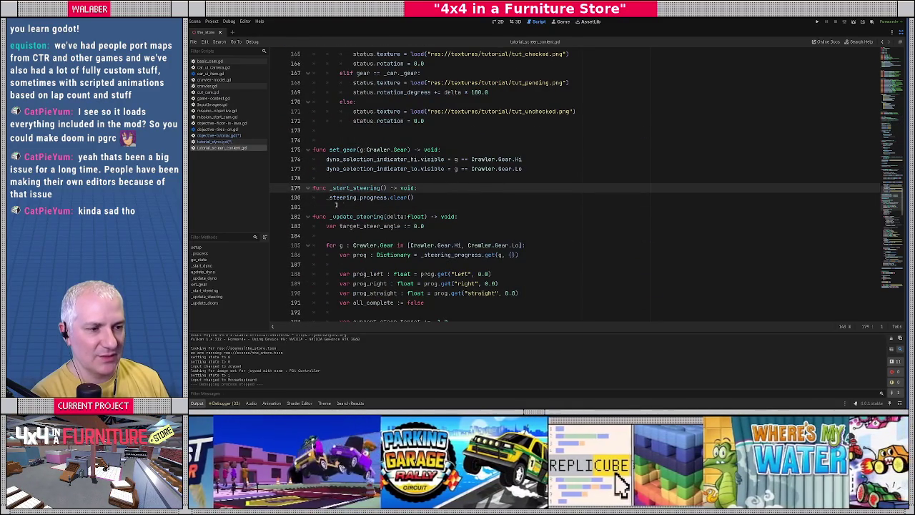
pyautogui.scroll(20, 350, 186)
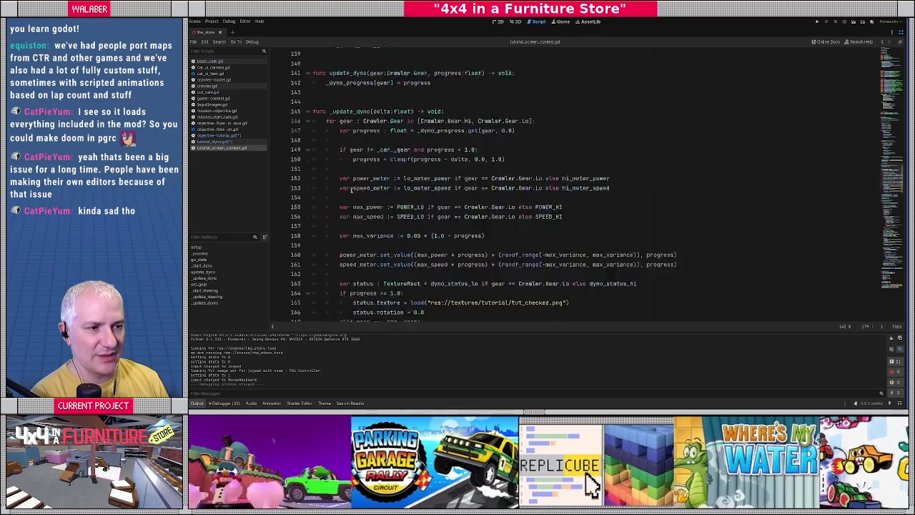
pyautogui.scroll(3, 346, 184)
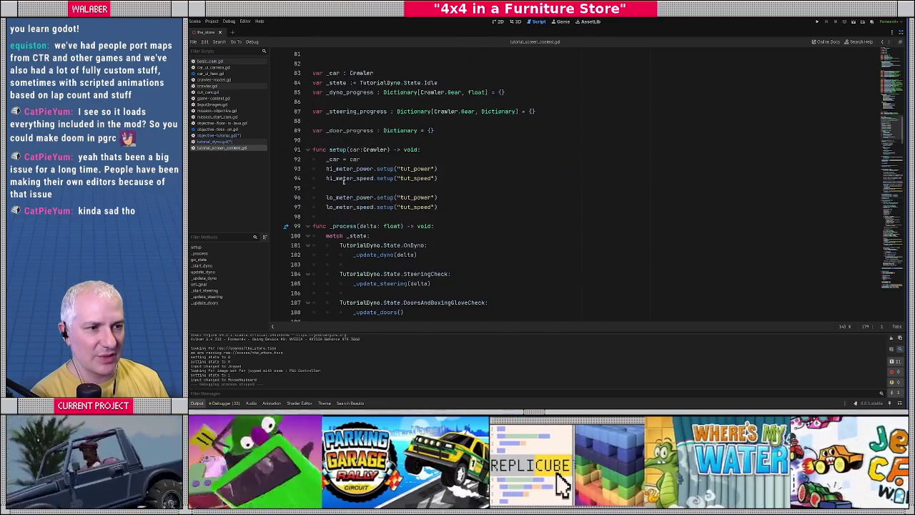
# Declare 'var steering_complete : bool:' with a get: block below _steering_progress
pyautogui.click(340, 178)
pyautogui.press('Return')
pyautogui.press('Return')
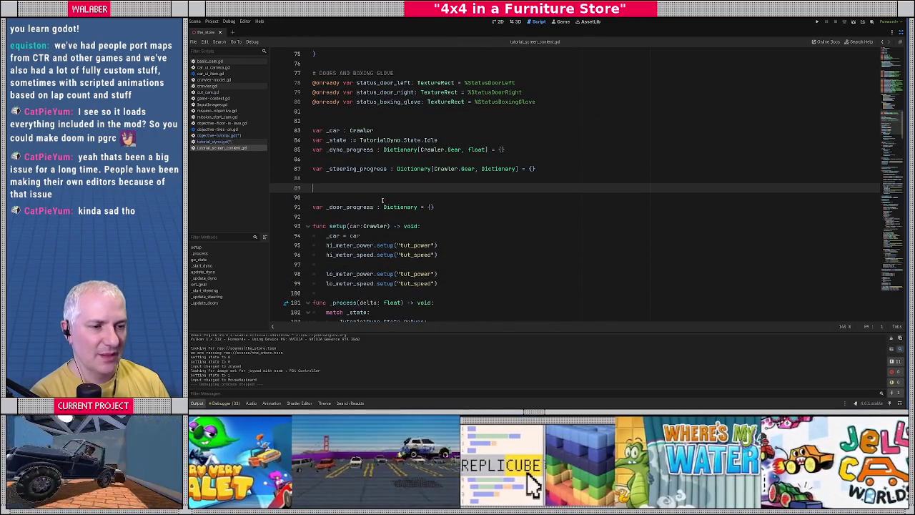
pyautogui.write('var ')
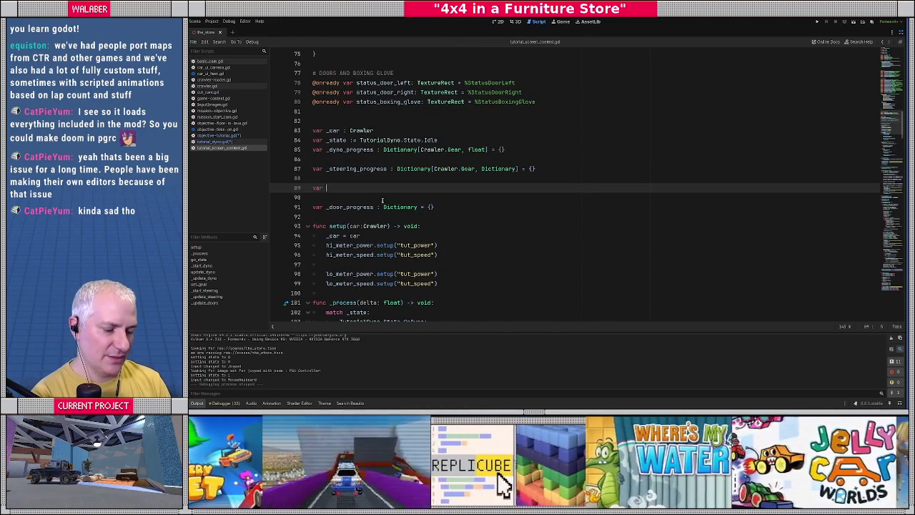
pyautogui.write('steering_complete : bool:')
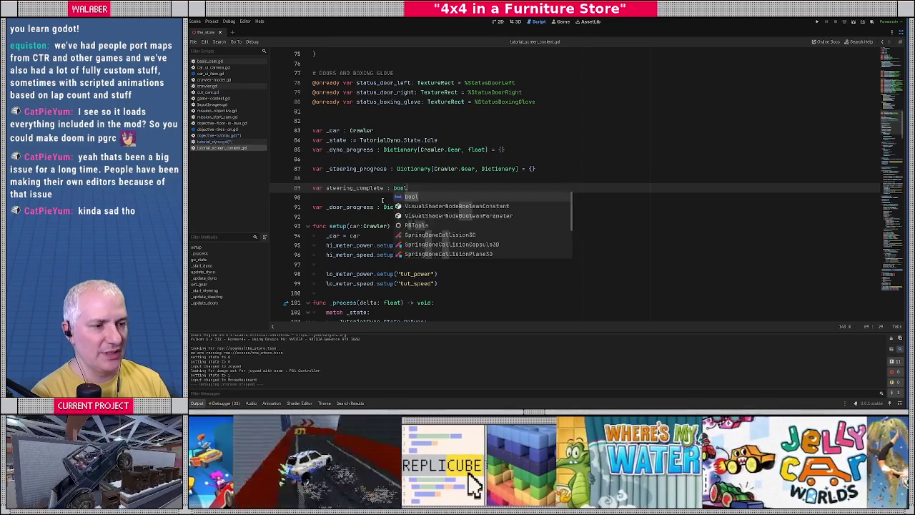
pyautogui.press('Return')
pyautogui.write('get:')
pyautogui.press('Return')
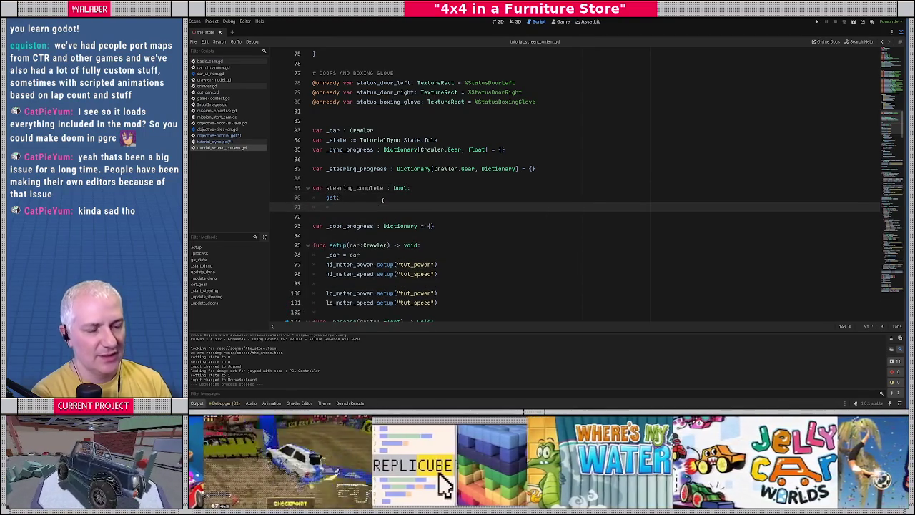
# Make the getter return false when _steering_progress.size() != 2
pyautogui.write('if _s')
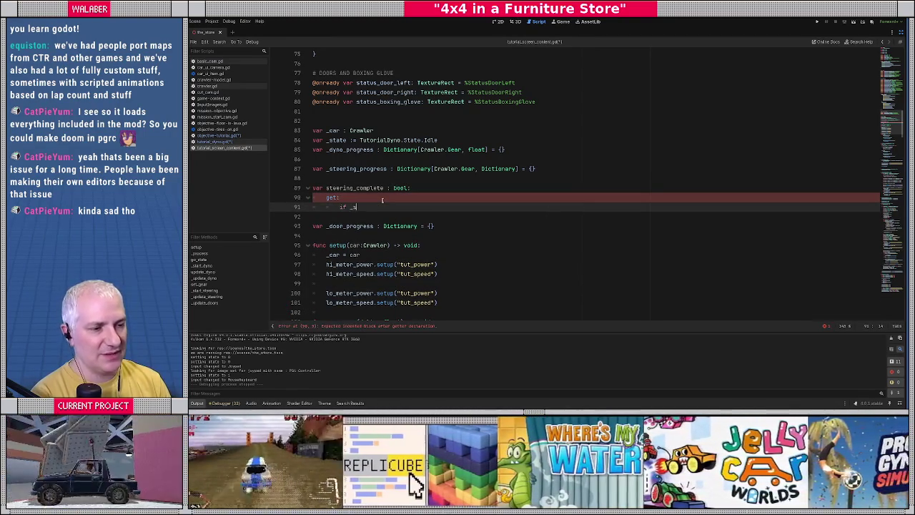
pyautogui.write('teering_progress.si')
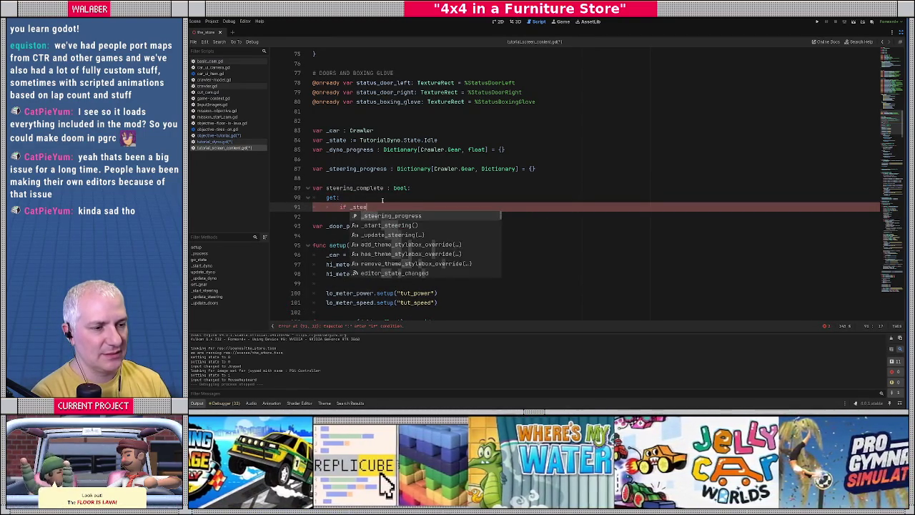
pyautogui.press('Return')
pyautogui.write('!= 2:')
pyautogui.press('Return')
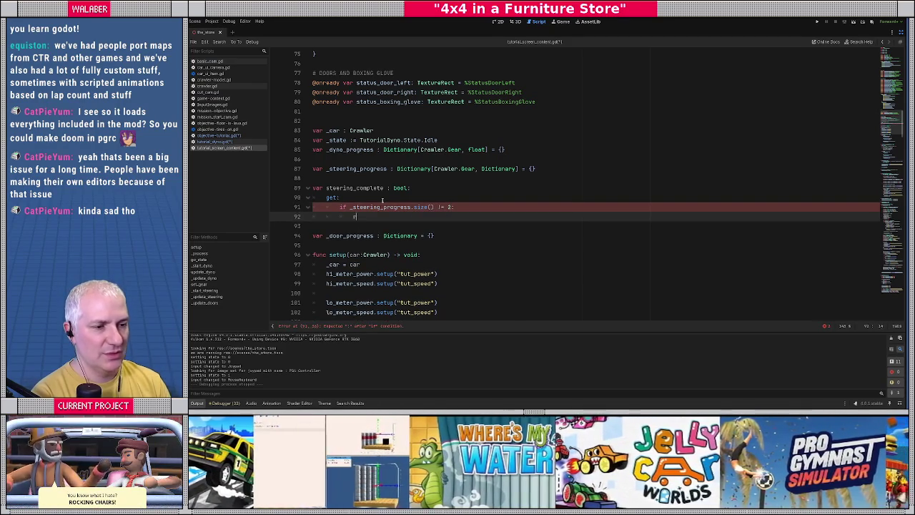
pyautogui.write('return false')
pyautogui.press('Return')
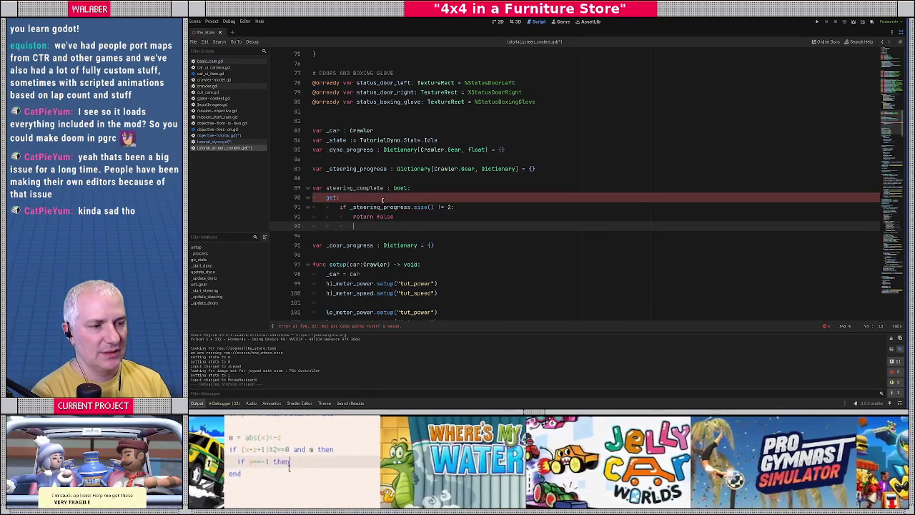
pyautogui.press('Return')
pyautogui.press('BackSpace')
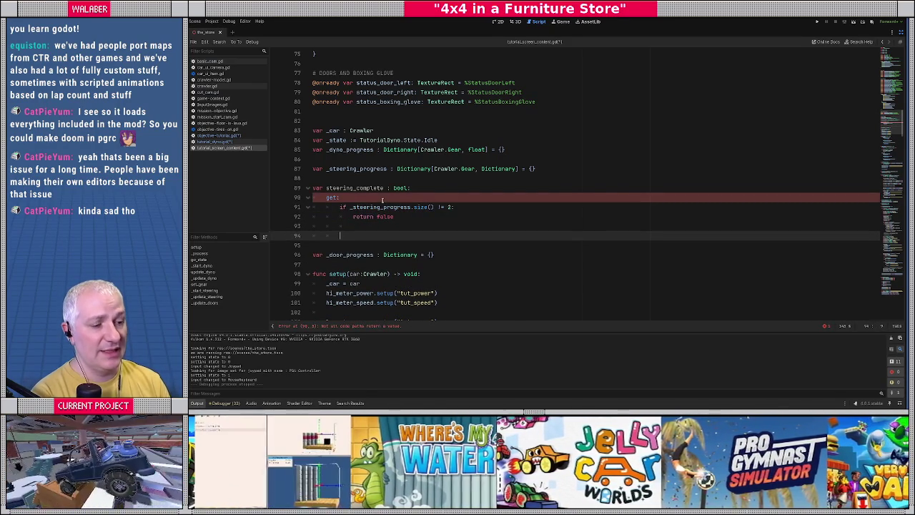
pyautogui.scroll(-7, 433, 202)
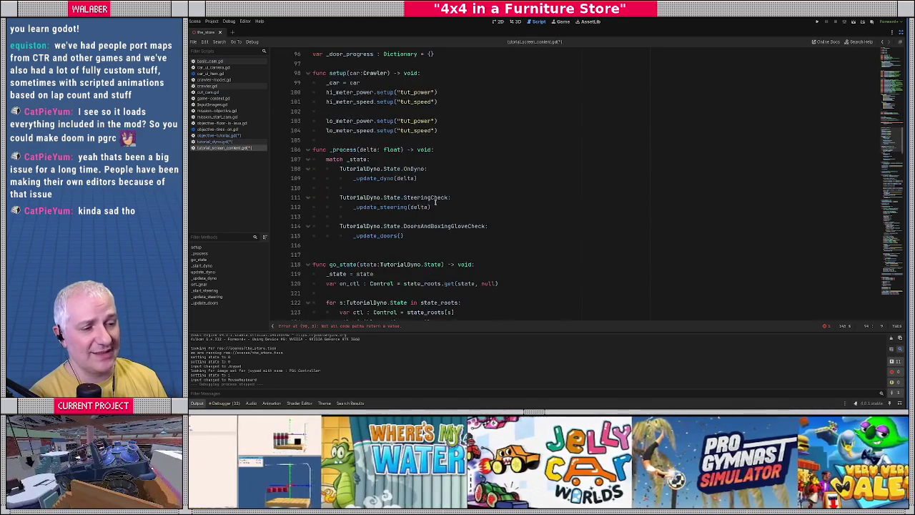
pyautogui.scroll(-15, 434, 202)
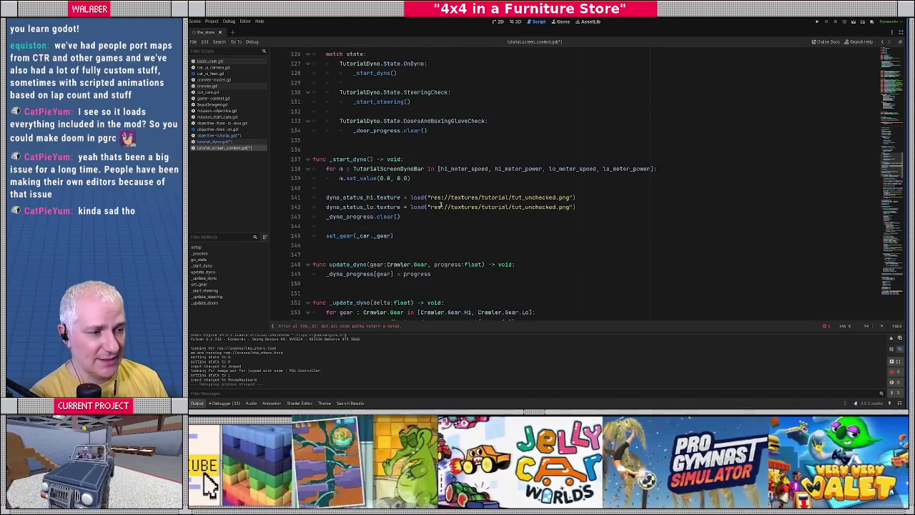
pyautogui.scroll(-6, 440, 208)
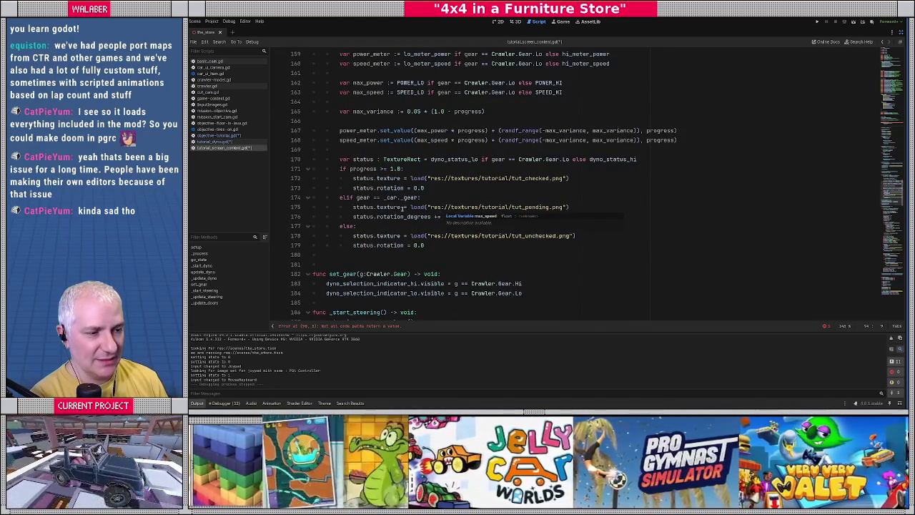
pyautogui.scroll(-6, 386, 212)
pyautogui.scroll(-2, 379, 212)
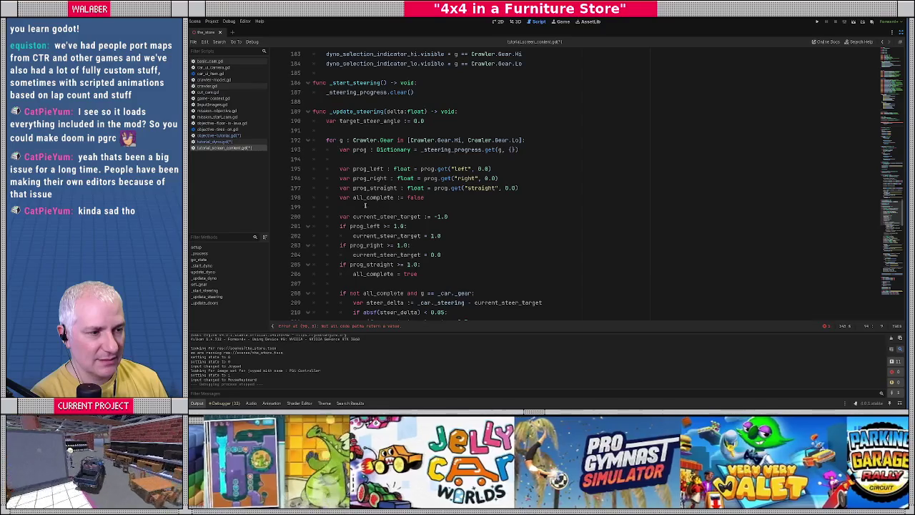
pyautogui.moveTo(338, 171)
pyautogui.mouseDown()
pyautogui.moveTo(400, 175)
pyautogui.moveTo(457, 206)
pyautogui.moveTo(442, 198)
pyautogui.moveTo(491, 170)
pyautogui.moveTo(521, 188)
pyautogui.mouseUp()
pyautogui.click(441, 198)
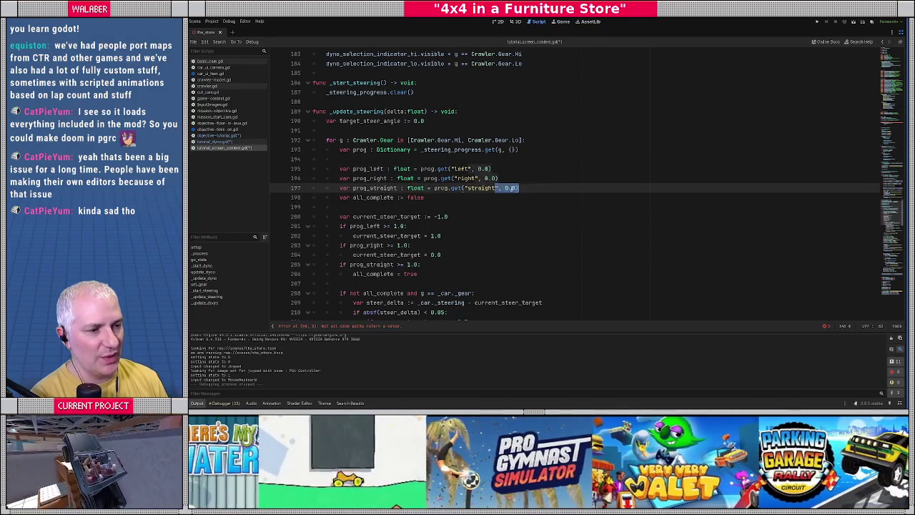
pyautogui.click(452, 178)
pyautogui.moveTo(338, 170); pyautogui.dragTo(520, 188)
pyautogui.hotkey('ctrl', 'c')
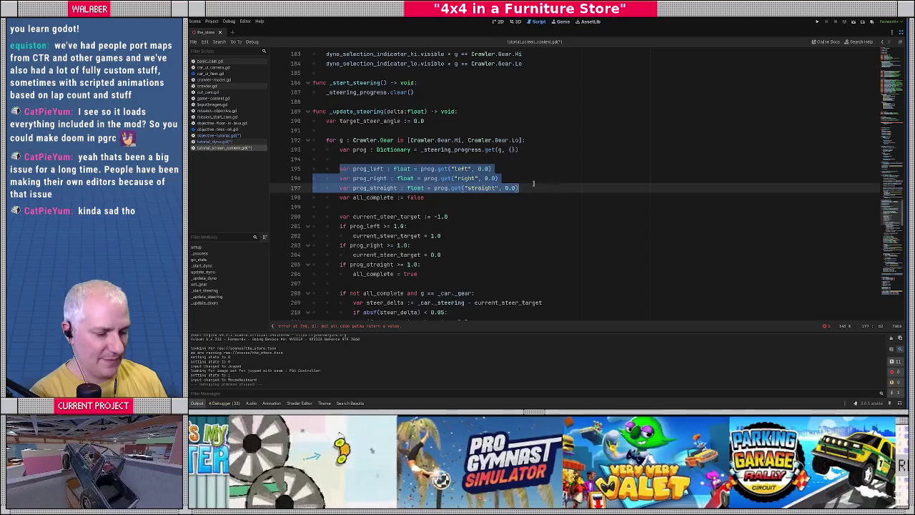
pyautogui.scroll(15, 485, 189)
pyautogui.scroll(15, 484, 189)
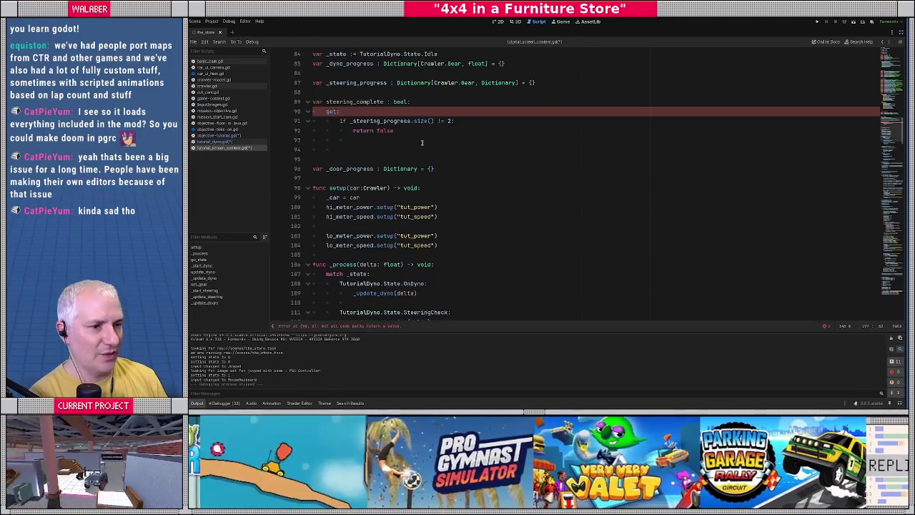
pyautogui.click(353, 139)
# Declare all_ok as true in the getter and return all_ok at the end
pyautogui.press('Return')
pyautogui.write('var all_c')
pyautogui.write('k')
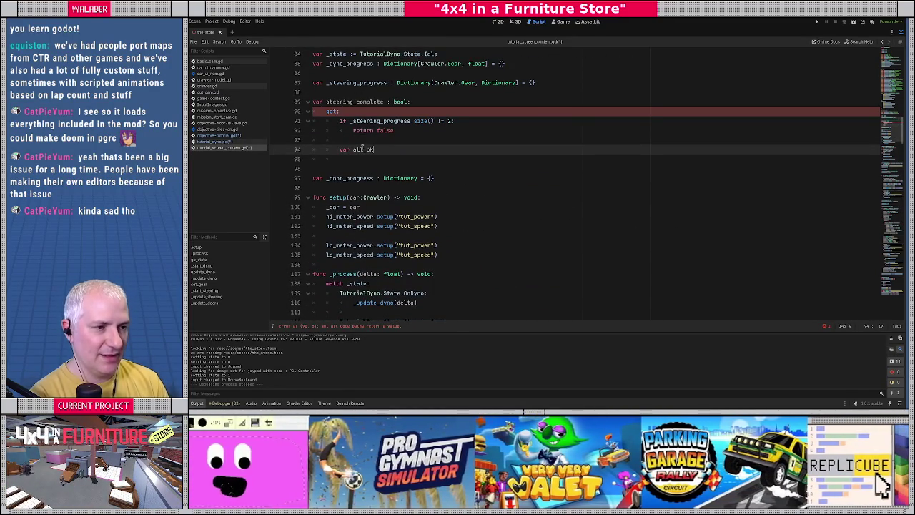
pyautogui.write(' : true')
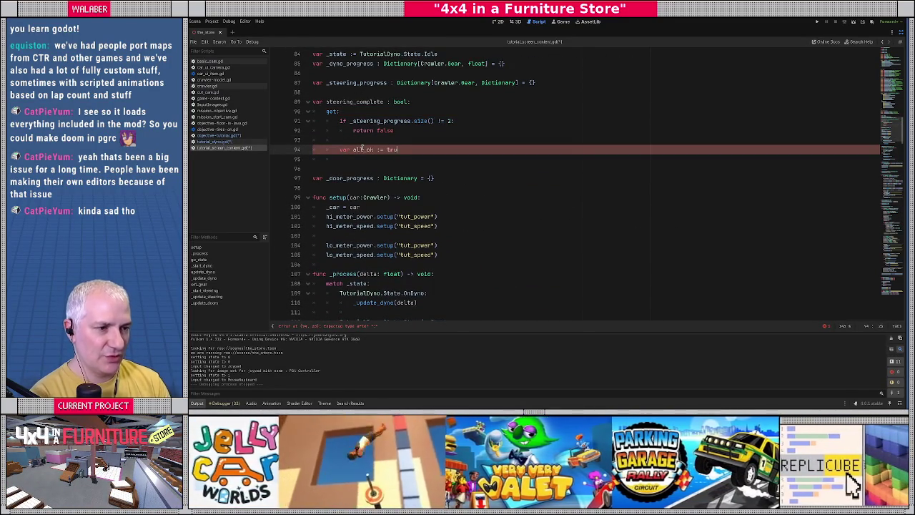
pyautogui.press('Return')
pyautogui.press('Return')
pyautogui.press('Return')
pyautogui.write('return all_ok')
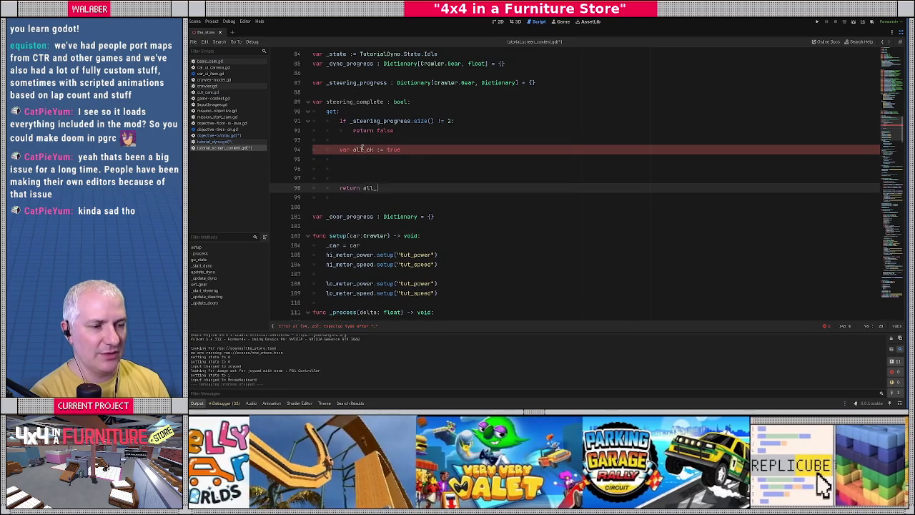
pyautogui.press('Up')
pyautogui.press('Up')
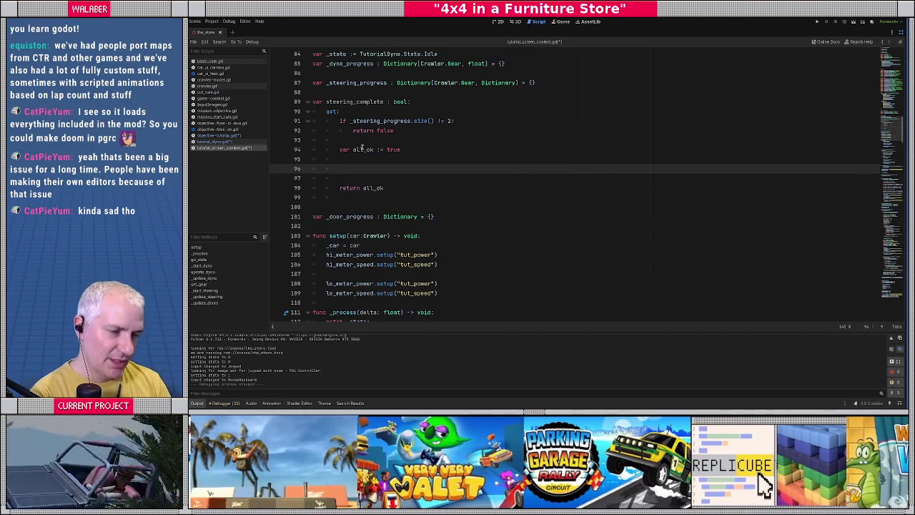
# Add 'for g : Crawler.Gear in _steering_progress:' containing the pasted prog_left, prog_right, prog_straight lines
pyautogui.write('for ')
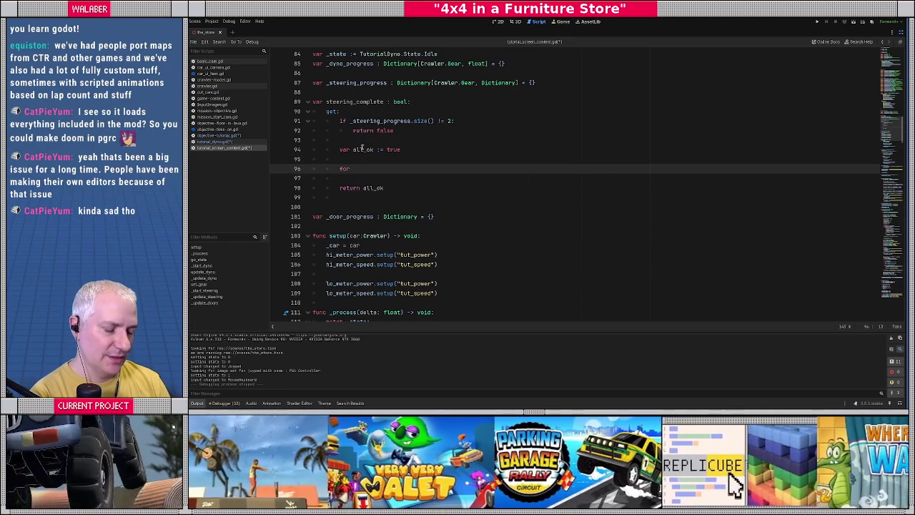
pyautogui.write('g : Cra')
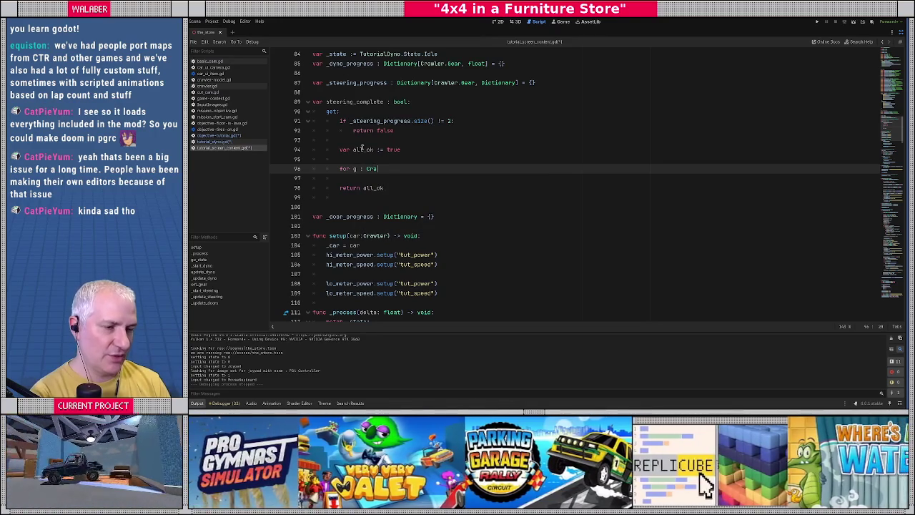
pyautogui.write('wler.Gear')
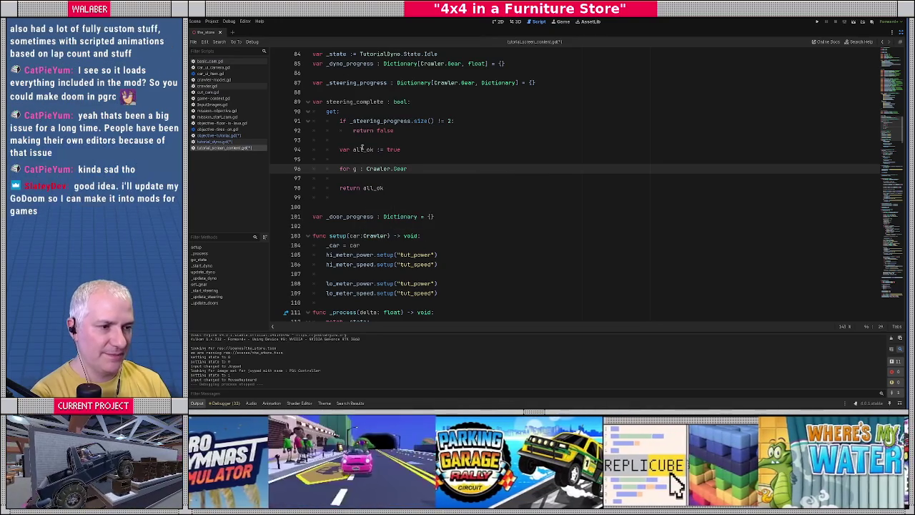
pyautogui.write(' in _steer')
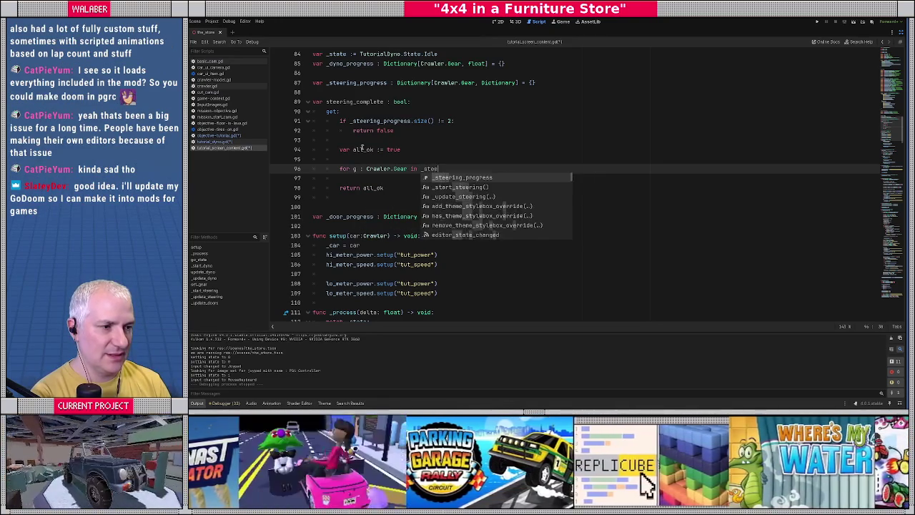
pyautogui.press('Return')
pyautogui.write(':')
pyautogui.press('Return')
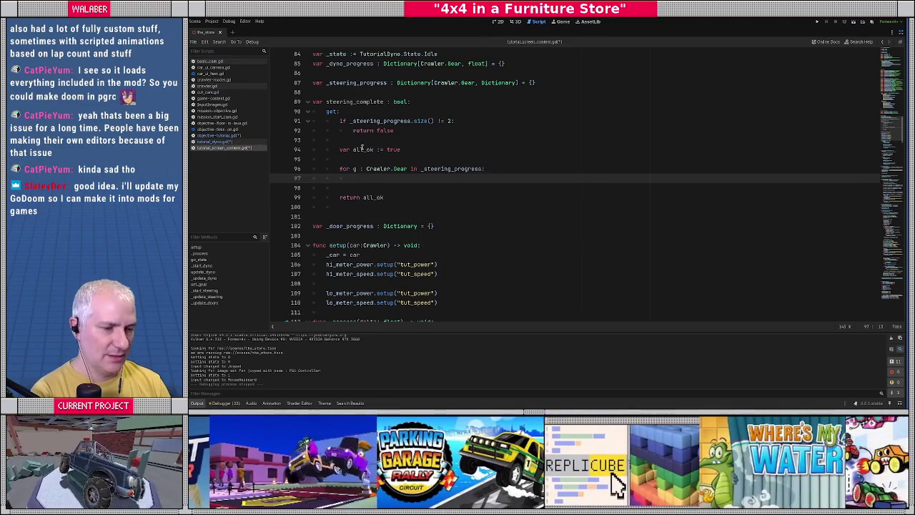
pyautogui.hotkey('ctrl', 'v')
pyautogui.press('Up')
pyautogui.press('Home')
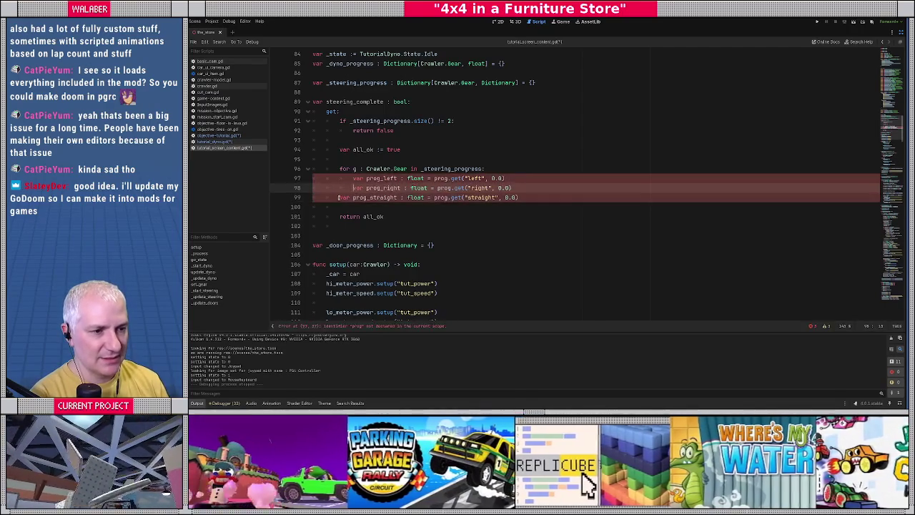
pyautogui.press('Tab')
pyautogui.press('Down')
pyautogui.press('Home')
pyautogui.press('Tab')
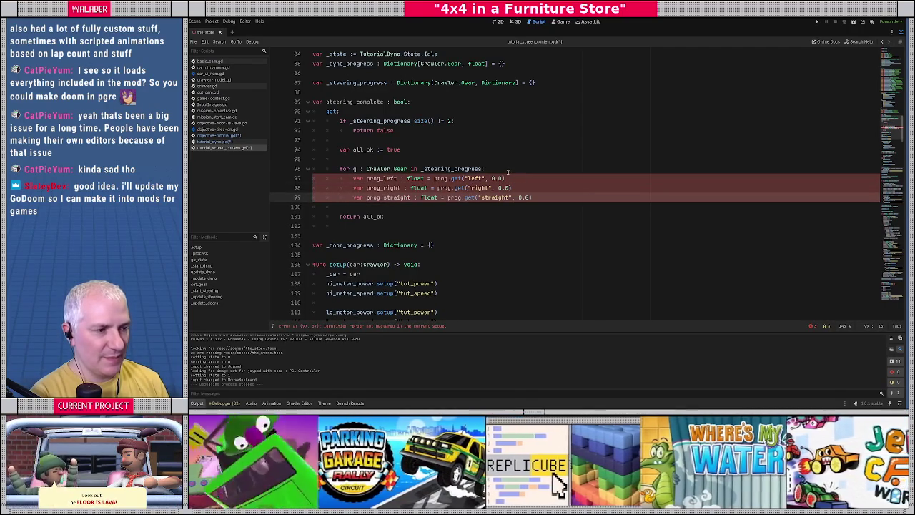
# Add 'var prog : Dictionary = _steering_progress[g]' at the top of the loop body
pyautogui.click(508, 172)
pyautogui.press('Return')
pyautogui.write('var pro')
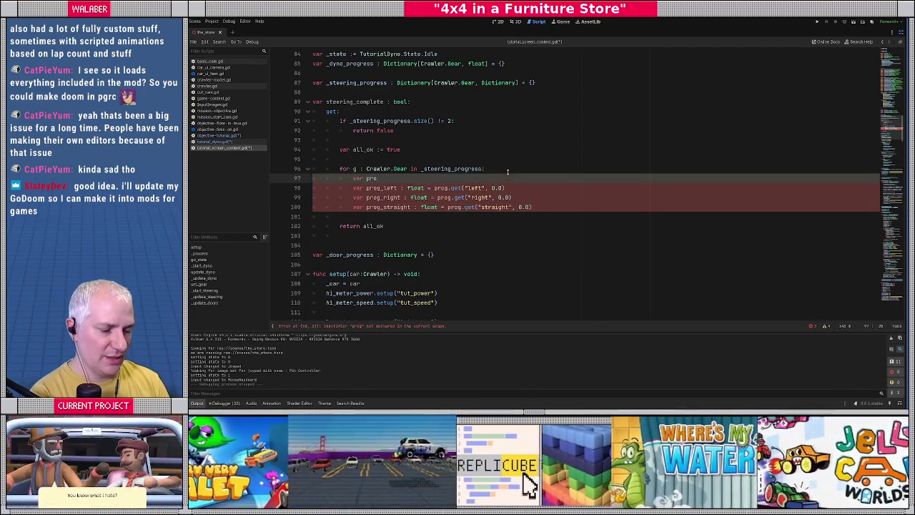
pyautogui.write('g : Dictionary ')
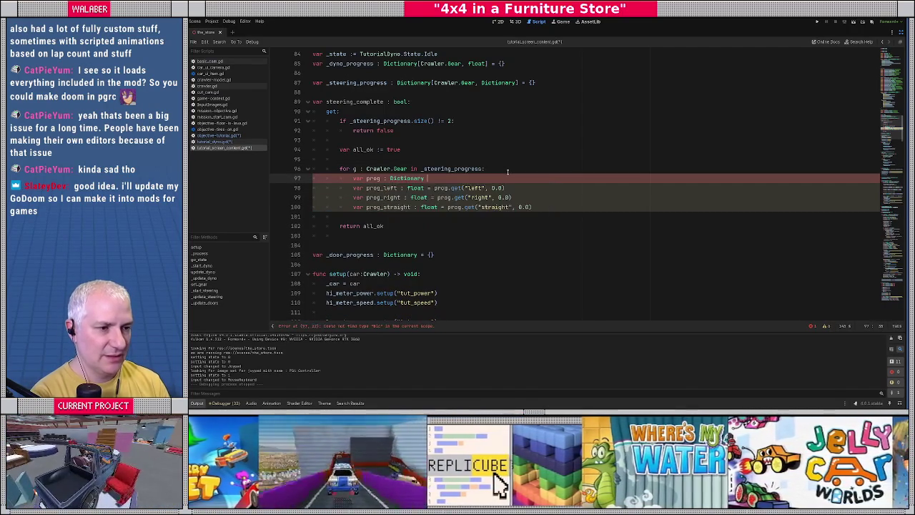
pyautogui.write('= _st')
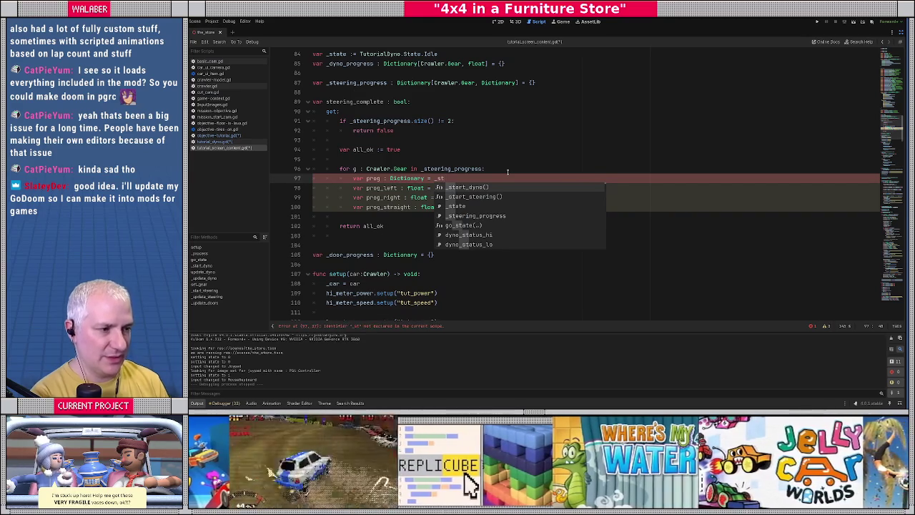
pyautogui.press('Down')
pyautogui.press('Return')
pyautogui.write('[g]')
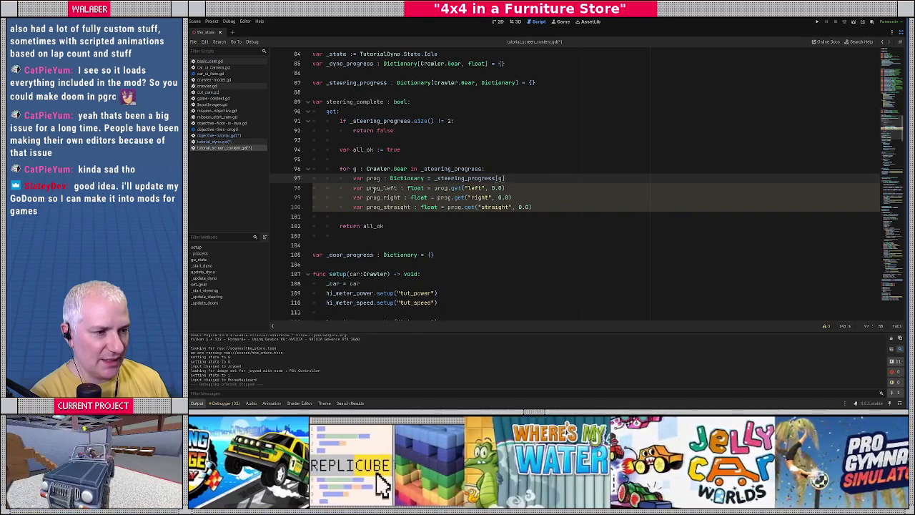
pyautogui.click(368, 188)
pyautogui.moveTo(367, 188)
pyautogui.mouseDown()
pyautogui.moveTo(376, 202)
pyautogui.moveTo(543, 207)
pyautogui.mouseUp()
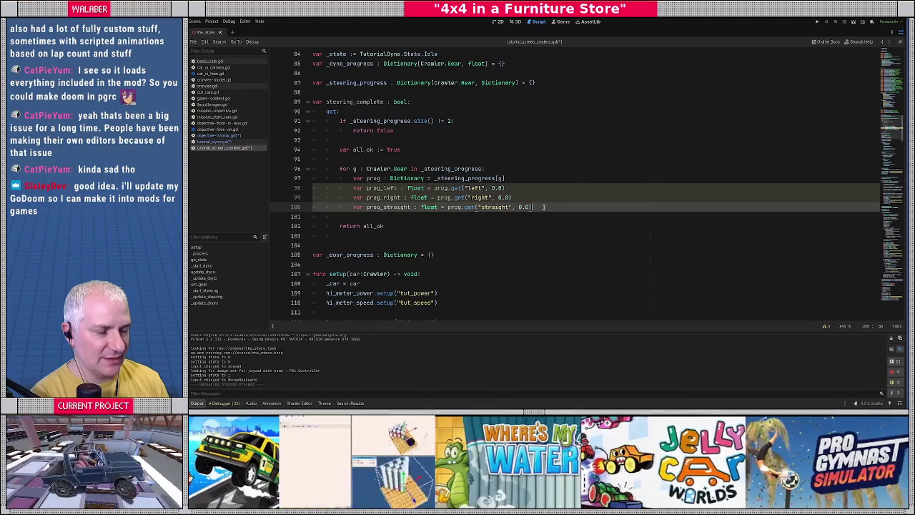
# If prog_left, prog_right or prog_straight is below 1.0, set all_ok = false and break
pyautogui.press('Return')
pyautogui.press('Return')
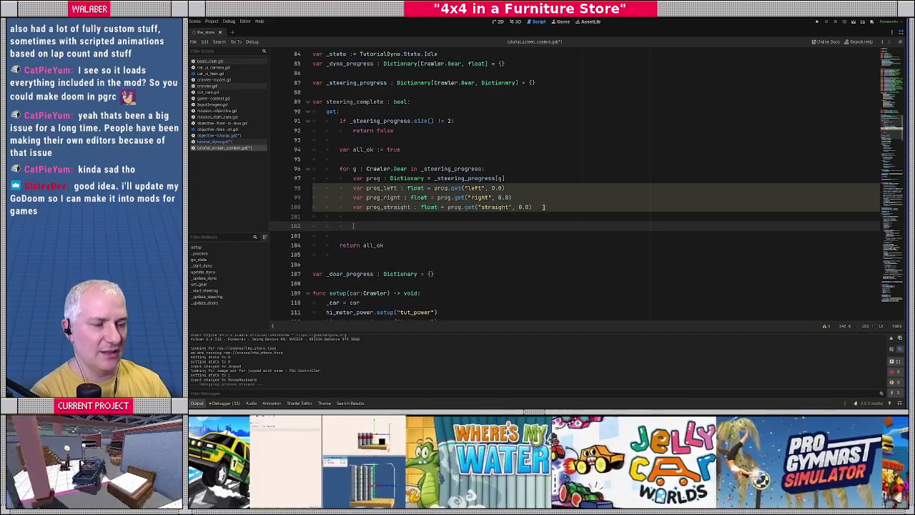
pyautogui.write('if')
pyautogui.write(' prog_left ')
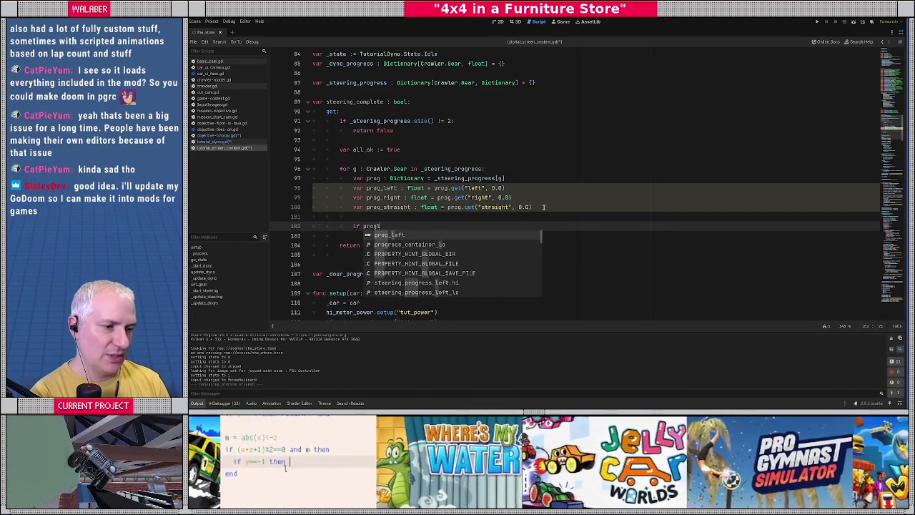
pyautogui.write('< 1.0:')
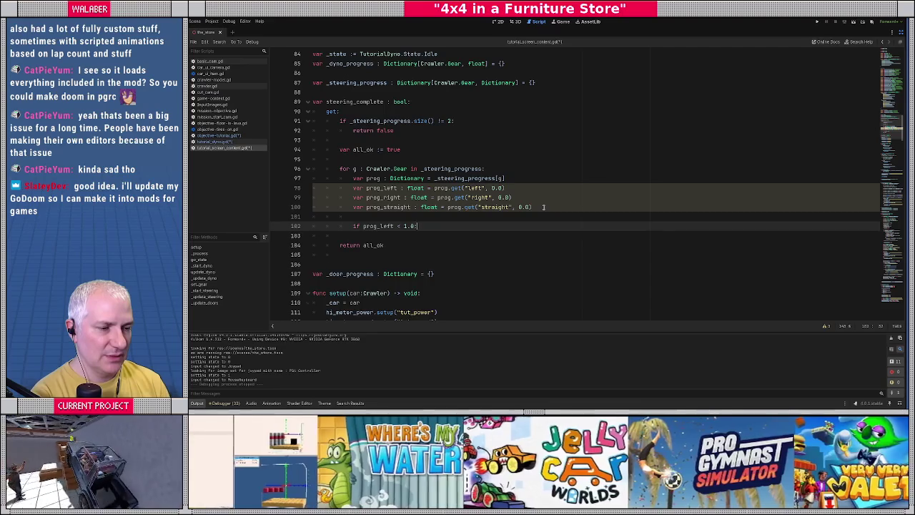
pyautogui.press('Return')
pyautogui.write('all_ok = false')
pyautogui.press('Up')
pyautogui.write('or prog_r')
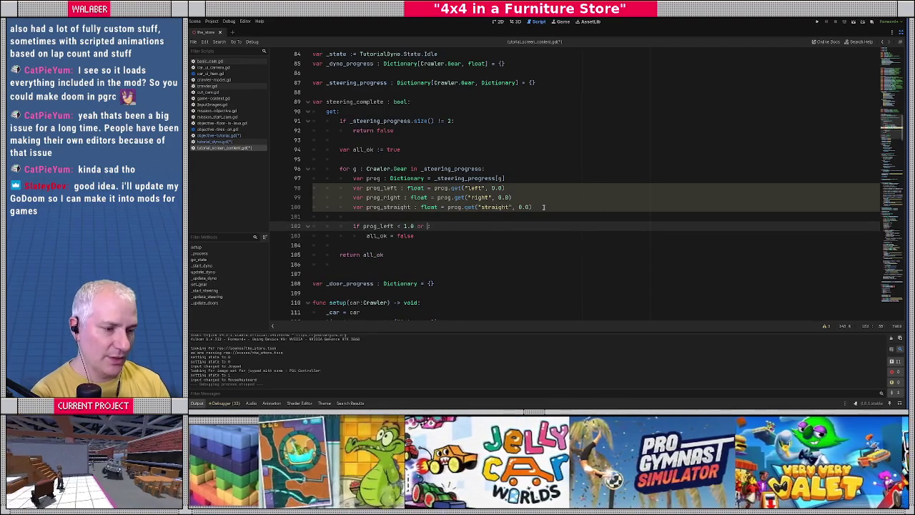
pyautogui.write('ight < ')
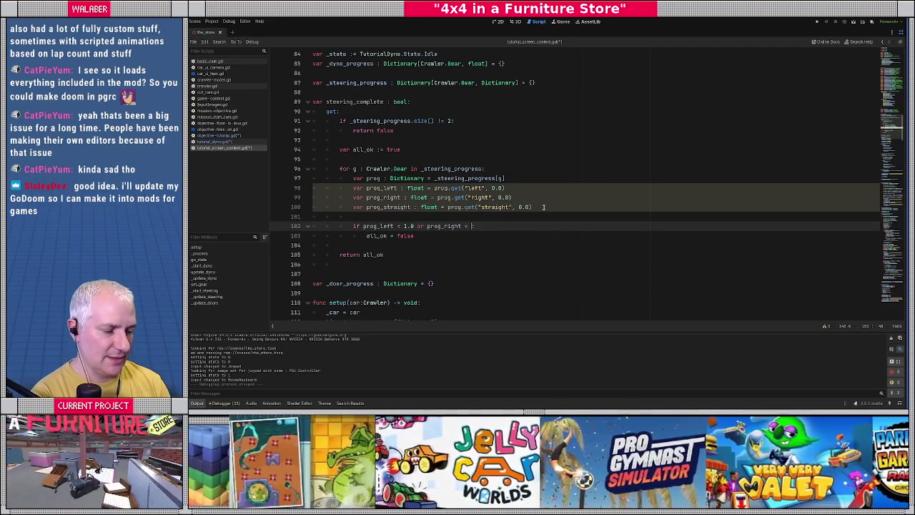
pyautogui.write('1.0 or prog_')
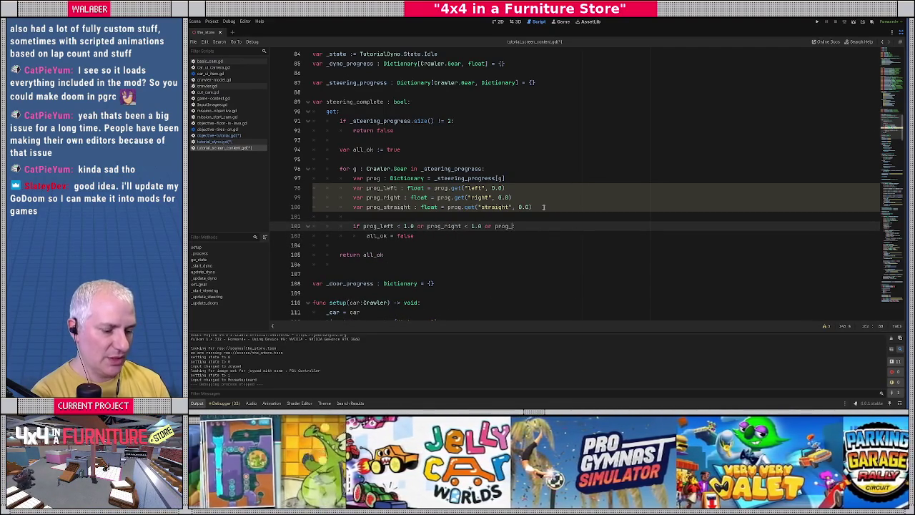
pyautogui.write('straight:1.0')
pyautogui.press('Down')
pyautogui.press('Return')
pyautogui.write('break')
pyautogui.press('Down')
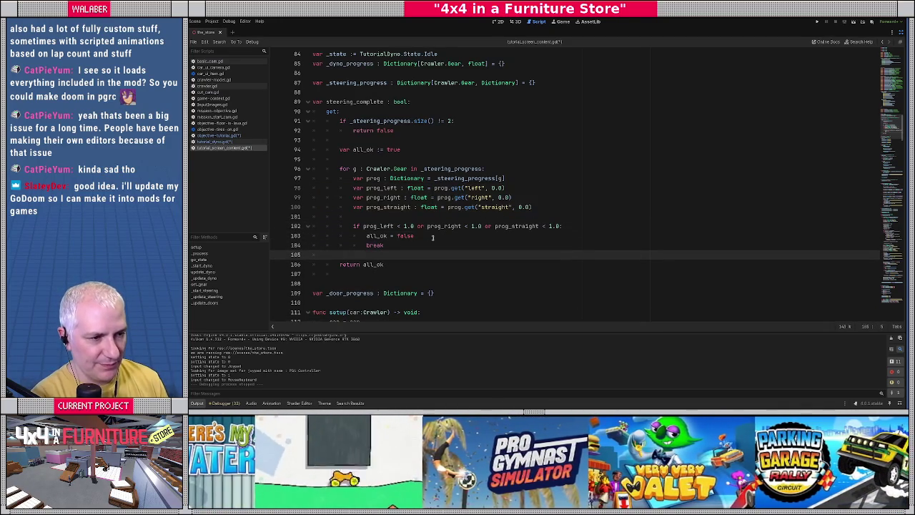
pyautogui.click(350, 215)
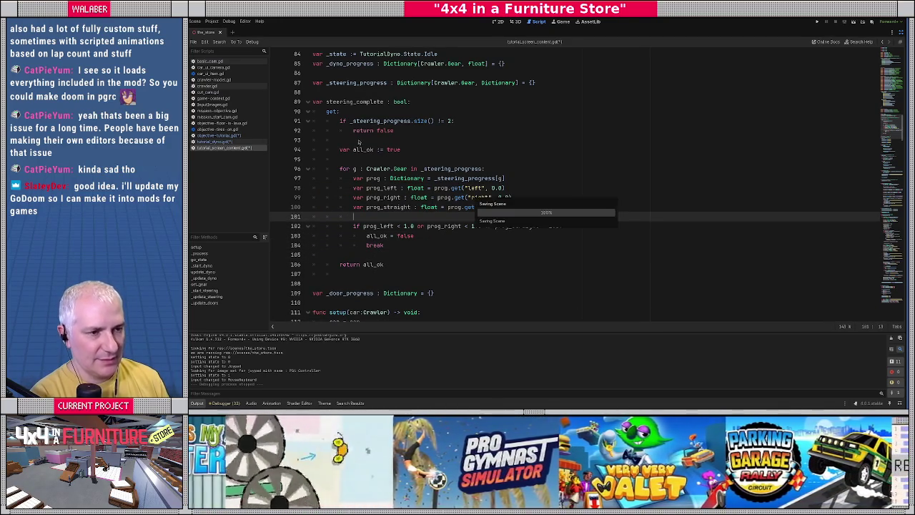
pyautogui.scroll(-2, 429, 214)
# Type 'var doors_complete: bool:' on a new line after _door_progress
pyautogui.click(457, 234)
pyautogui.press('Return')
pyautogui.press('Return')
pyautogui.write('var door')
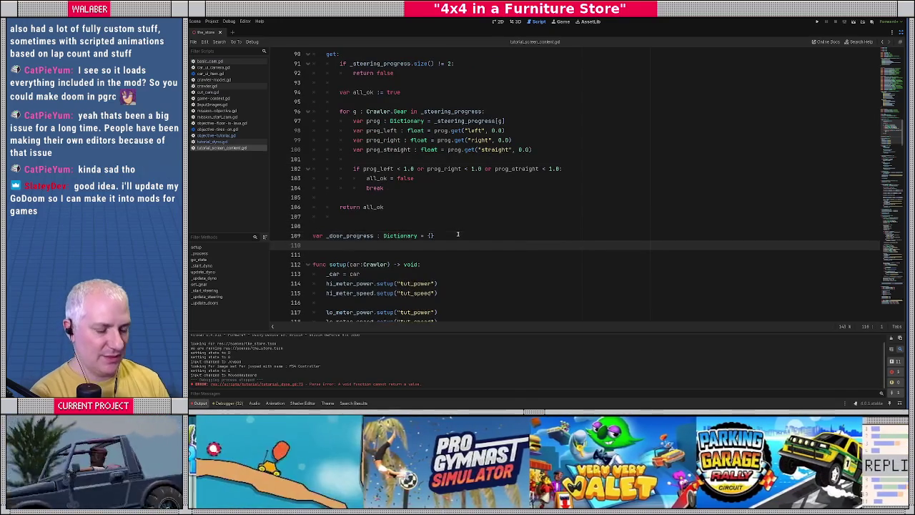
pyautogui.write('s_complete')
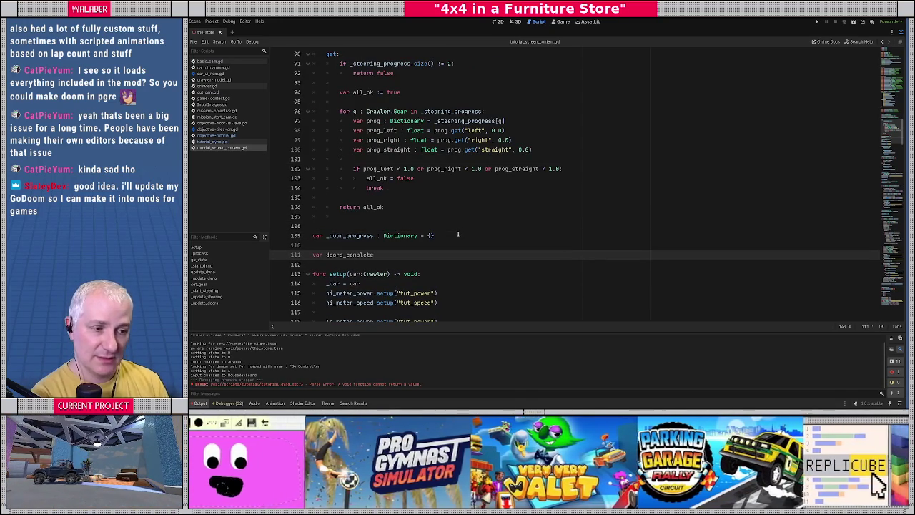
pyautogui.write(' : bool:')
pyautogui.press('Return')
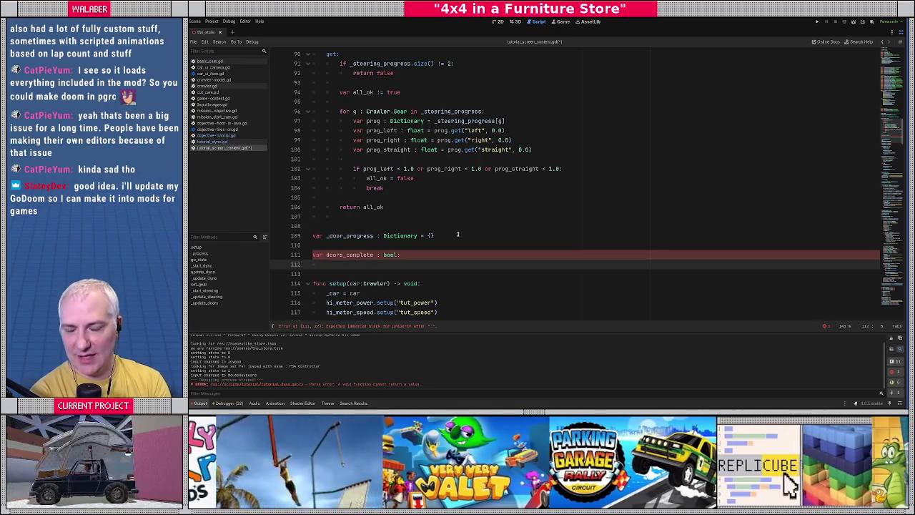
pyautogui.scroll(-2, 405, 217)
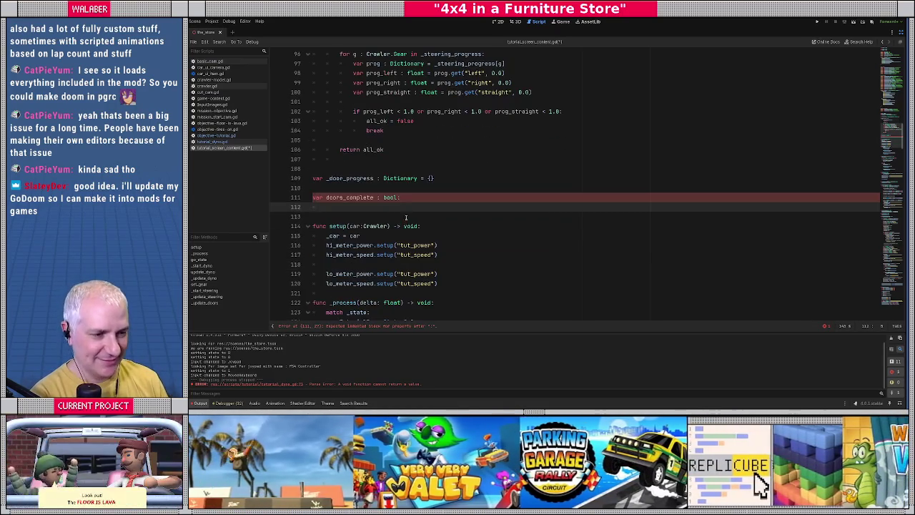
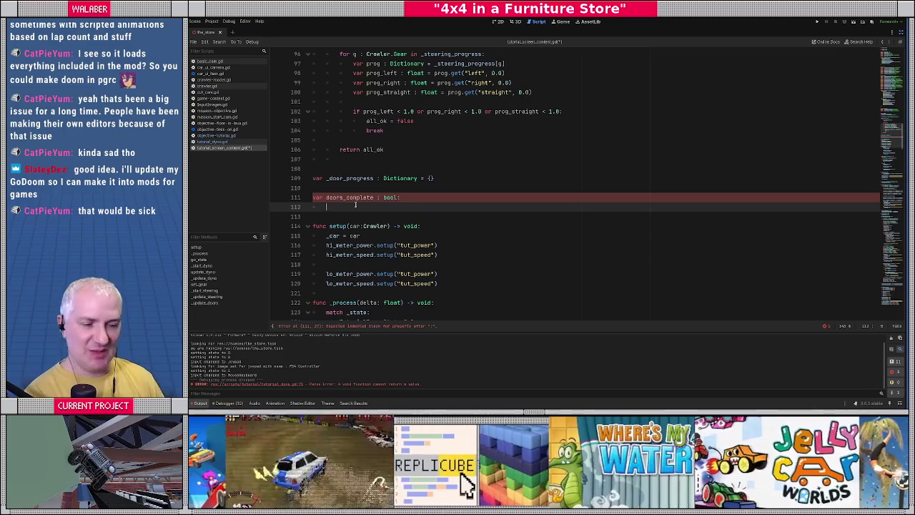
# Select the three door progress lookup lines so they can be reused
pyautogui.moveTo(391, 198)
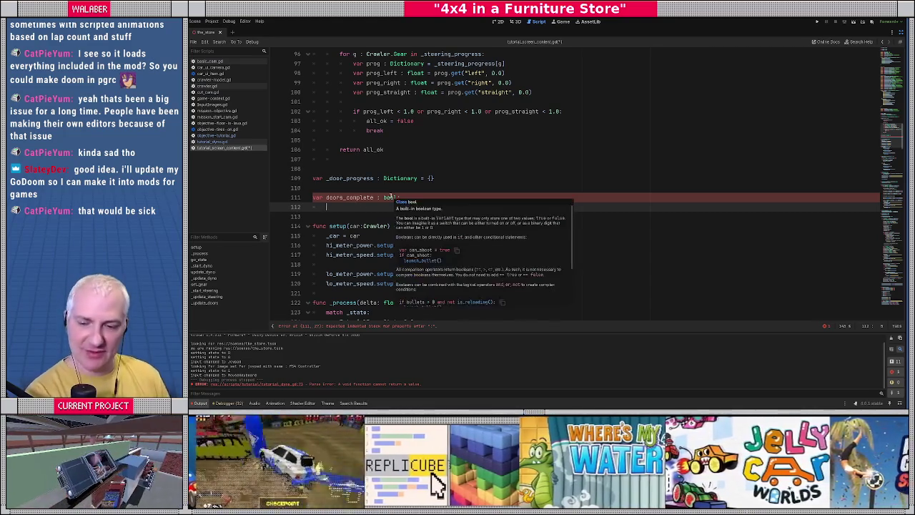
pyautogui.scroll(-2, 336, 155)
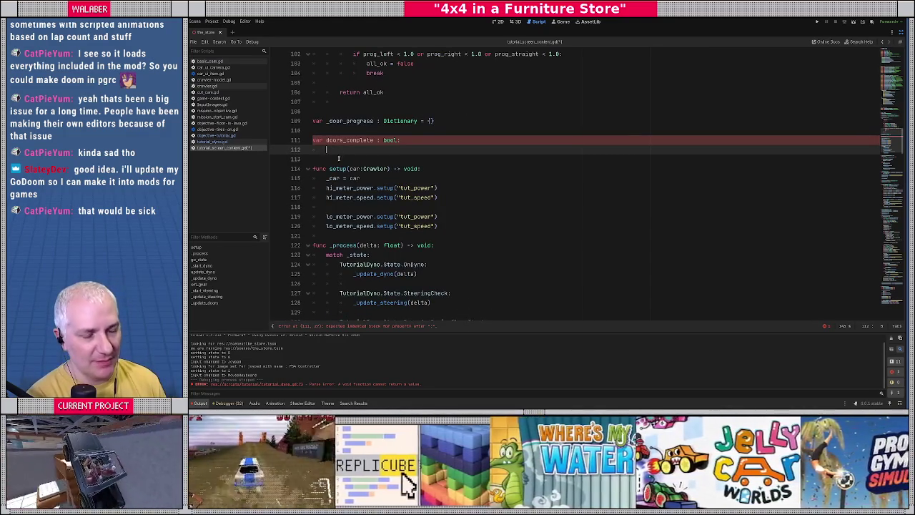
pyautogui.scroll(-1, 396, 250)
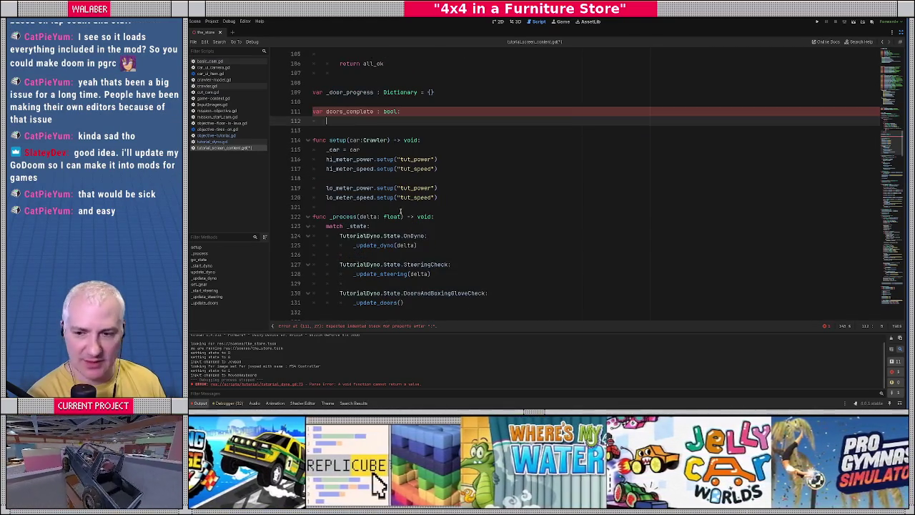
pyautogui.scroll(1, 401, 208)
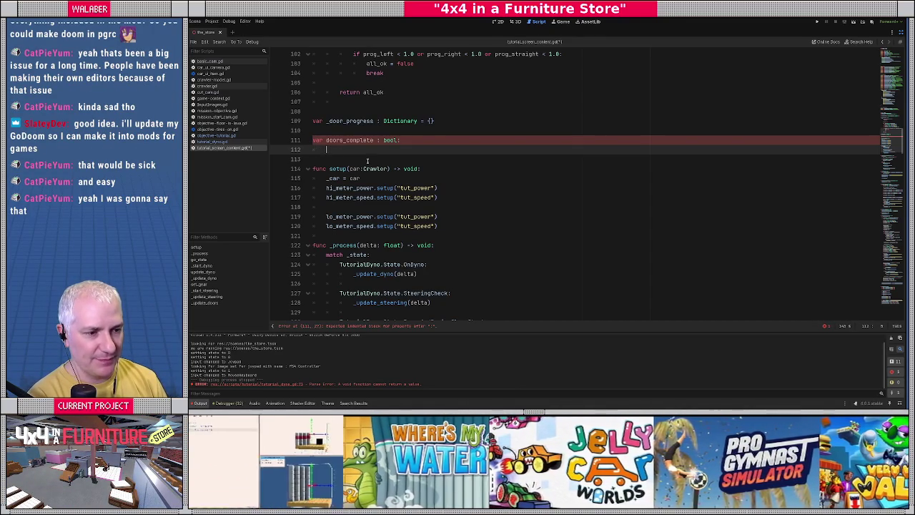
pyautogui.scroll(-10, 358, 159)
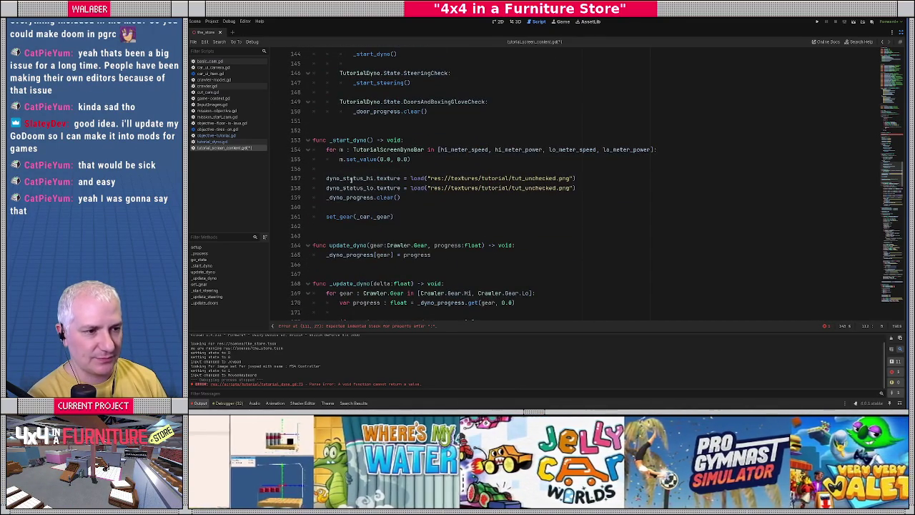
pyautogui.scroll(-5, 352, 179)
pyautogui.scroll(-5, 343, 190)
pyautogui.scroll(-5, 342, 189)
pyautogui.scroll(-20, 332, 188)
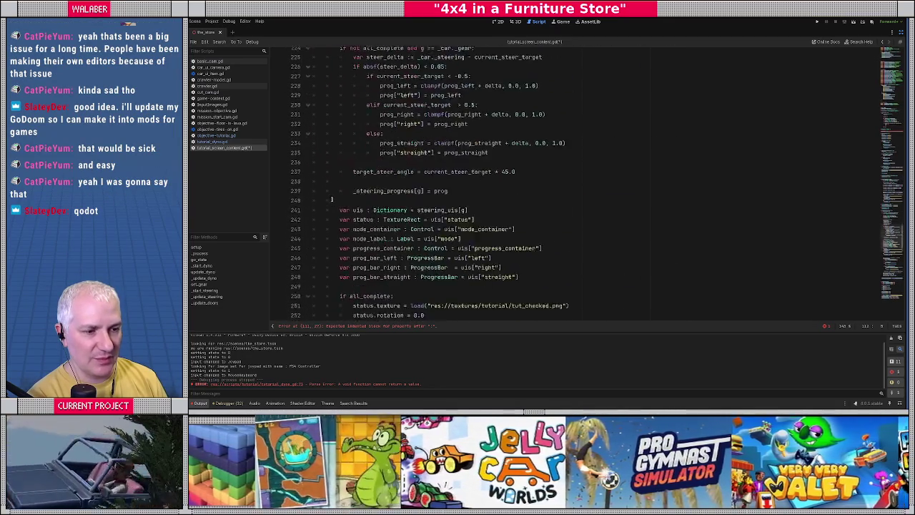
pyautogui.scroll(-3, 333, 203)
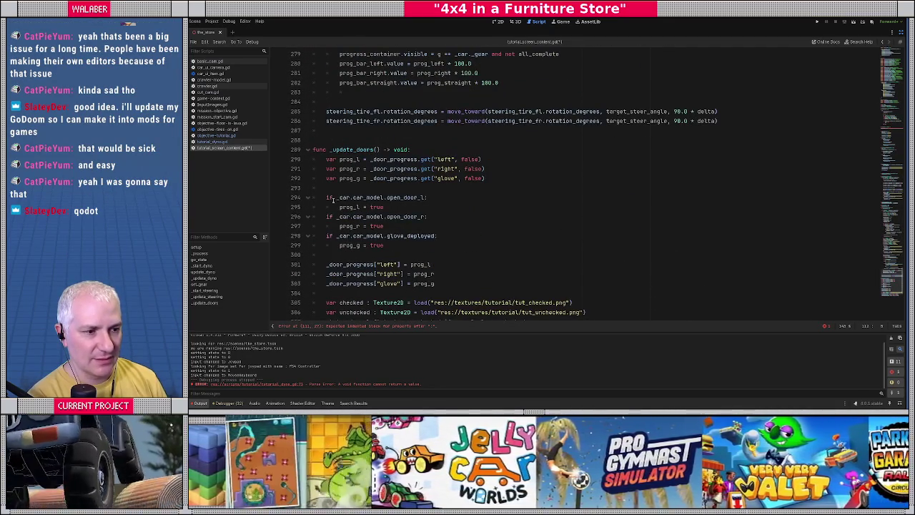
pyautogui.moveTo(326, 159); pyautogui.dragTo(503, 174)
pyautogui.hotkey('ctrl', 'c')
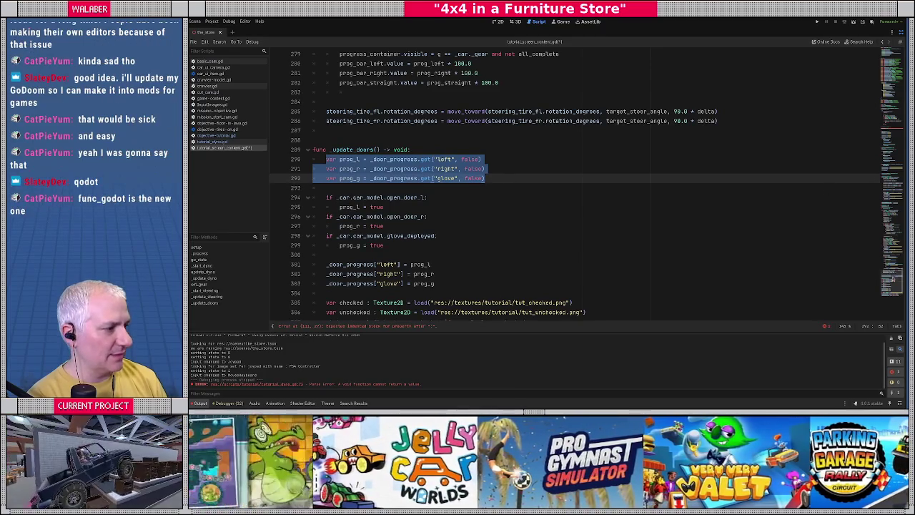
pyautogui.scroll(20, 483, 139)
pyautogui.scroll(-18, 483, 139)
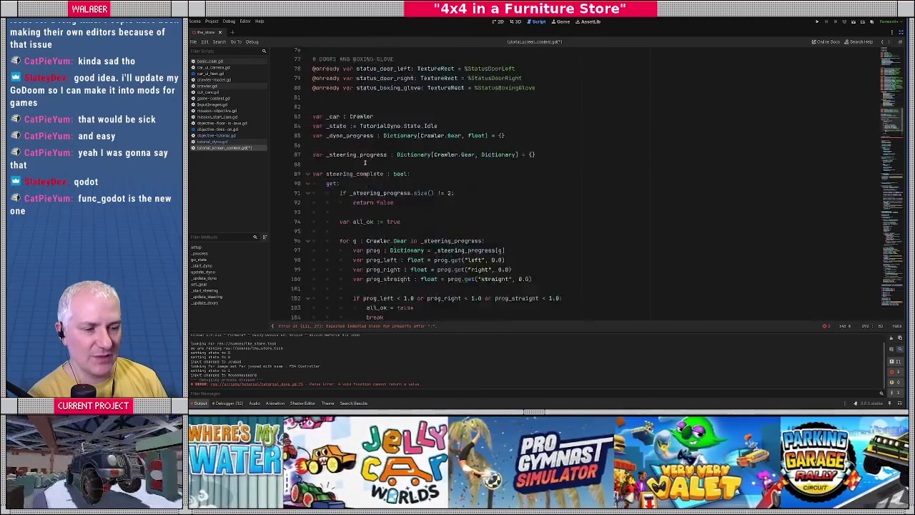
# Start a get: block under doors_complete and paste in the three door progress lookups
pyautogui.click(347, 135)
pyautogui.press('Up')
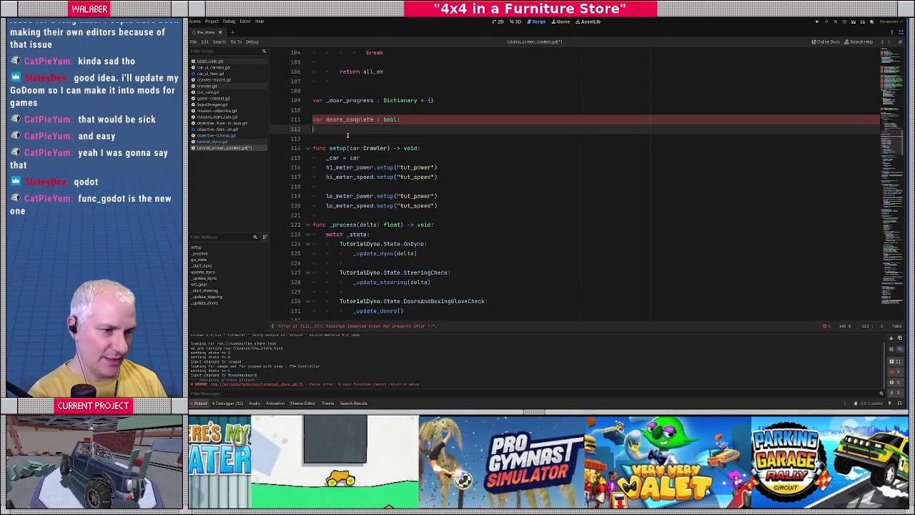
pyautogui.write('get:')
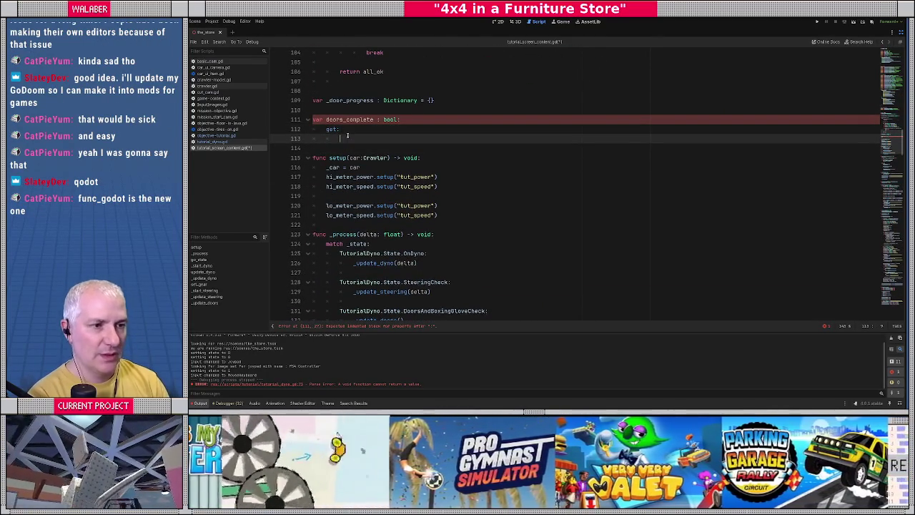
pyautogui.press('Return')
pyautogui.write('var all_ok = true')
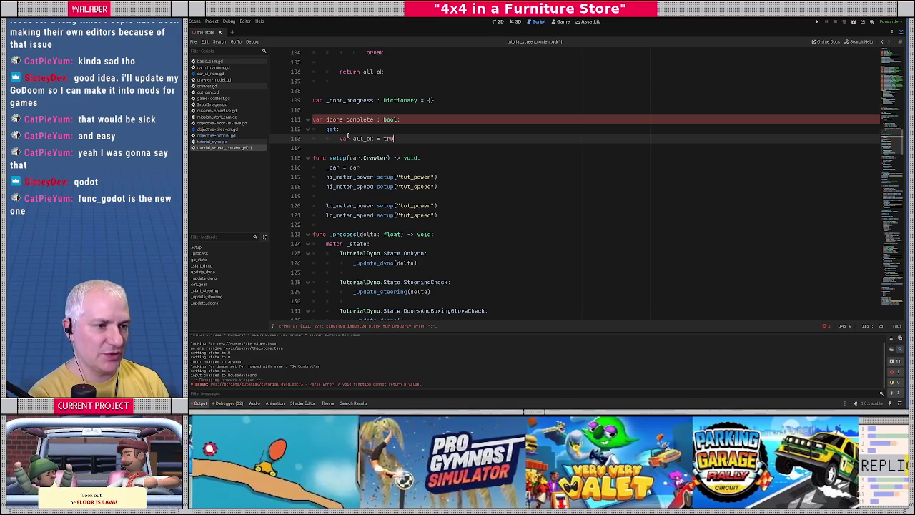
pyautogui.press('Return')
pyautogui.press('Return')
pyautogui.press('Return')
pyautogui.press('Return')
pyautogui.write('return all_o')
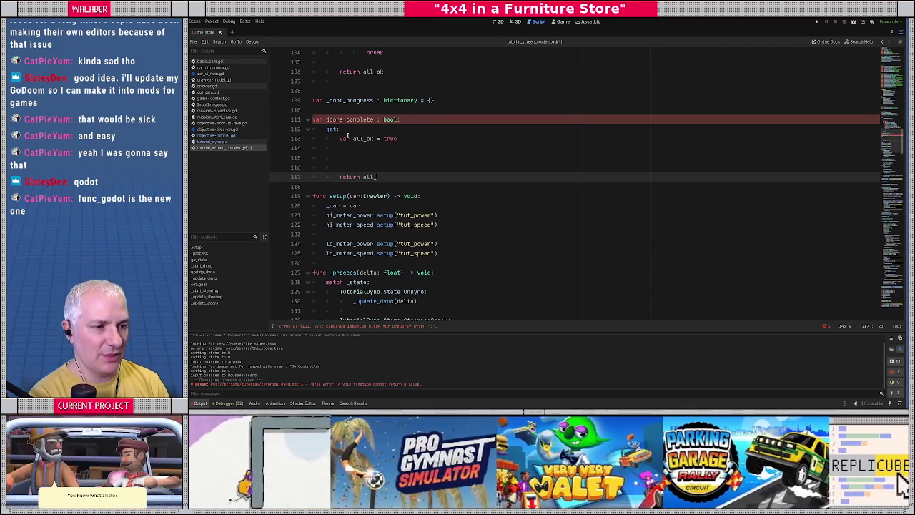
pyautogui.press('Return')
pyautogui.press('Up')
pyautogui.press('Up')
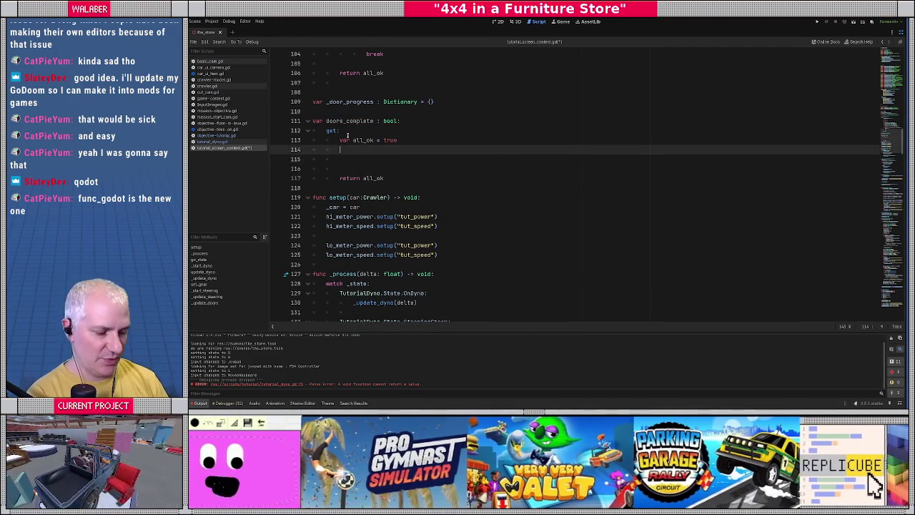
pyautogui.hotkey('ctrl', 'v')
# Indent the lookups, remove leftover lines, and return prog_l and prog_r and prog_g
pyautogui.moveTo(325, 169); pyautogui.dragTo(521, 179)
pyautogui.press('Tab')
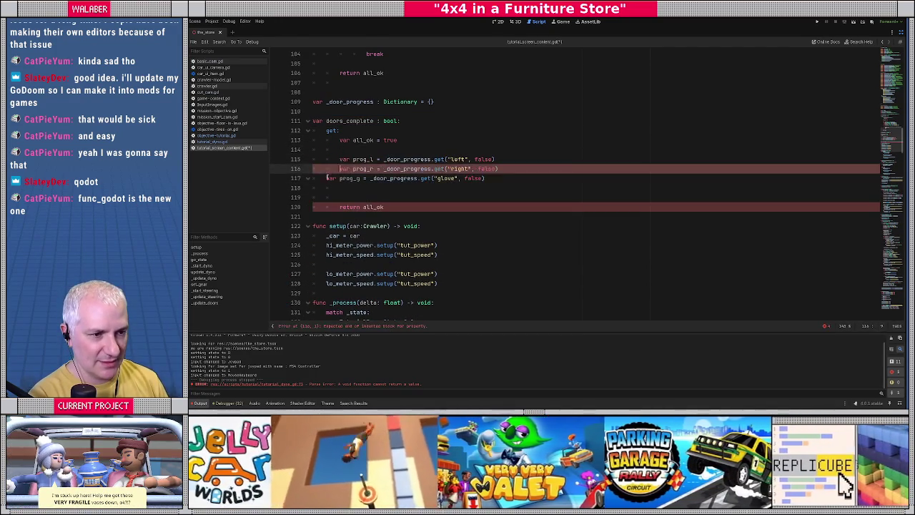
pyautogui.press('Return')
pyautogui.press('Return')
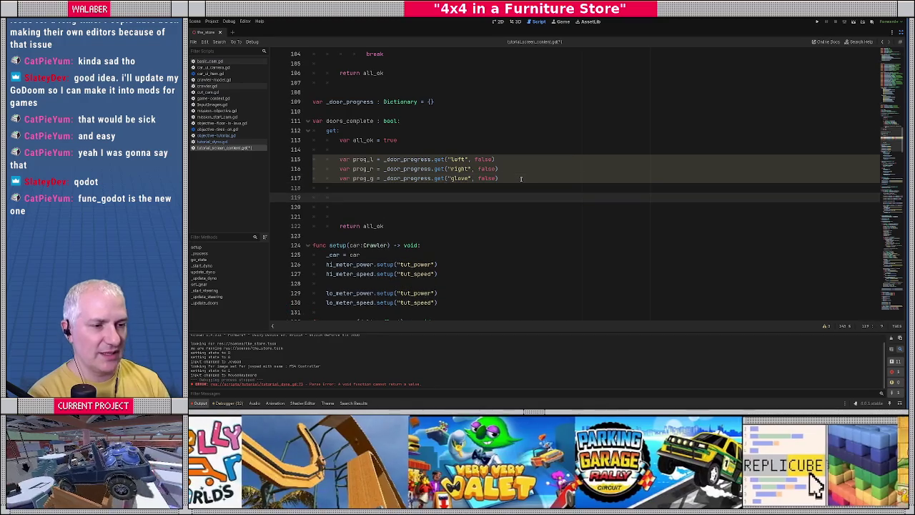
pyautogui.write('if no')
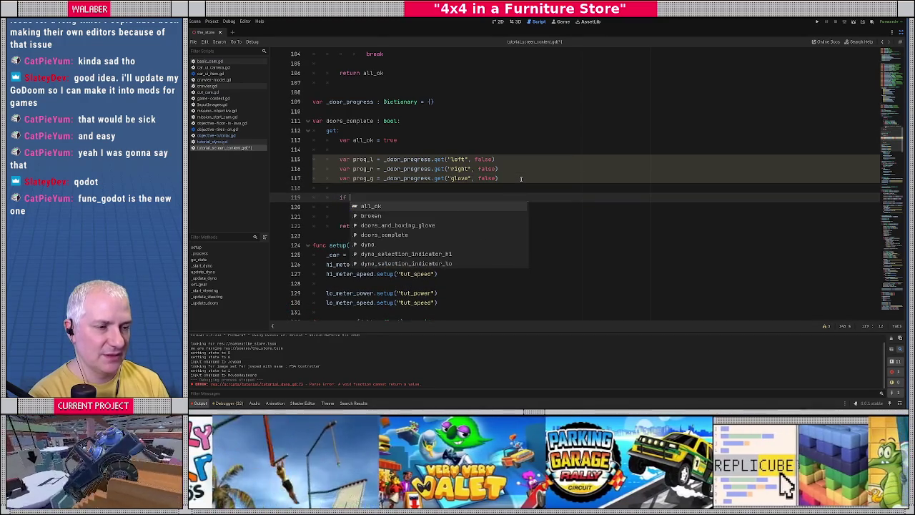
pyautogui.write('t')
pyautogui.press('Up')
pyautogui.press('Up')
pyautogui.press('Up')
pyautogui.hotkey('ctrl', 'shift', 'k')
pyautogui.hotkey('ctrl', 'shift', 'k')
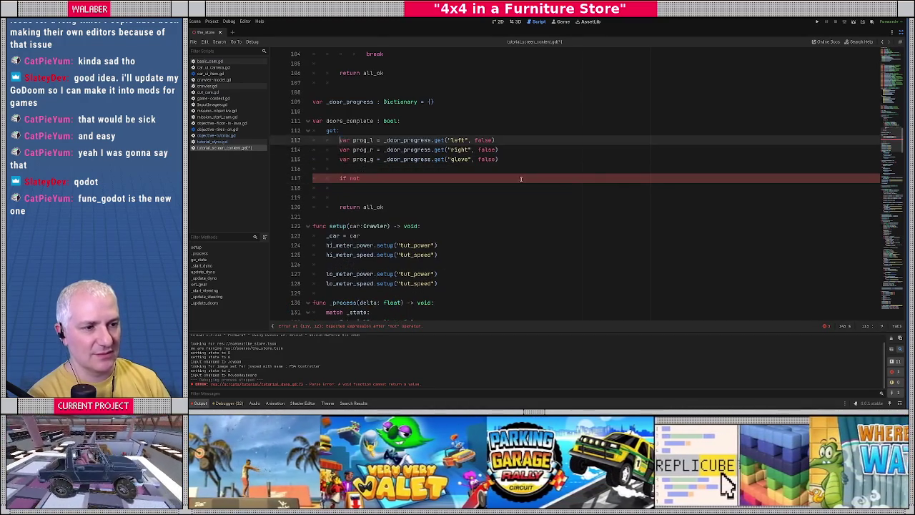
pyautogui.press('Down')
pyautogui.press('Down')
pyautogui.press('Down')
pyautogui.hotkey('shift', 'Down')
pyautogui.hotkey('shift', 'Down')
pyautogui.hotkey('shift', 'Down')
pyautogui.press('Delete')
pyautogui.press('End')
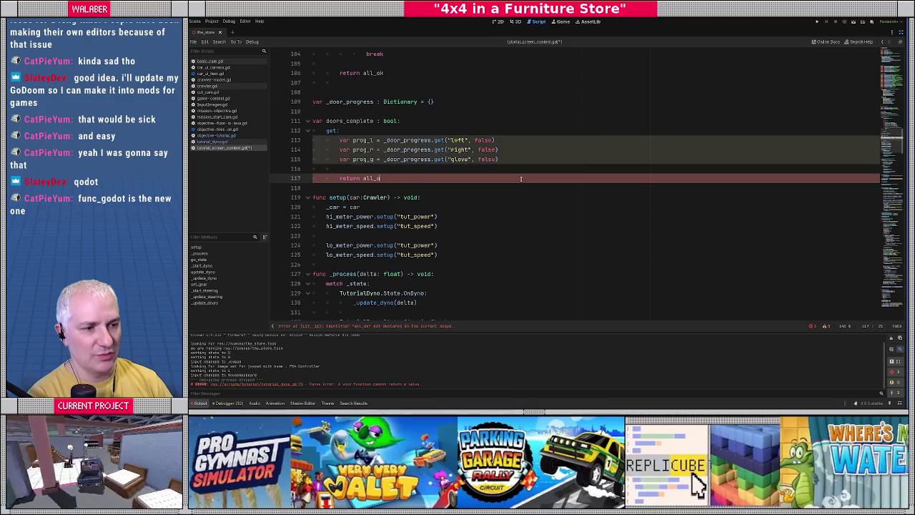
pyautogui.press('BackSpace')
pyautogui.press('BackSpace')
pyautogui.press('BackSpace')
pyautogui.write('prog_l and prog')
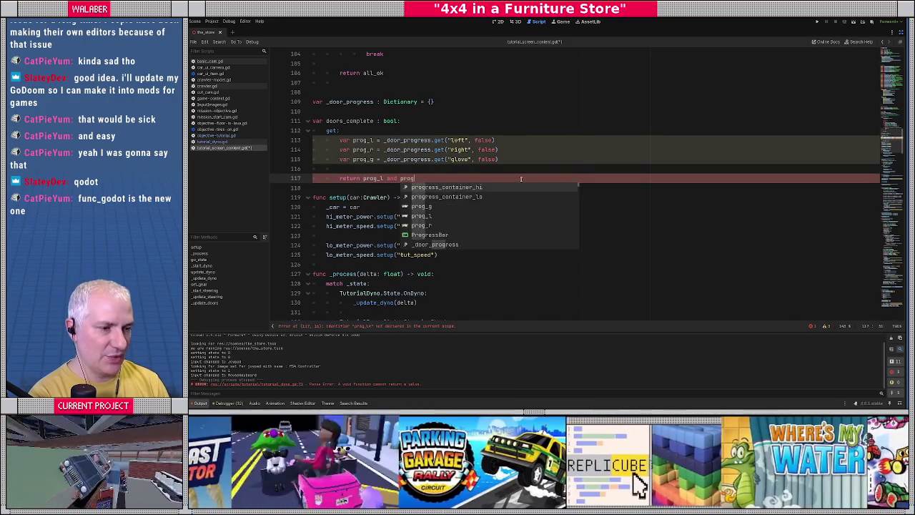
pyautogui.write('_r and prog_g')
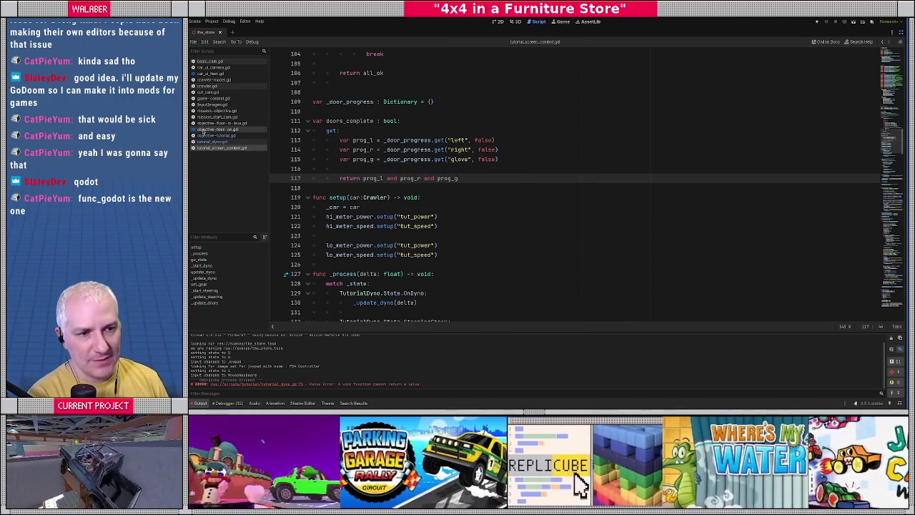
# In objective-tutorial.gd, set _step to 1 when dyno.dyno_complete() is true
pyautogui.click(217, 136)
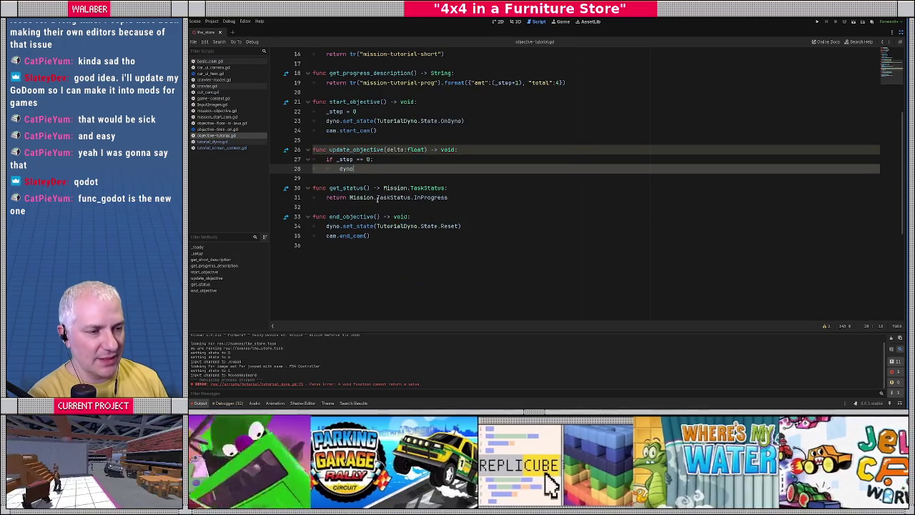
pyautogui.press('BackSpace')
pyautogui.press('BackSpace')
pyautogui.press('BackSpace')
pyautogui.write('if')
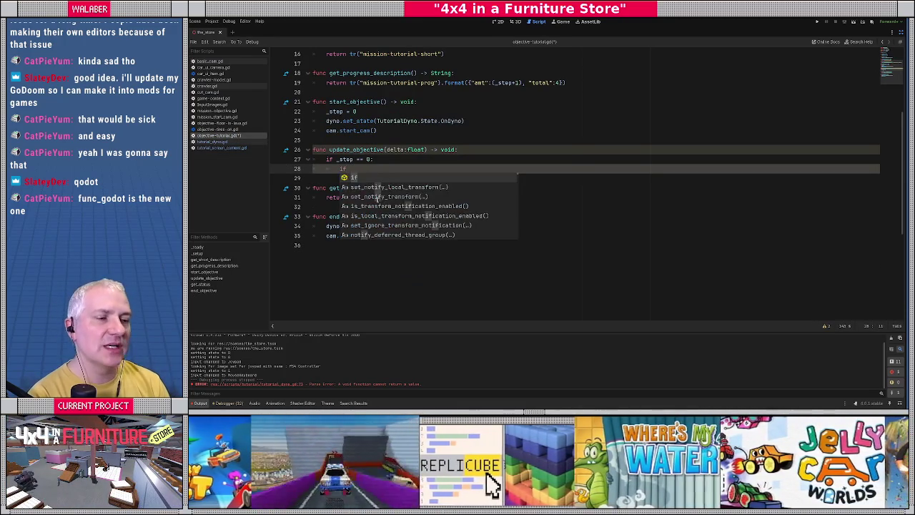
pyautogui.write(' dyno')
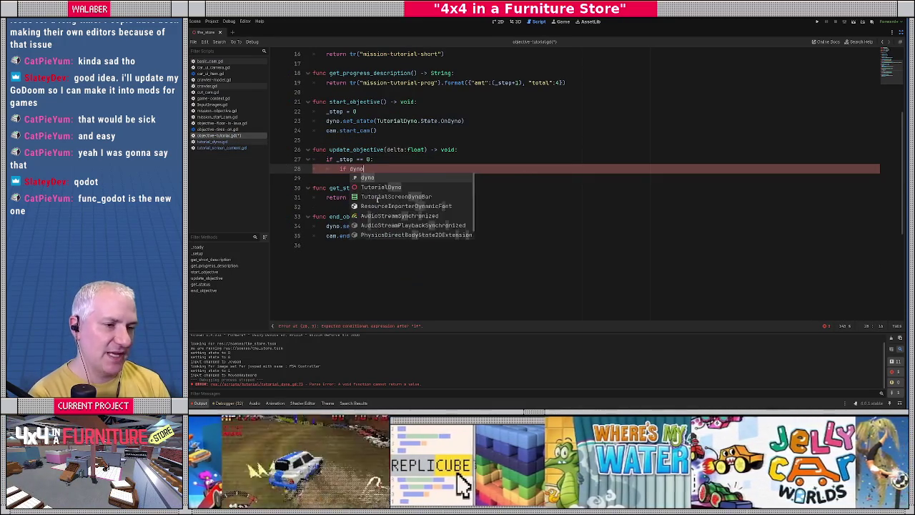
pyautogui.write('.dyno')
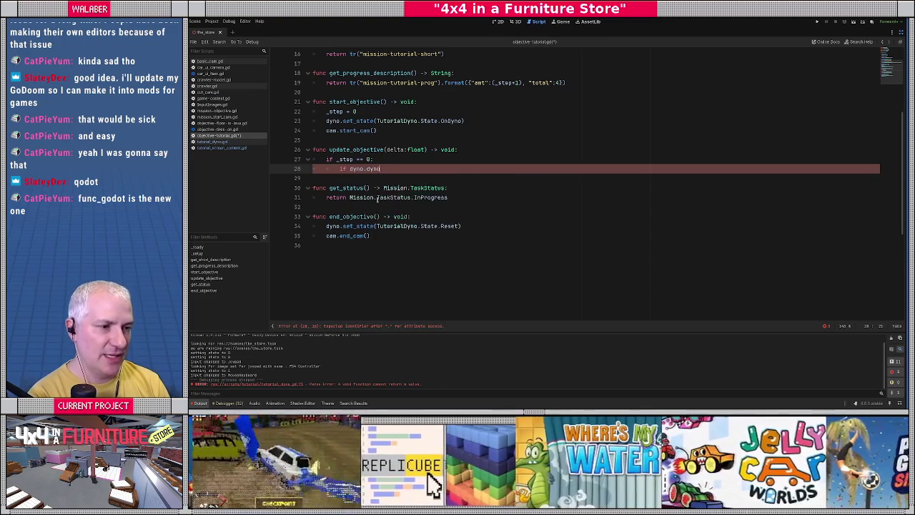
pyautogui.write('_complete():')
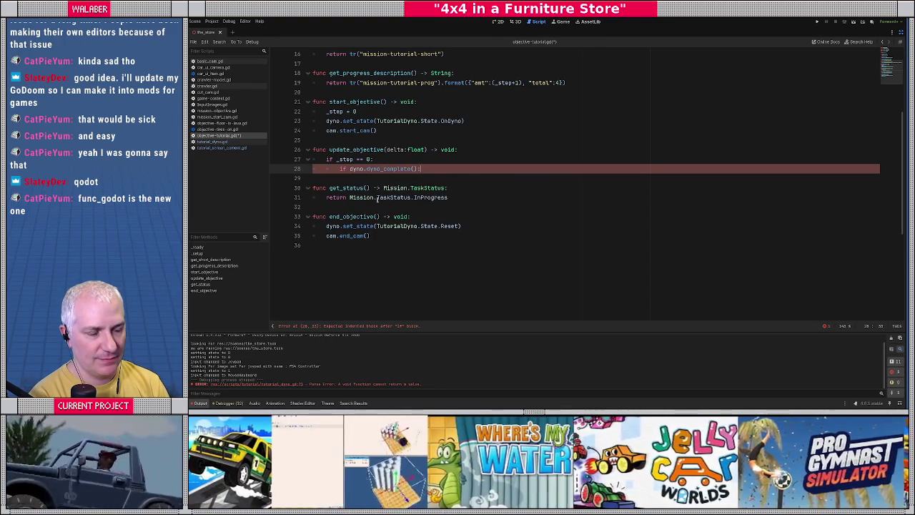
pyautogui.press('Return')
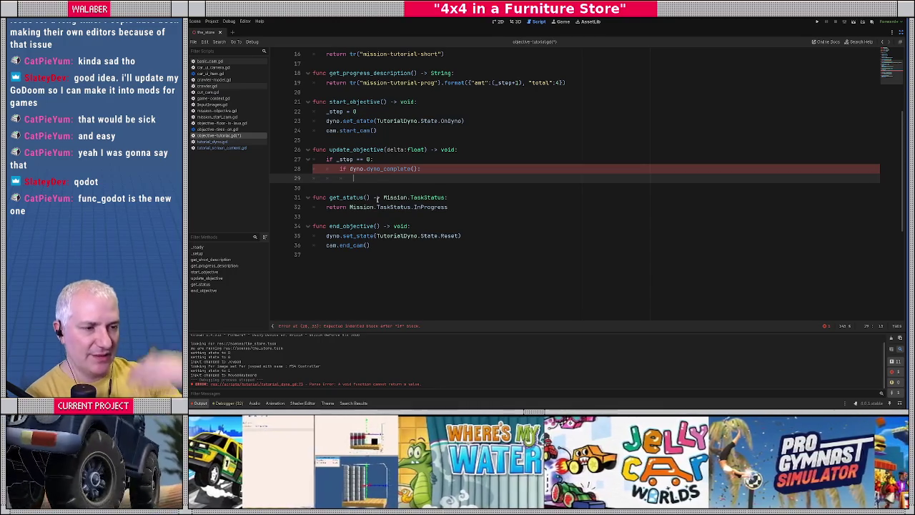
pyautogui.write('_ste')
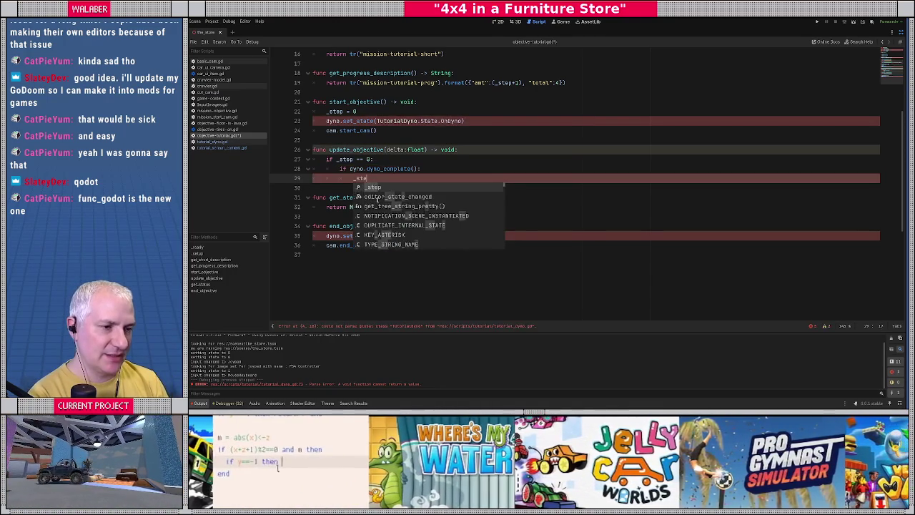
pyautogui.write('p = 1')
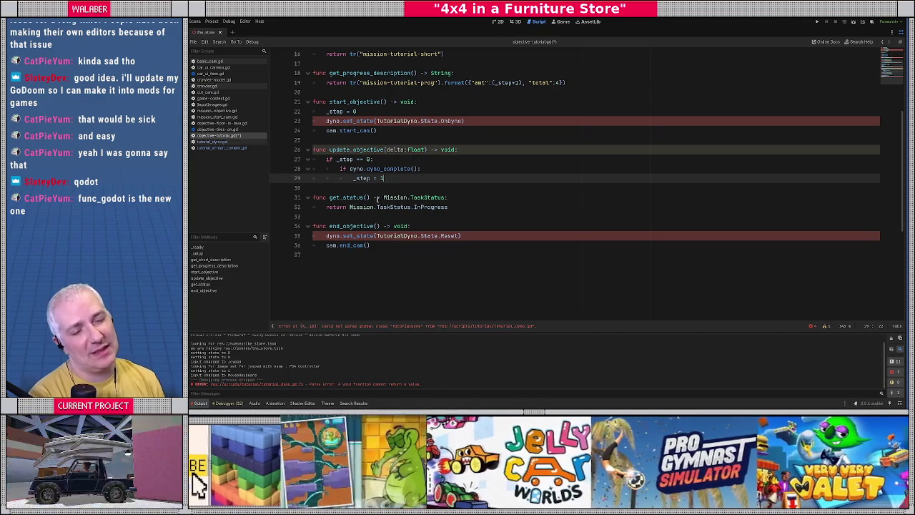
pyautogui.press('Return')
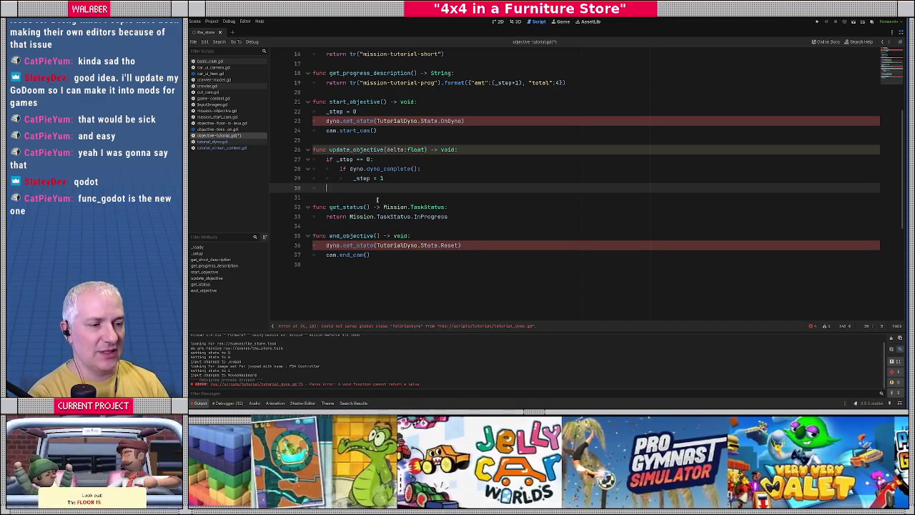
pyautogui.press('Return')
pyautogui.press('BackSpace')
# Add an elif _step == 1 branch that sets _step = 2 once dyno.steering_complete
pyautogui.write('elif _stel')
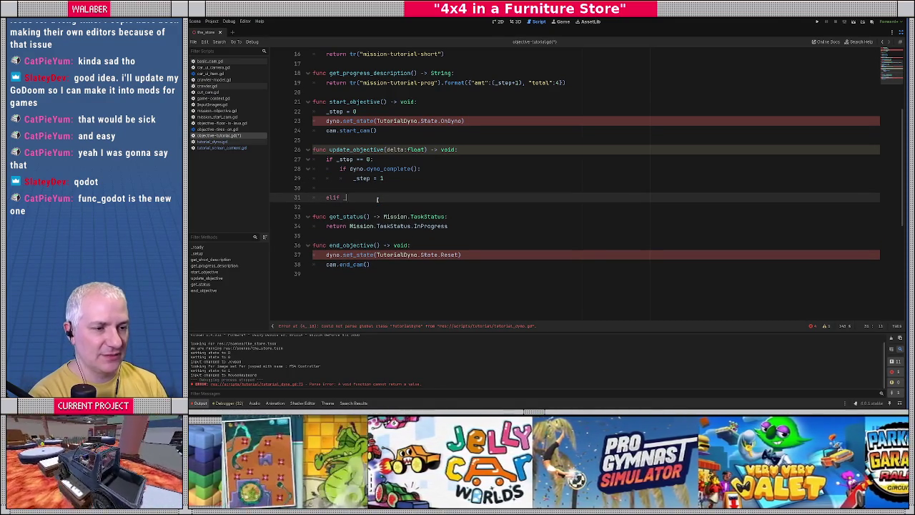
pyautogui.press('BackSpace')
pyautogui.write('p == 1')
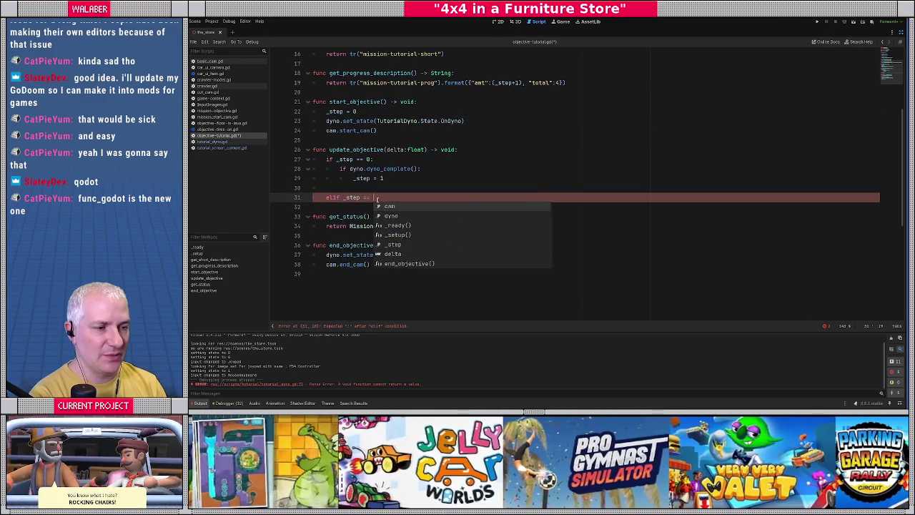
pyautogui.press('Return')
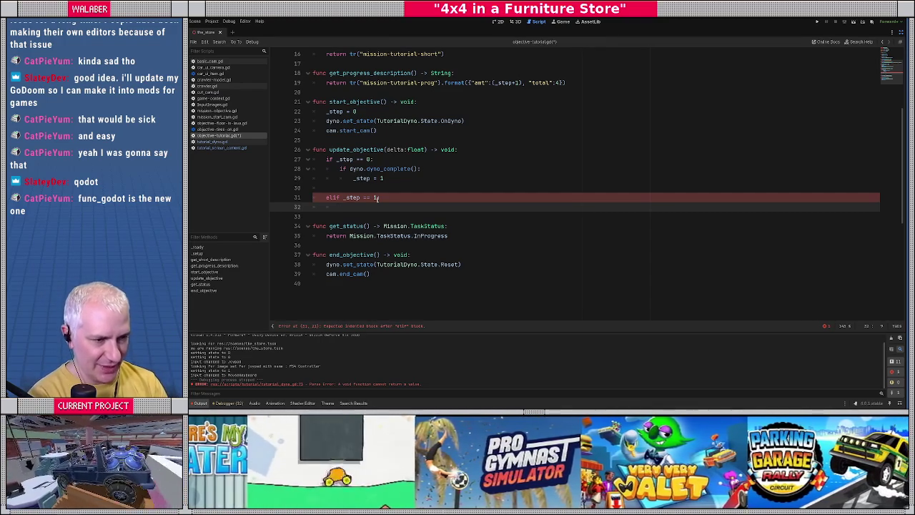
pyautogui.write('if dyno.')
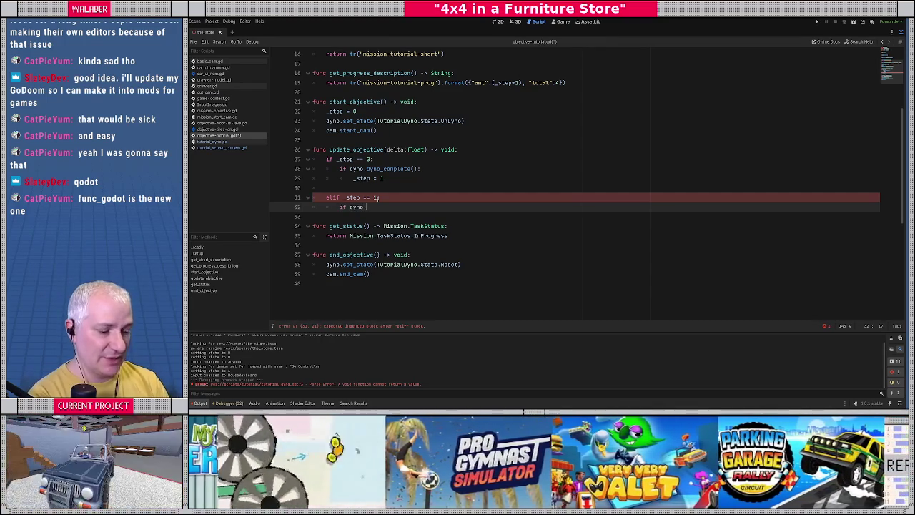
pyautogui.write('stee')
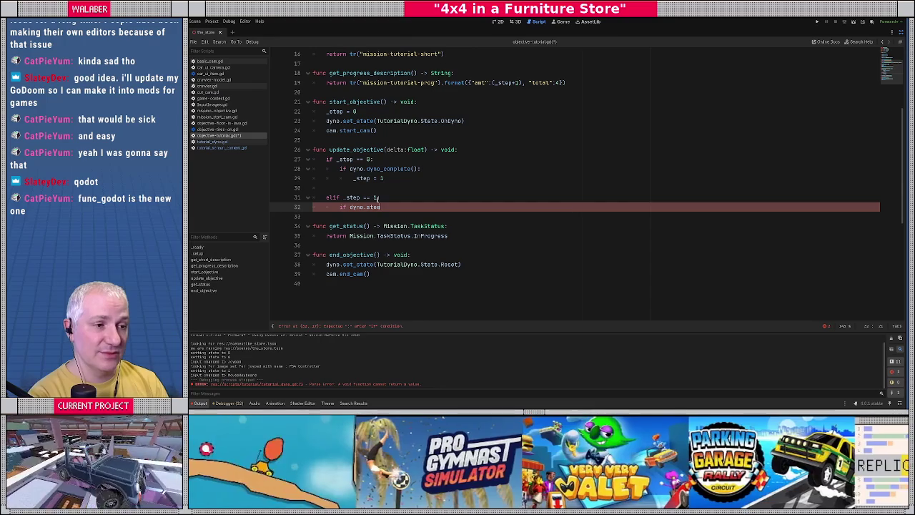
pyautogui.write('ring_complete:')
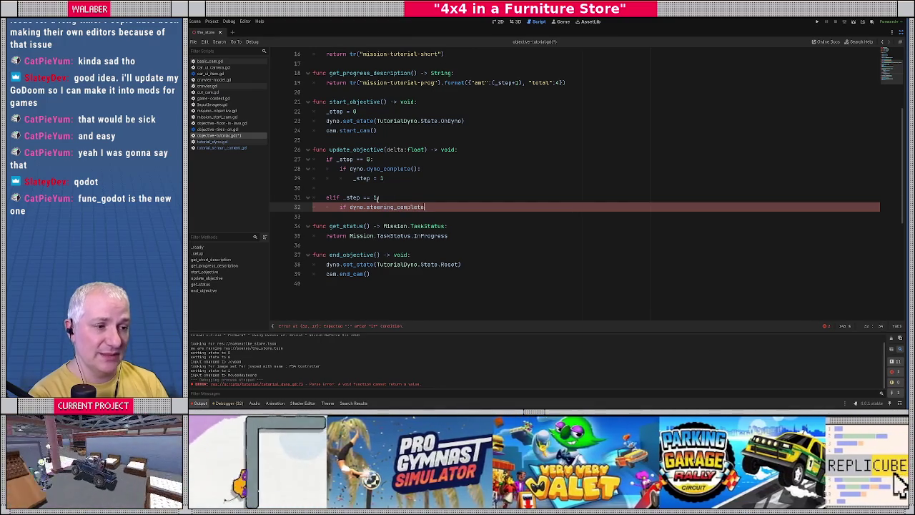
pyautogui.press('Return')
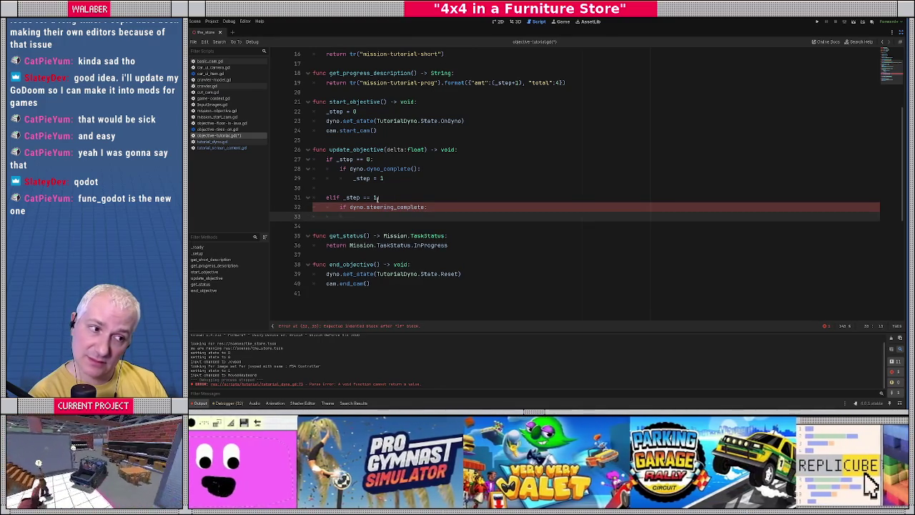
pyautogui.write('_step = 2')
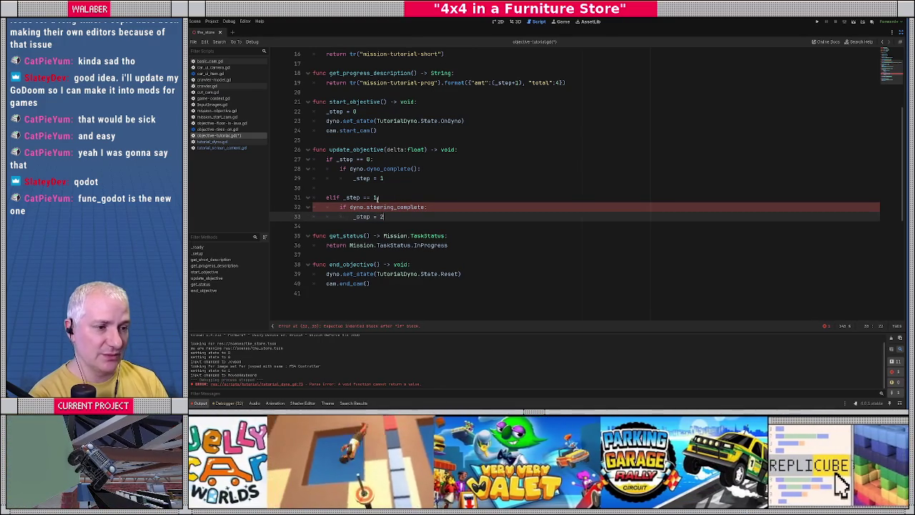
pyautogui.press('Return')
pyautogui.press('Return')
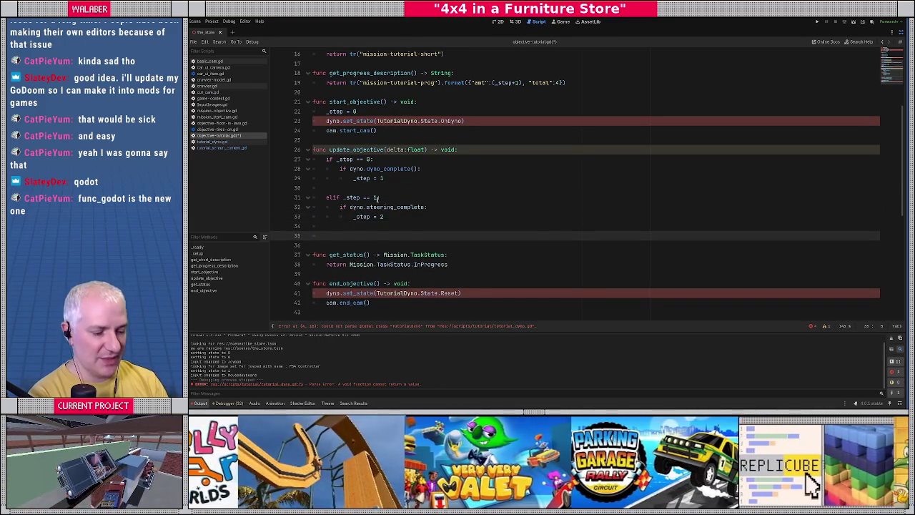
# Begin an elif _step == 2 branch with an 'if dyno.' condition
pyautogui.write('elif _step == 2:')
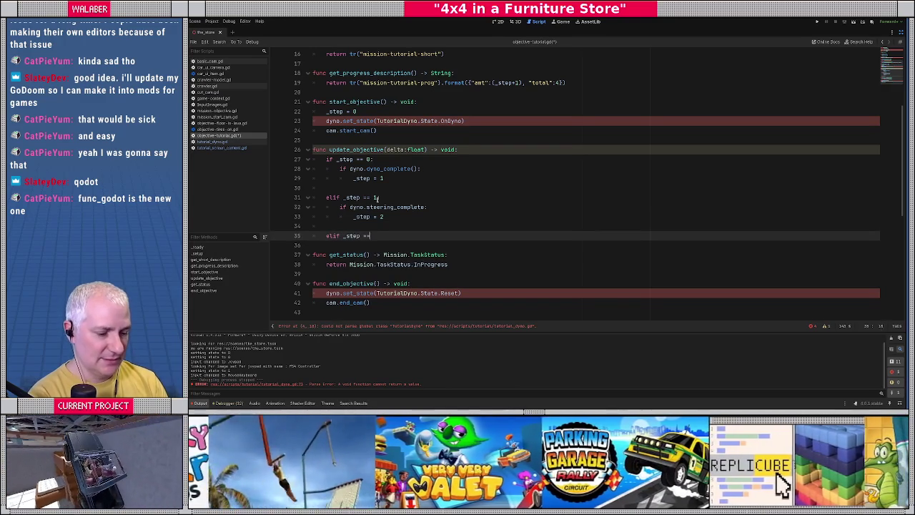
pyautogui.press('Return')
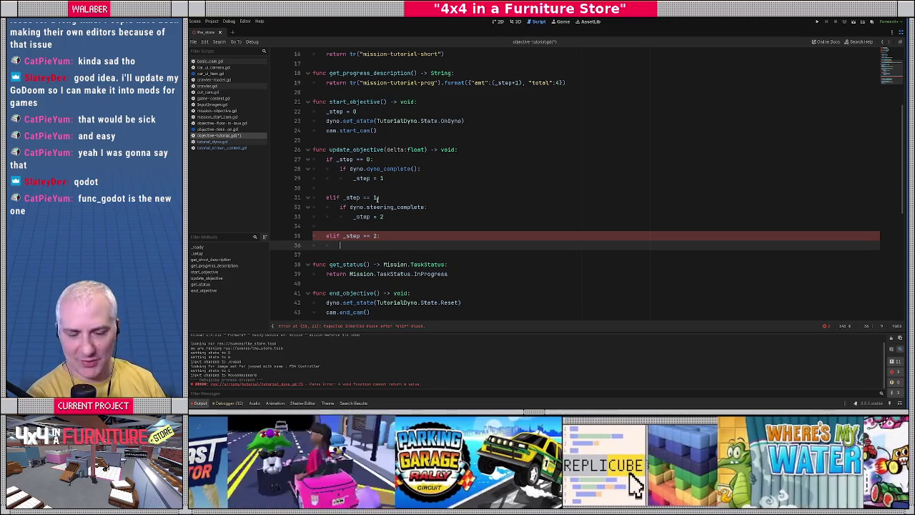
pyautogui.scroll(-1, 379, 200)
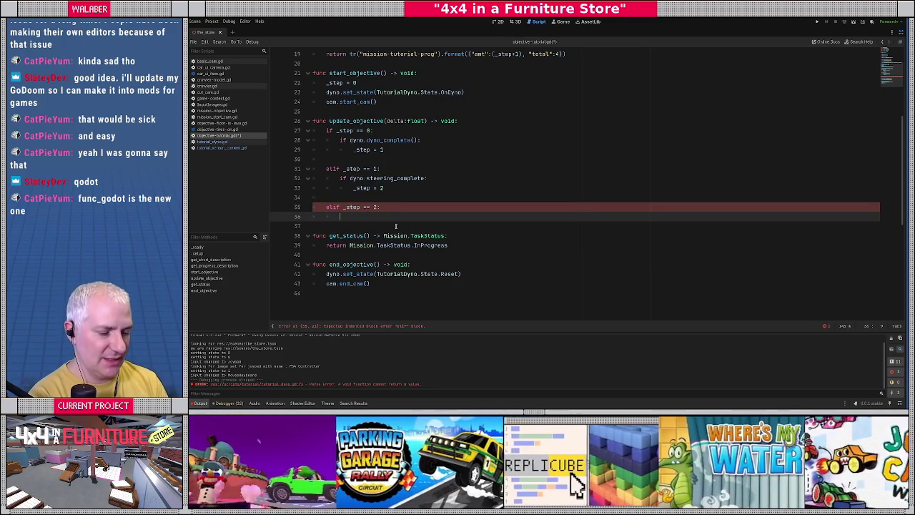
pyautogui.write('if dyno')
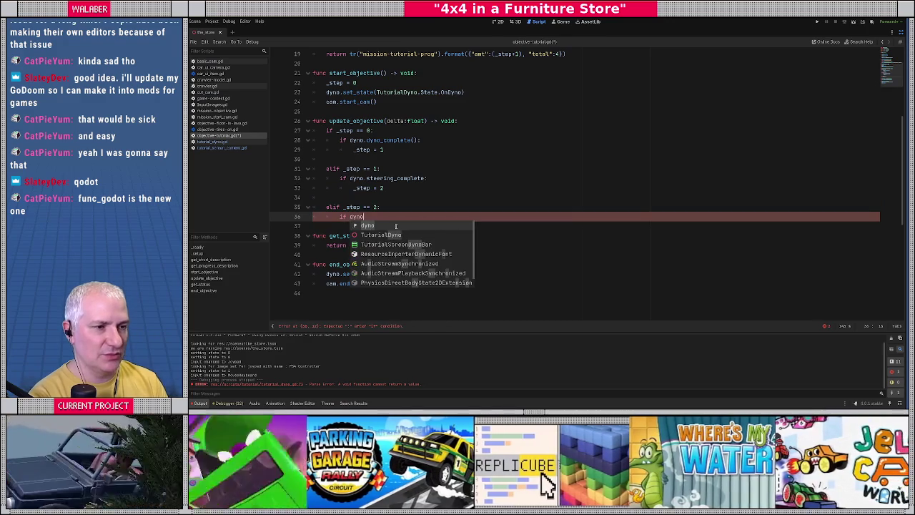
pyautogui.write('.')
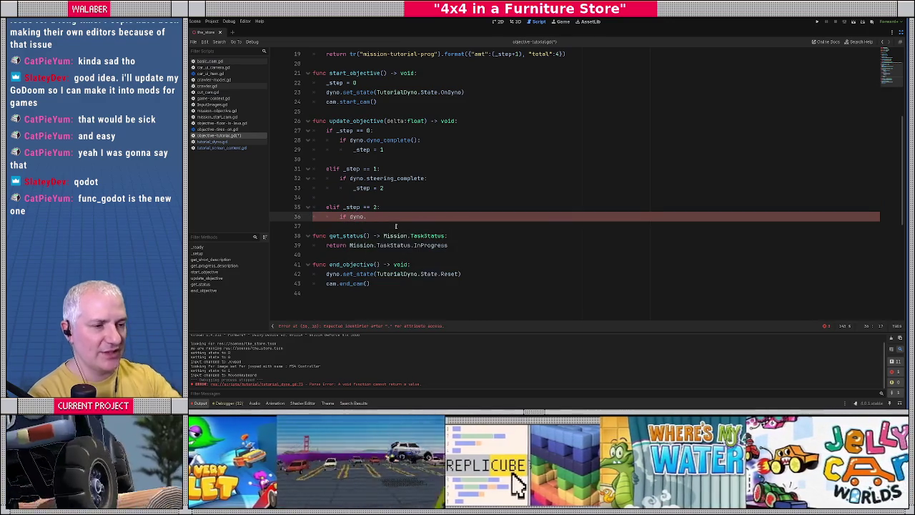
# Call dyno.set_state(TutorialDyno.State.RaisingCar) after _step = 1
pyautogui.click(390, 150)
pyautogui.press('Return')
pyautogui.write('dyno.set')
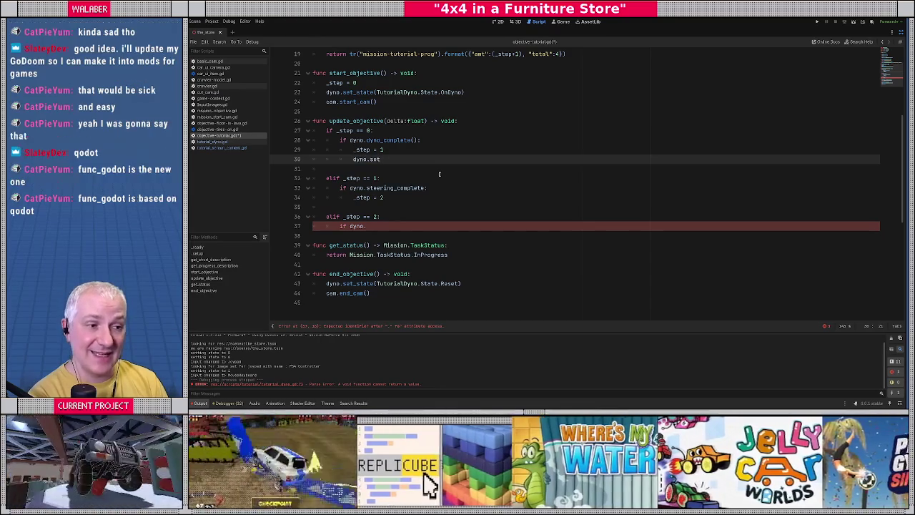
pyautogui.write('_state(')
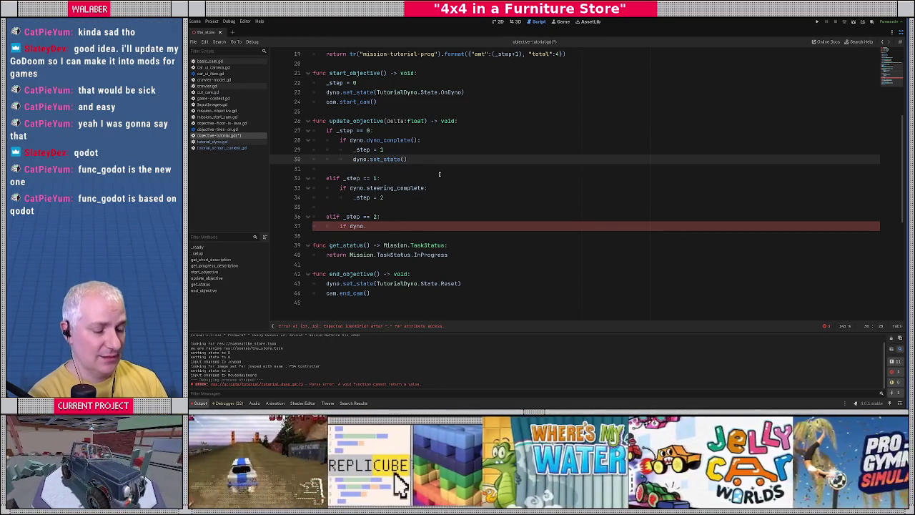
pyautogui.write('TutorialDyno.St')
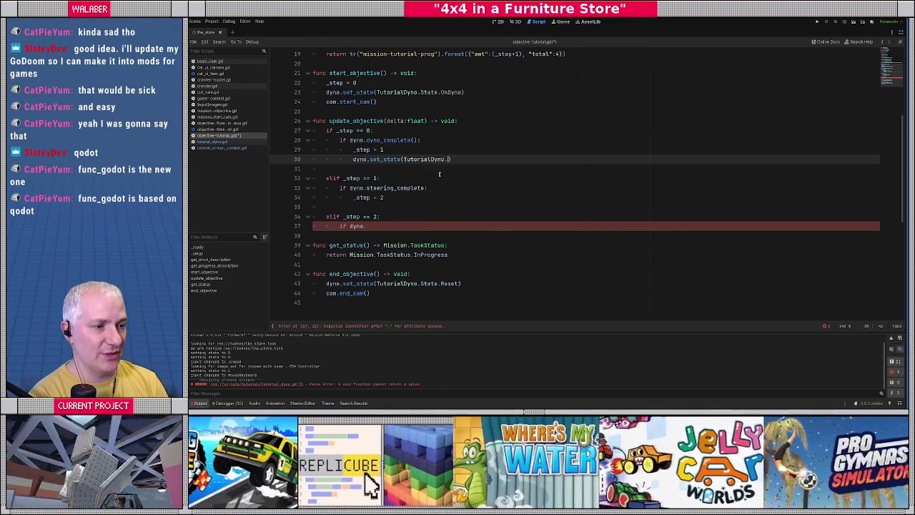
pyautogui.write('ate.')
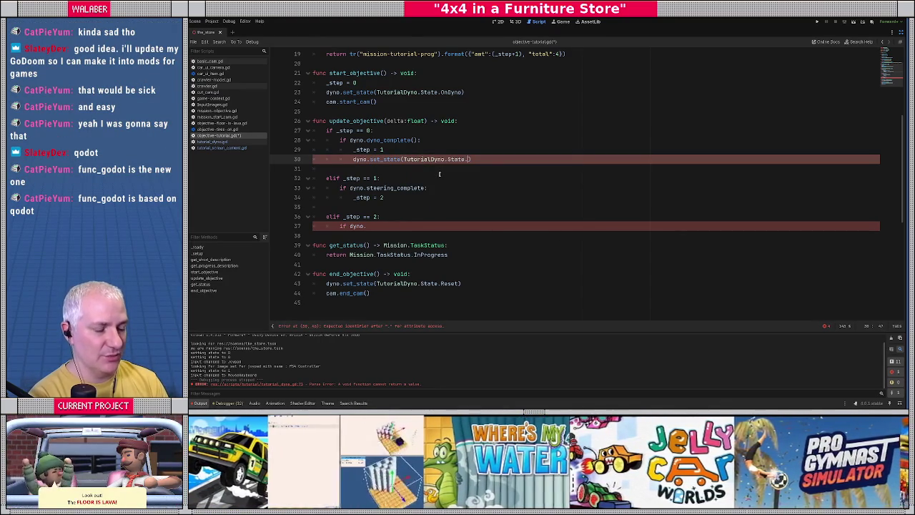
pyautogui.write('RaisingCar')
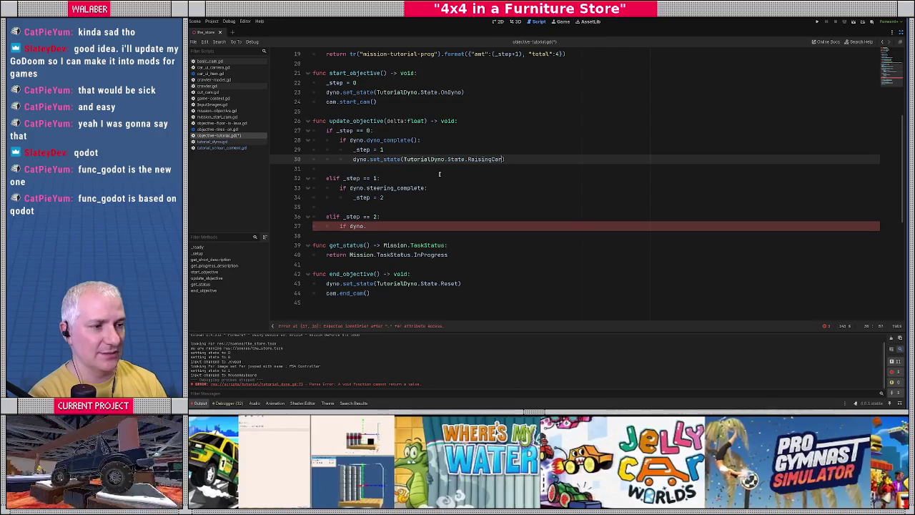
# Complete the step-2 check as dyno.doors_complete, setting _step = 3
pyautogui.click(372, 226)
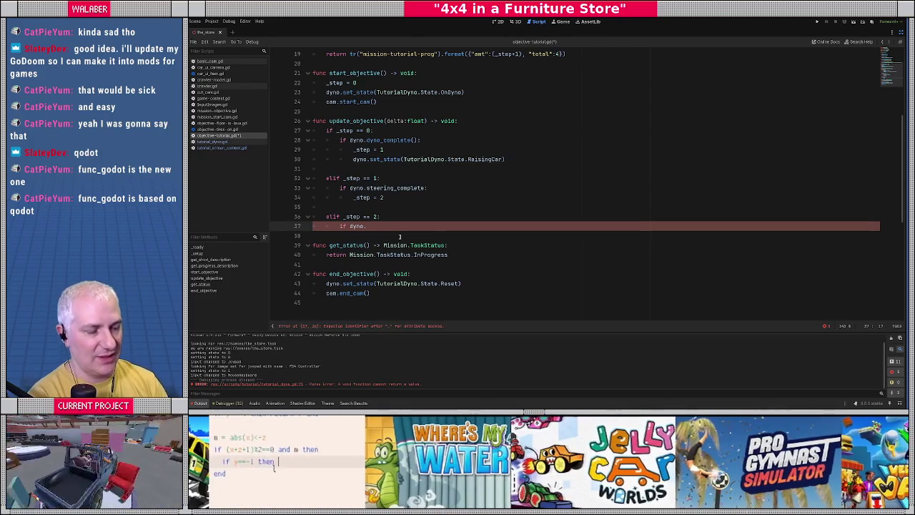
pyautogui.write('doors_complete:')
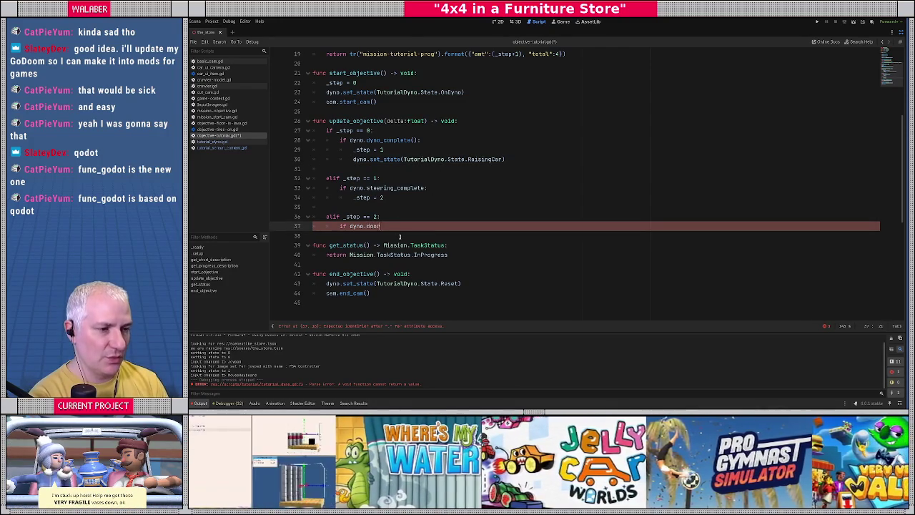
pyautogui.press('Return')
pyautogui.write('_step = 3')
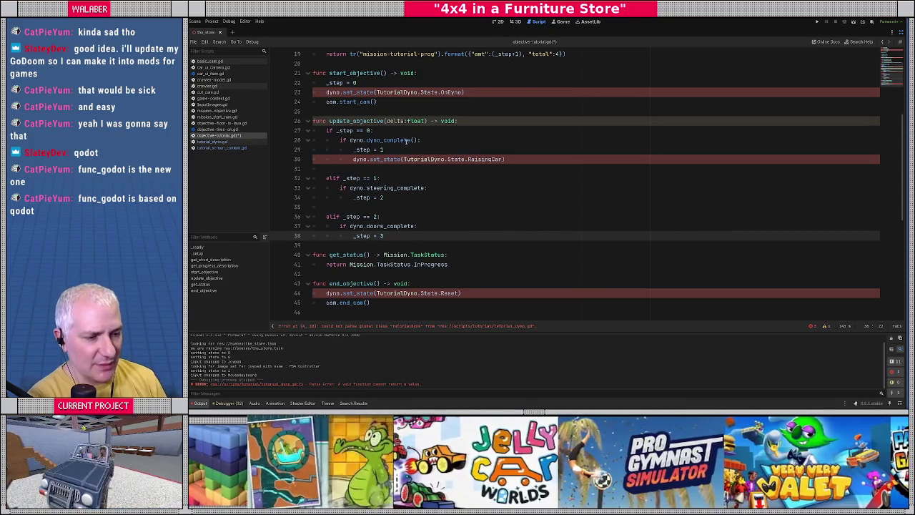
pyautogui.click(406, 149)
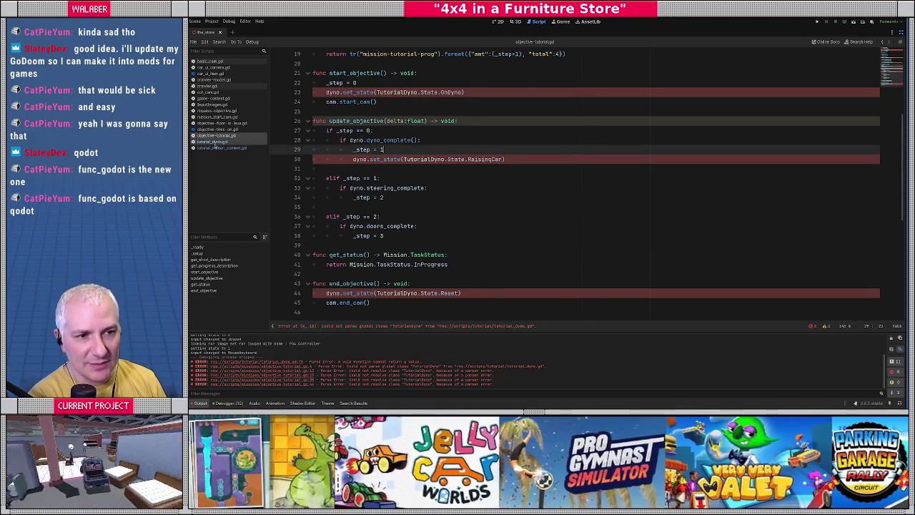
pyautogui.click(214, 141)
# Change steering_complete's return type from void to bool
pyautogui.scroll(-15, 415, 179)
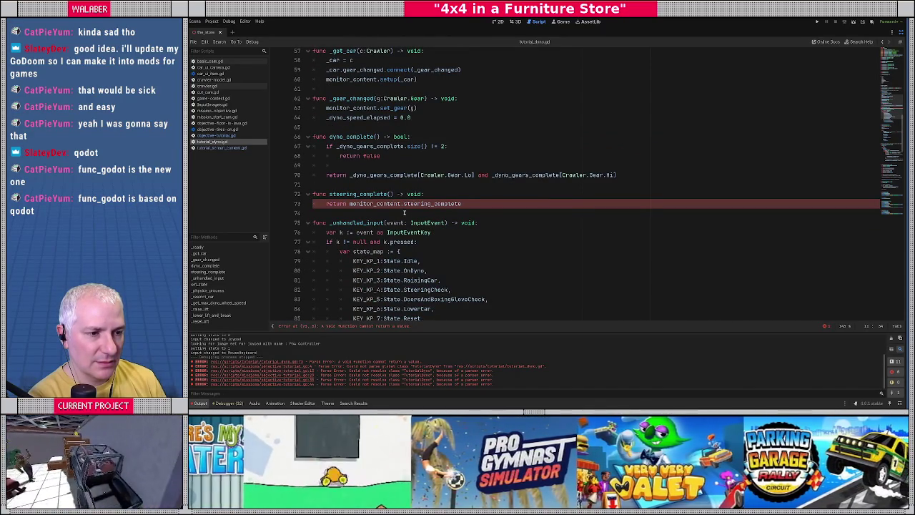
pyautogui.doubleClick(413, 193)
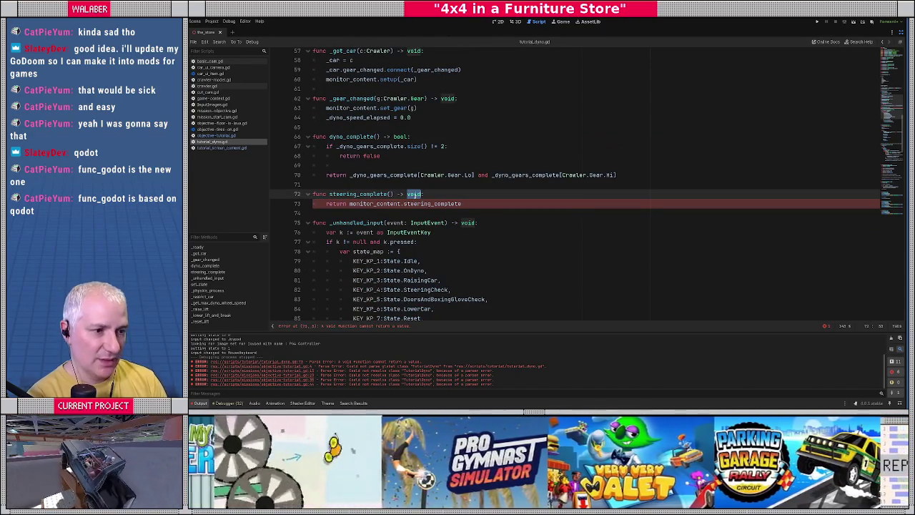
pyautogui.write('bool')
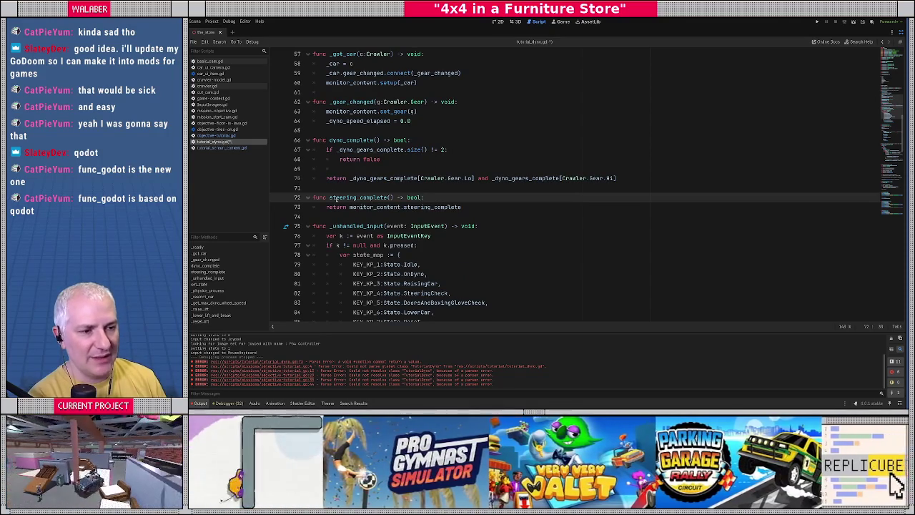
# Add func doors_complete() -> bool returning monitor_content.doors_complete, then save
pyautogui.click(479, 206)
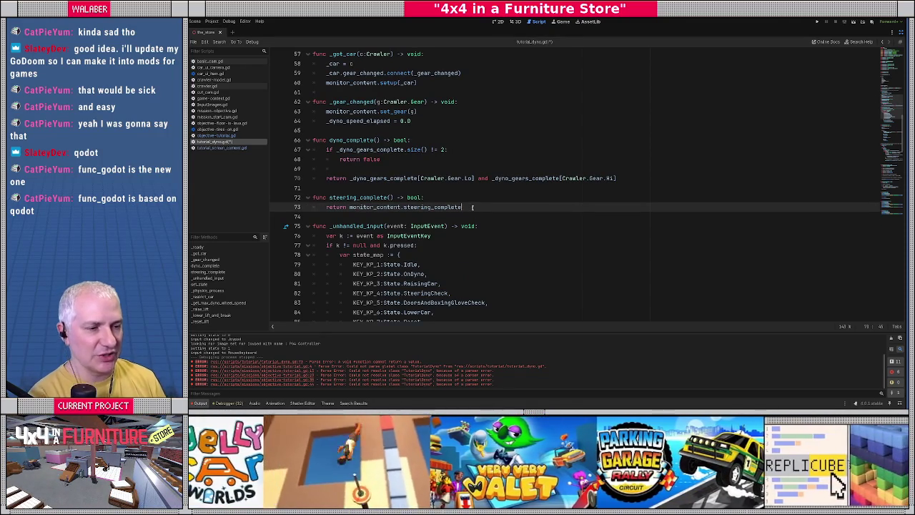
pyautogui.press('Return')
pyautogui.press('Return')
pyautogui.write('func ')
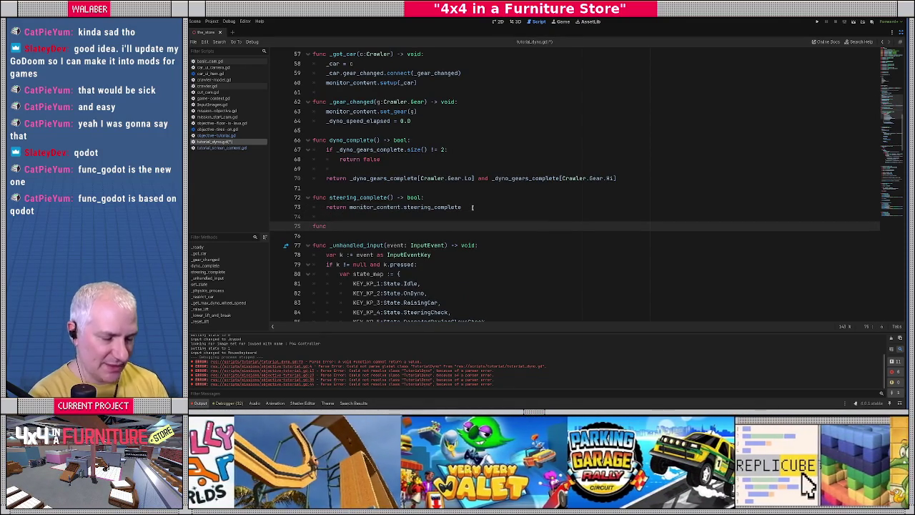
pyautogui.write('doors_complete() -> bool:')
pyautogui.press('Return')
pyautogui.write('return monitor_content.do')
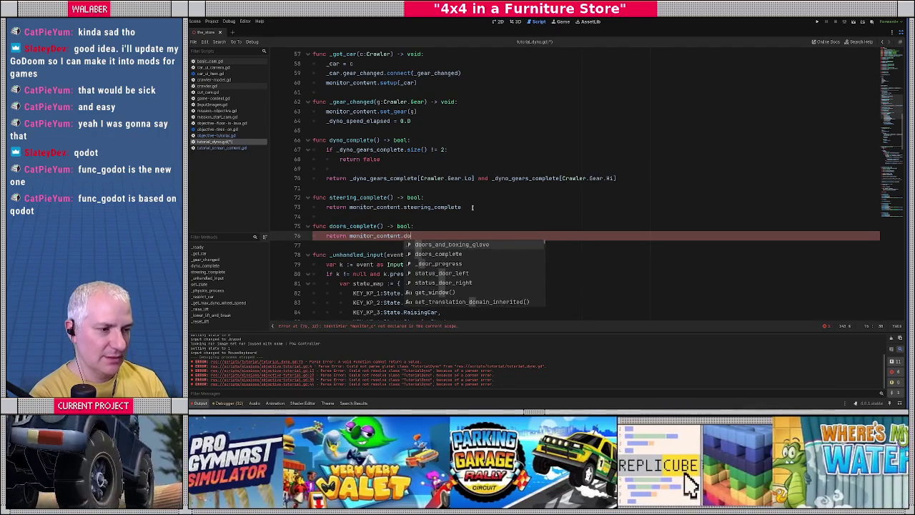
pyautogui.press('Return')
pyautogui.press('BackSpace')
pyautogui.press('BackSpace')
pyautogui.press('BackSpace')
pyautogui.write('co')
pyautogui.press('Return')
pyautogui.hotkey('ctrl', 's')
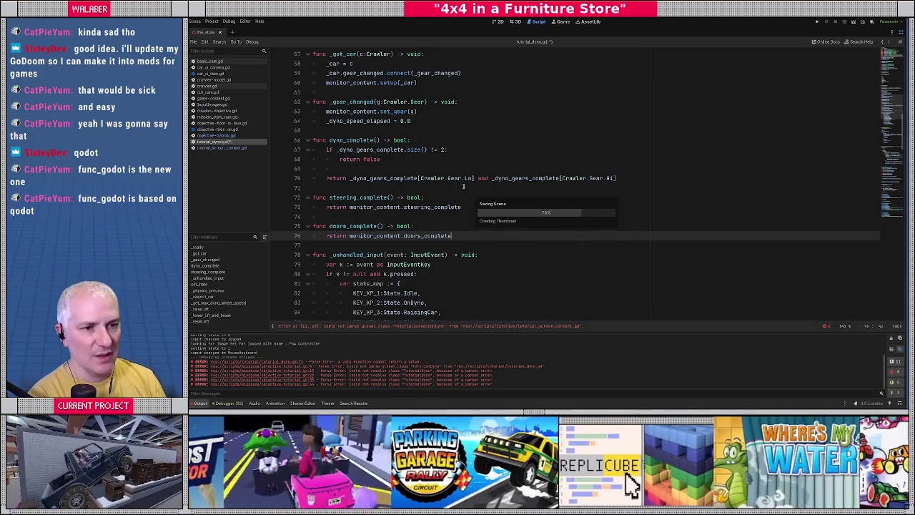
pyautogui.click(207, 135)
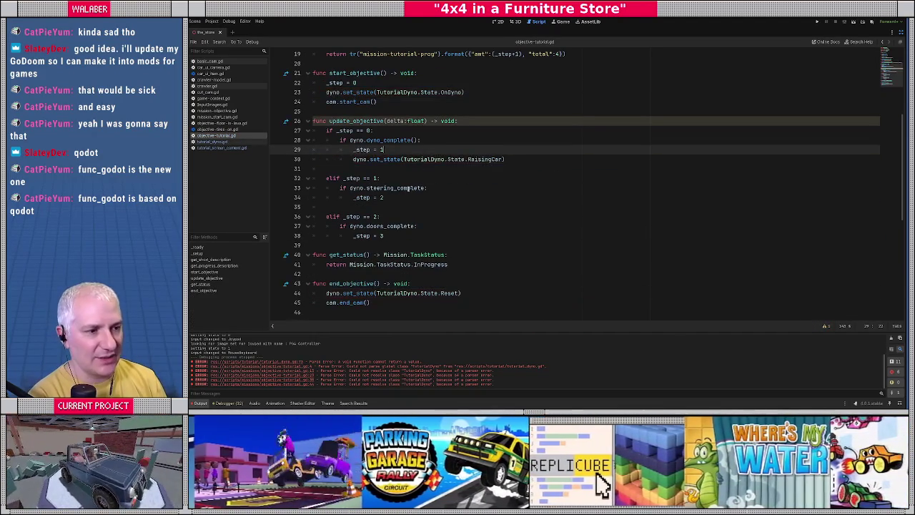
# Append () to the steering_complete and doors_complete checks so they are called as functions
pyautogui.click(422, 190)
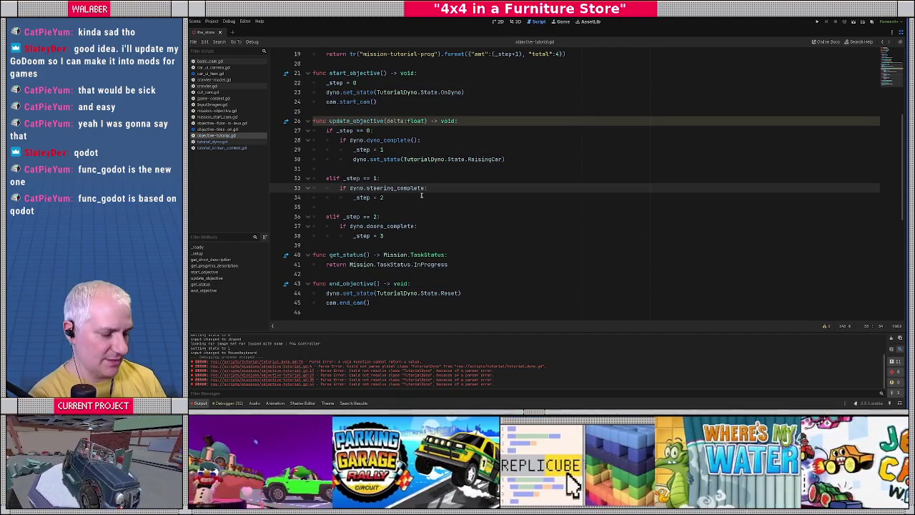
pyautogui.write('():')
pyautogui.press('Down')
pyautogui.press('Down')
pyautogui.press('Down')
pyautogui.press('BackSpace')
pyautogui.write('():')
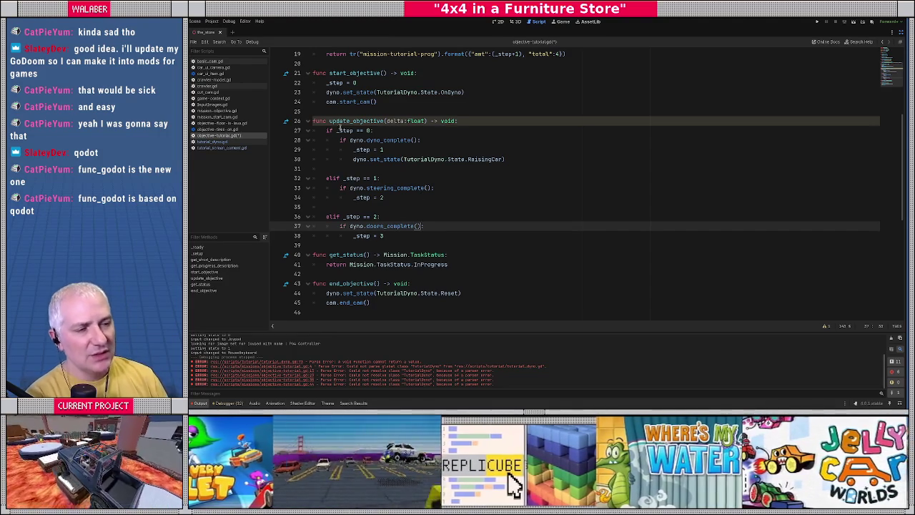
# Review the dyno_complete, _step = 1, RaisingCar and steering_complete lines
pyautogui.scroll(1, 364, 108)
pyautogui.moveTo(313, 92); pyautogui.dragTo(411, 130)
pyautogui.moveTo(350, 169); pyautogui.dragTo(435, 169)
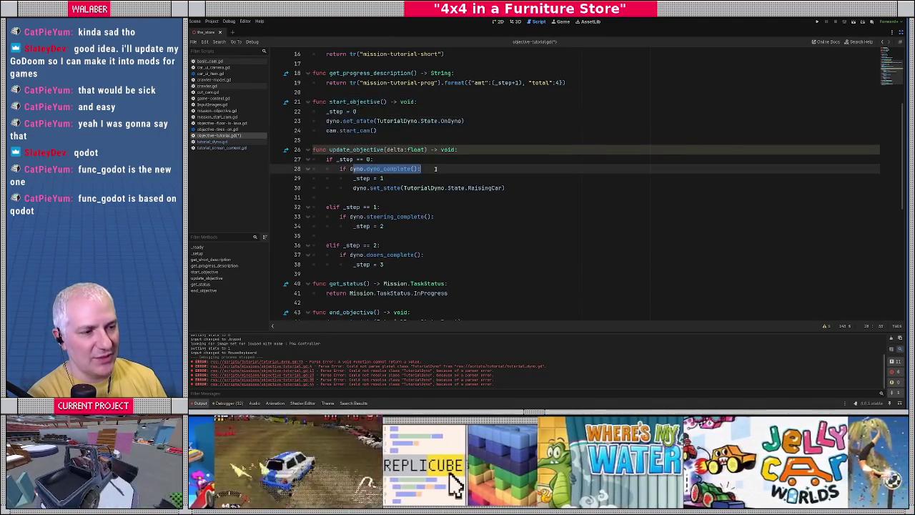
pyautogui.moveTo(354, 178); pyautogui.dragTo(423, 179)
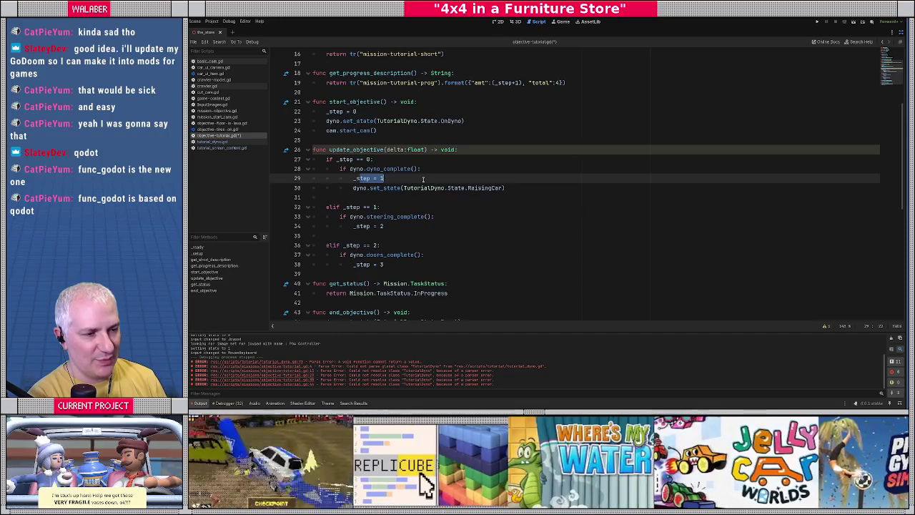
pyautogui.moveTo(362, 188); pyautogui.dragTo(537, 188)
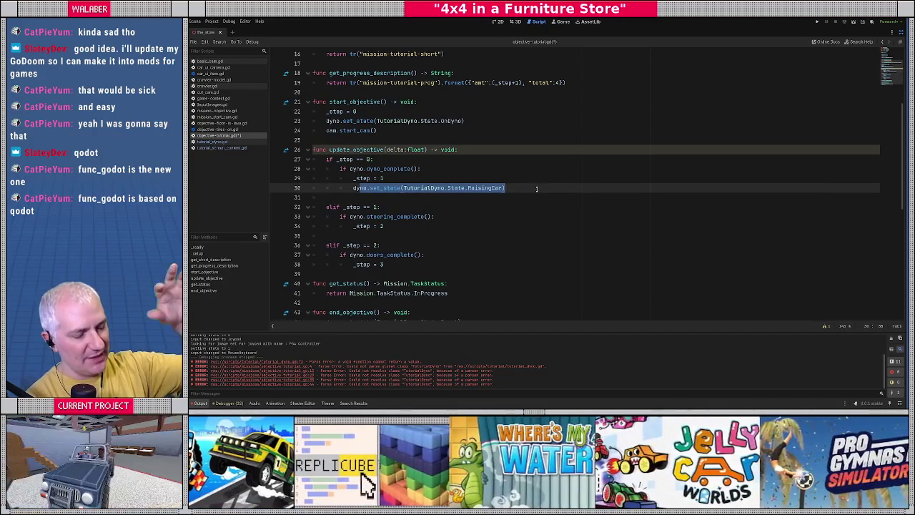
pyautogui.moveTo(351, 216); pyautogui.dragTo(434, 216)
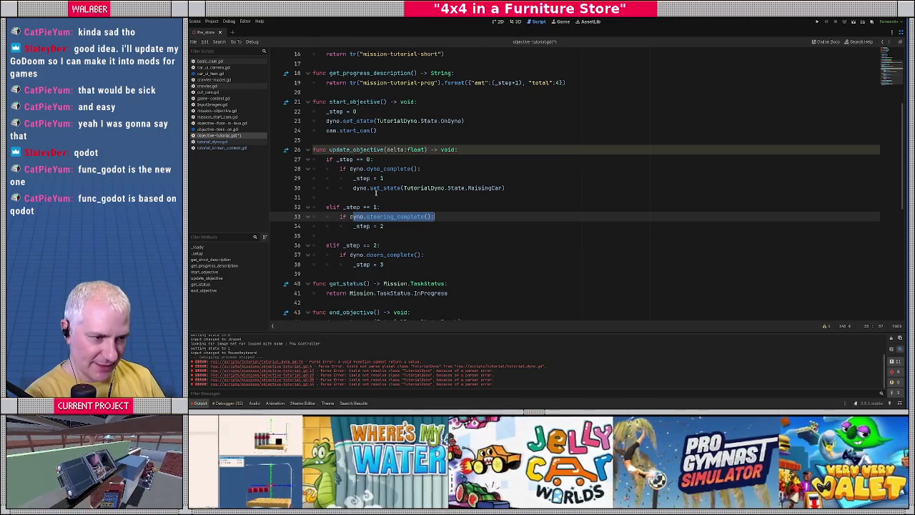
pyautogui.scroll(-1, 375, 192)
pyautogui.click(364, 189)
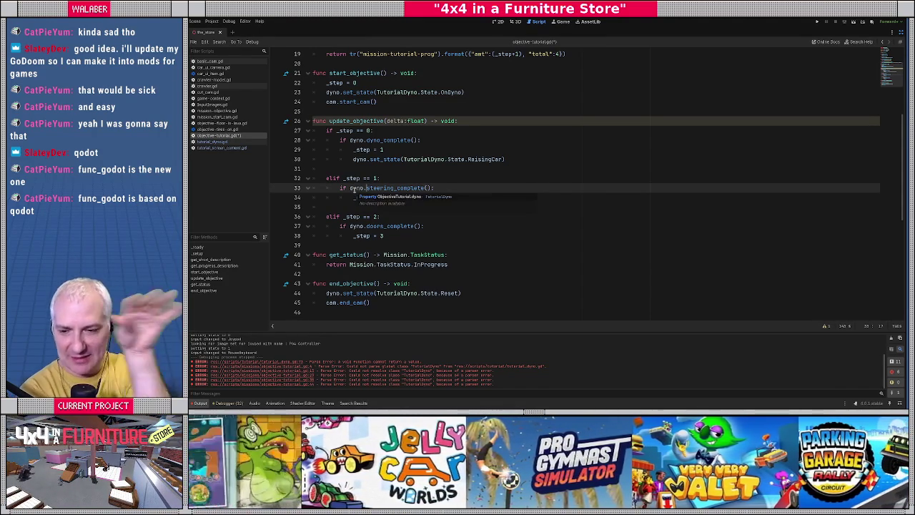
# Open a new line below the _step = 2 assignment
pyautogui.click(363, 207)
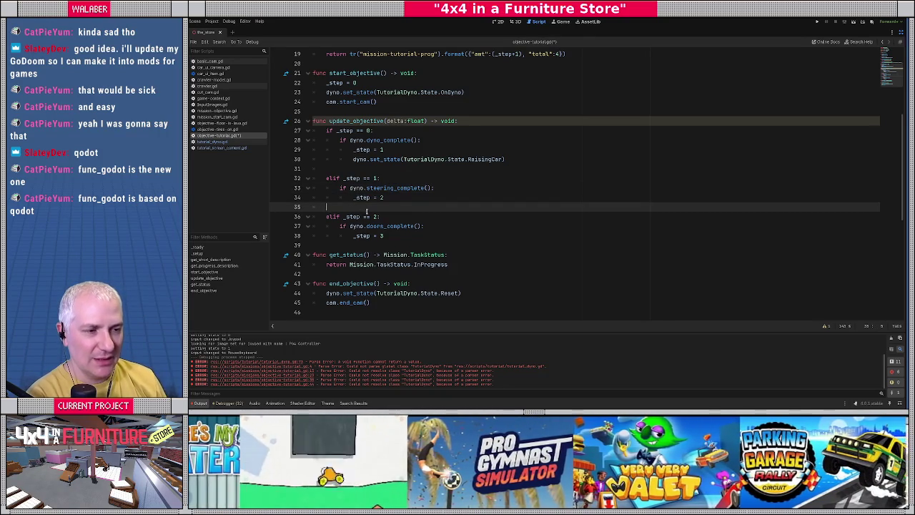
pyautogui.moveTo(341, 187); pyautogui.dragTo(445, 186)
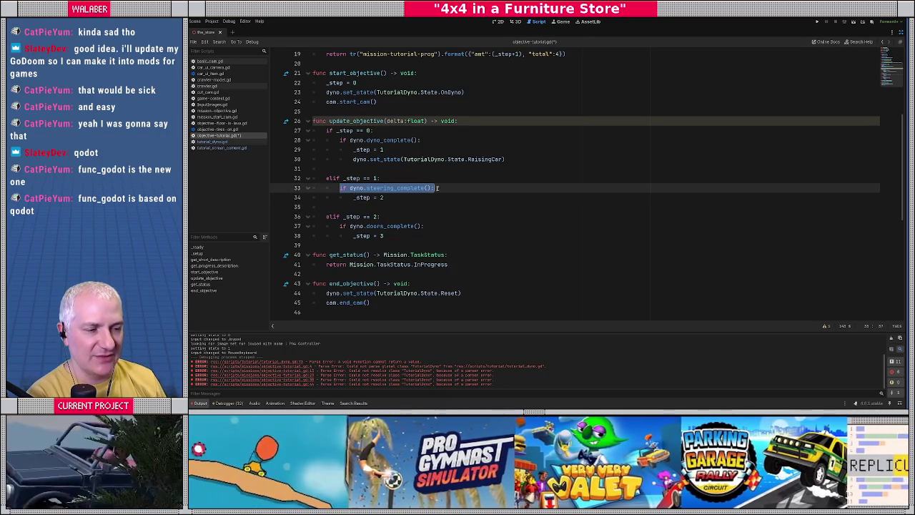
pyautogui.click(391, 197)
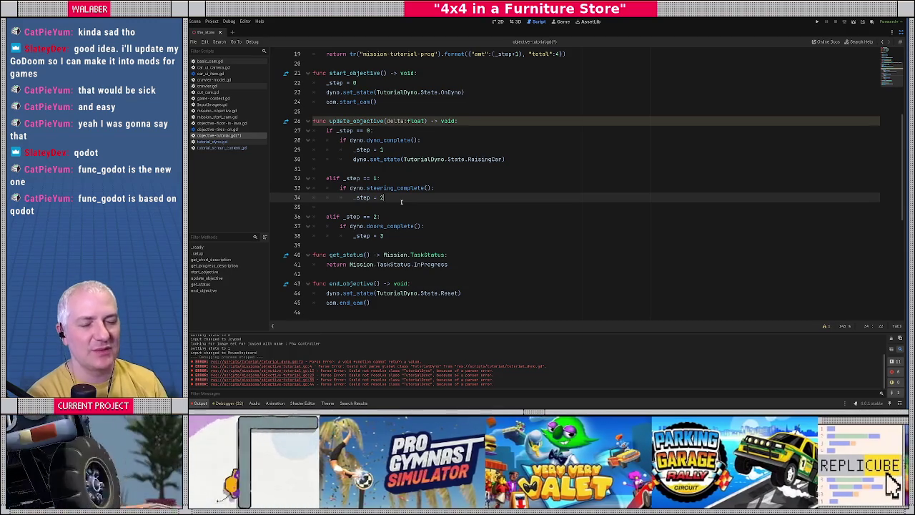
pyautogui.press('Return')
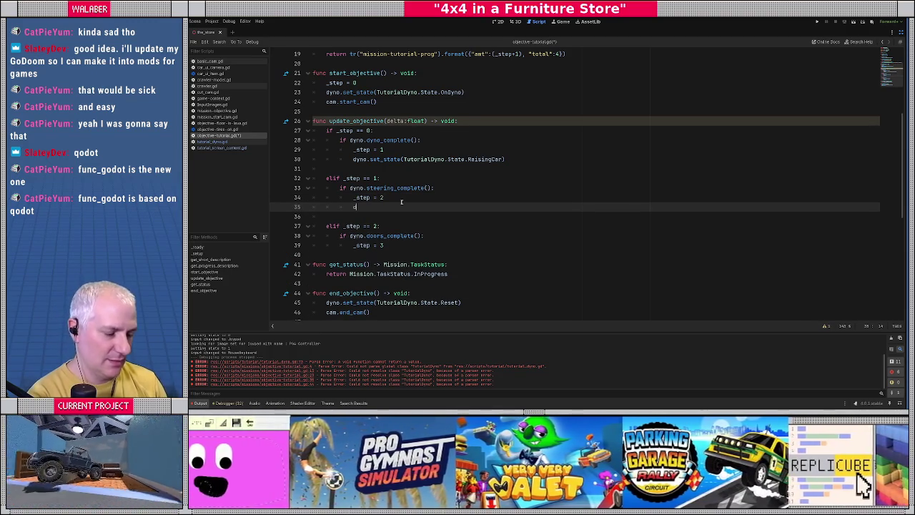
# Set the dyno state to DoorsAndBoxingGloveCheck after _step = 2
pyautogui.write('yno.set_state(')
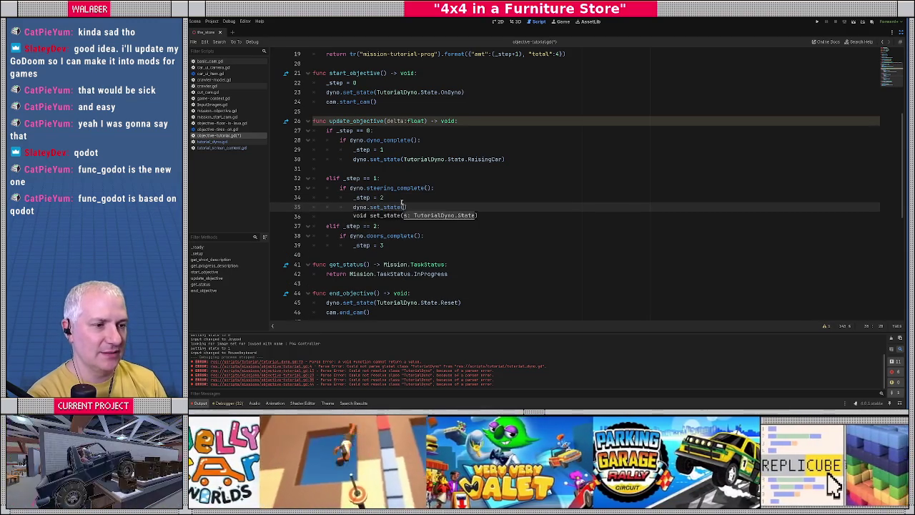
pyautogui.write('TutorialDyno.State.')
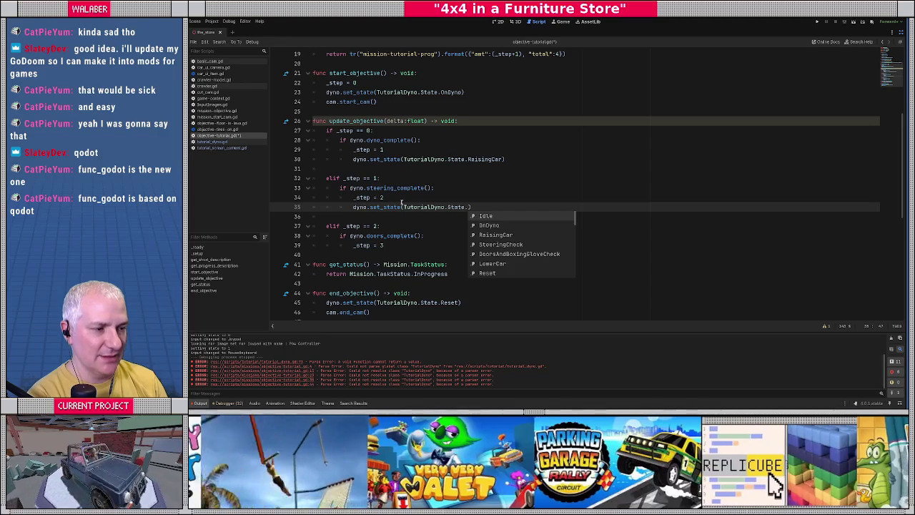
pyautogui.press('Down')
pyautogui.press('Down')
pyautogui.press('Down')
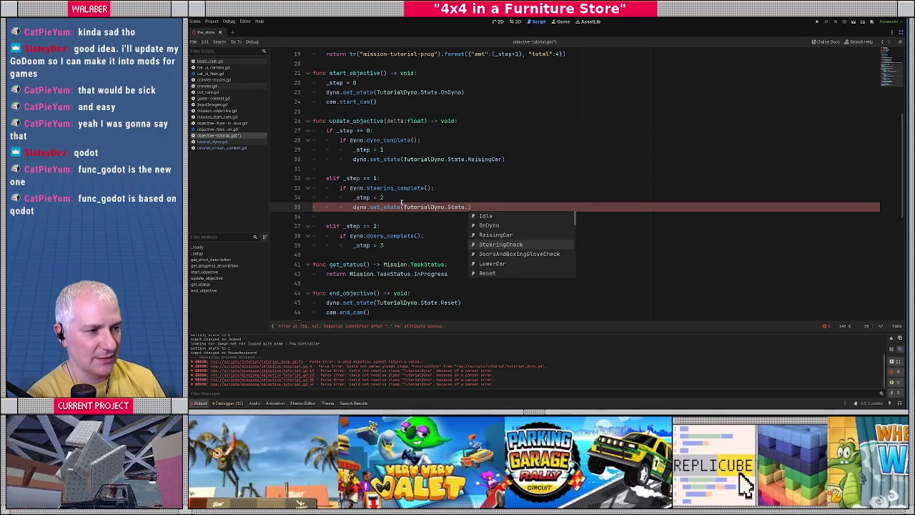
pyautogui.press('Down')
pyautogui.press('Return')
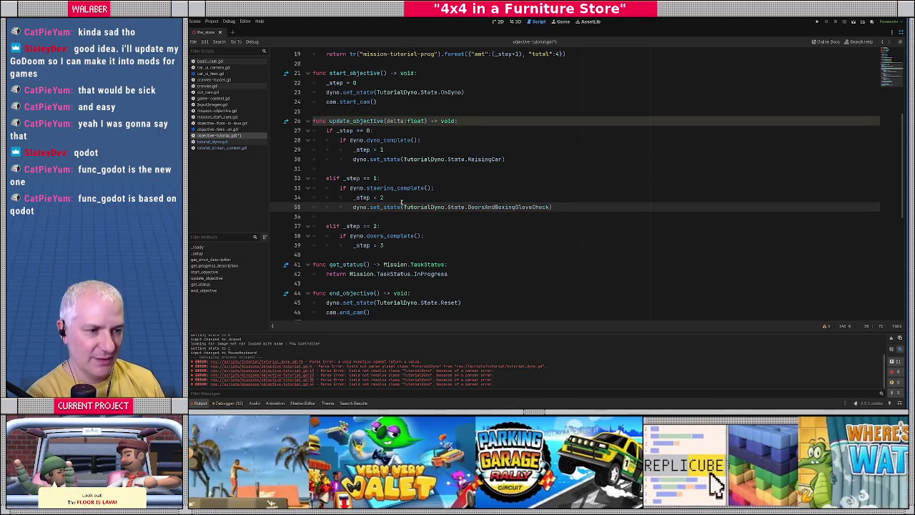
# Set the dyno state to LowerCar after _step = 3
pyautogui.scroll(-2, 401, 203)
pyautogui.click(420, 188)
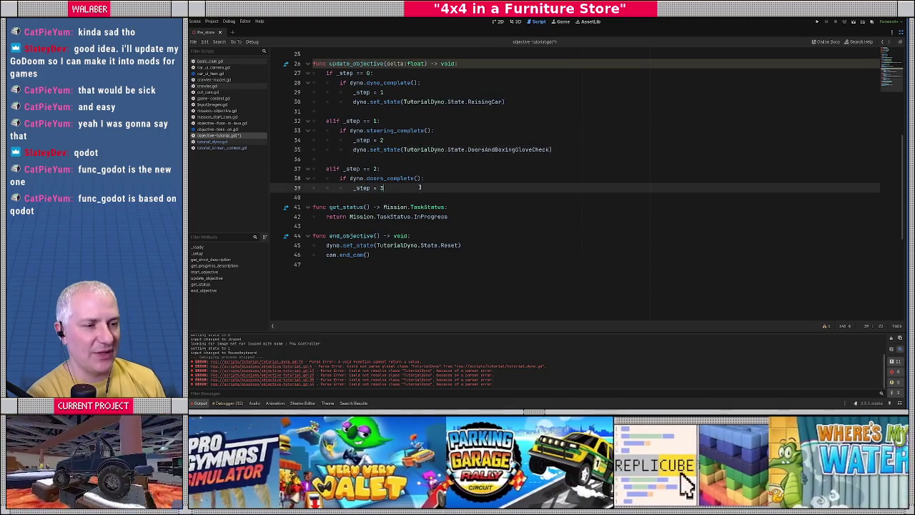
pyautogui.press('Return')
pyautogui.write('dyno.set_state(Tutorial')
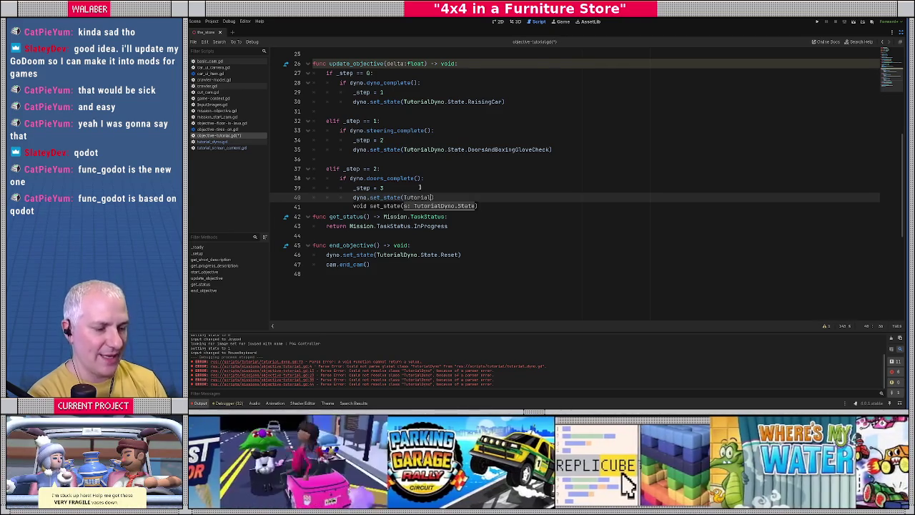
pyautogui.write('Dyno.State.')
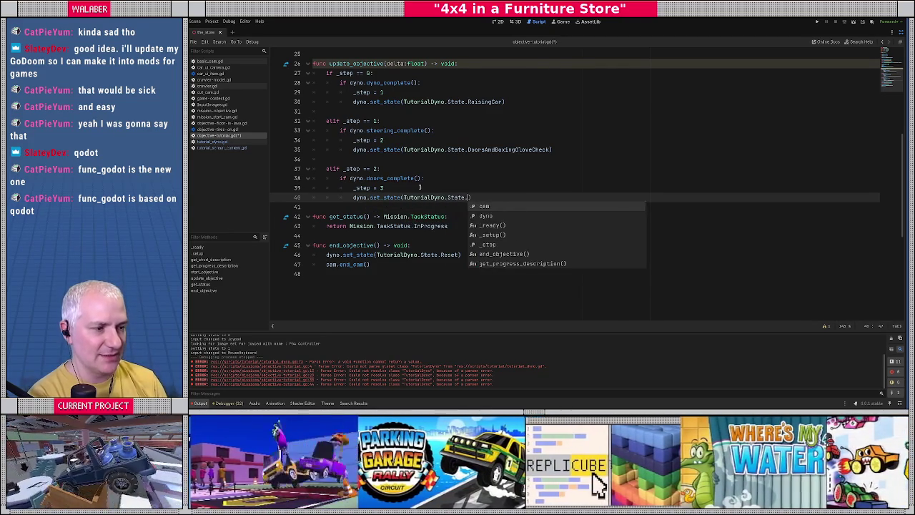
pyautogui.press('Down')
pyautogui.press('Down')
pyautogui.press('Down')
pyautogui.press('Down')
pyautogui.press('Up')
pyautogui.press('Up')
pyautogui.press('Down')
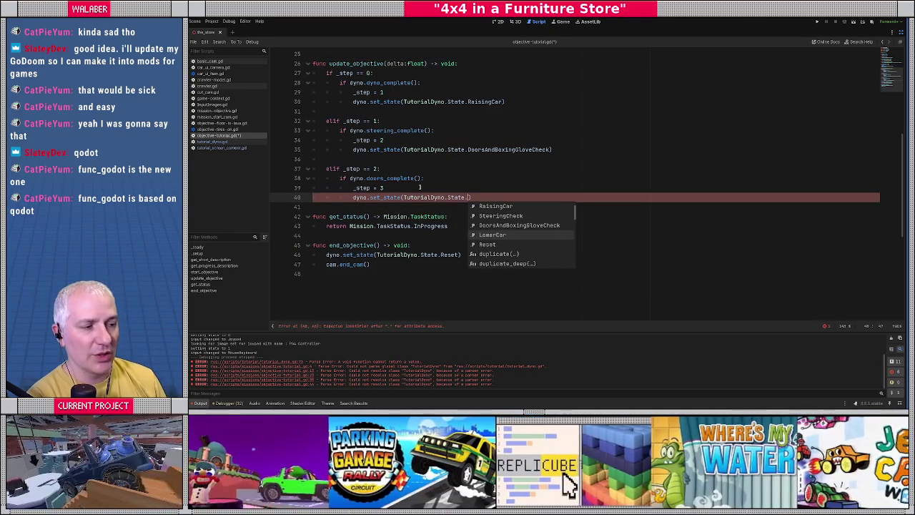
pyautogui.press('Return')
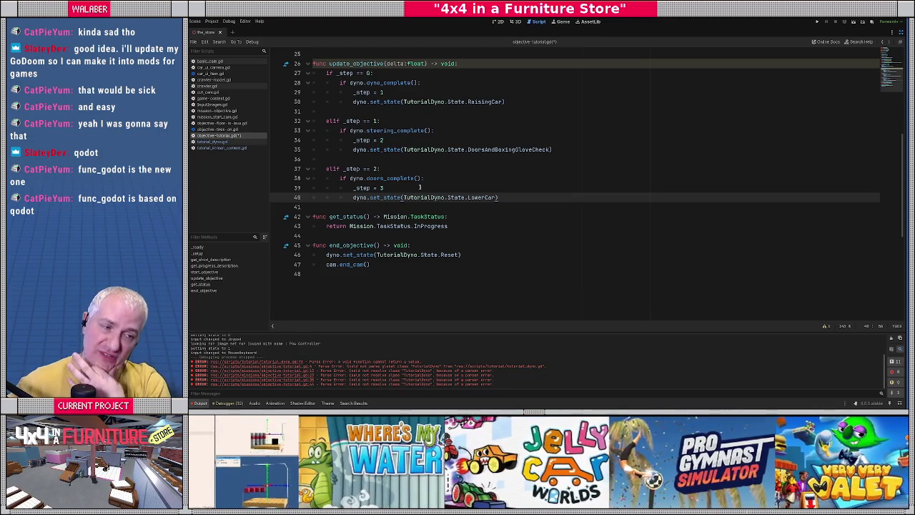
# Restore the editor panels and switch to the 3D scene view
pyautogui.click(426, 141)
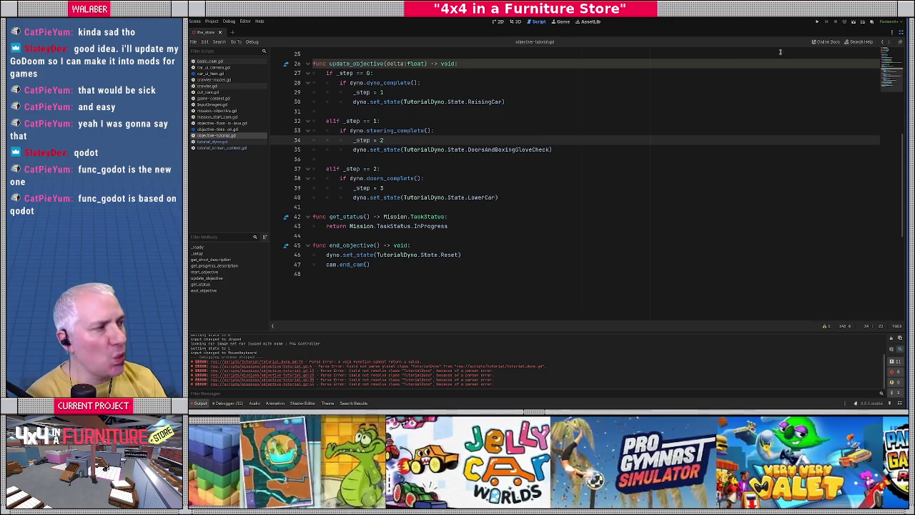
pyautogui.click(900, 32)
pyautogui.click(515, 21)
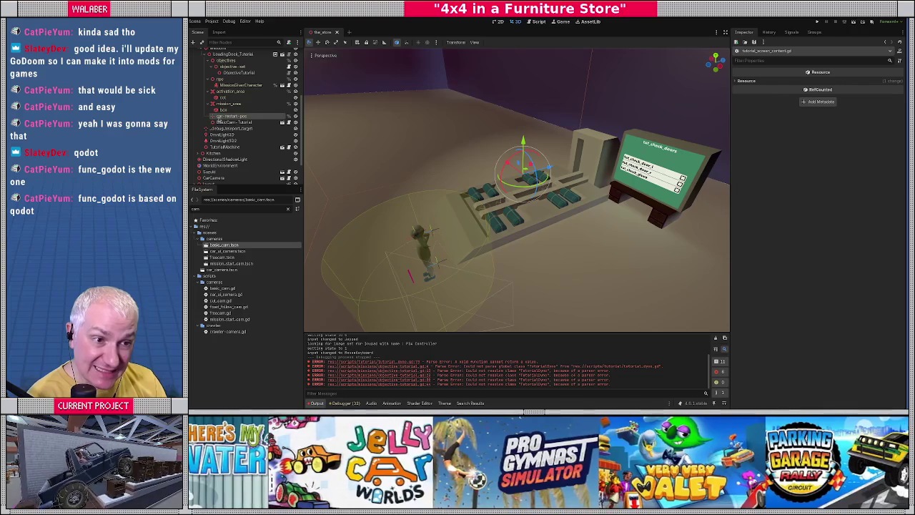
# Add an Area3D child to LoadingDock_Tutorial and rename it as the tutorial car detector
pyautogui.scroll(2, 229, 120)
pyautogui.click(230, 86)
pyautogui.rightClick(235, 87)
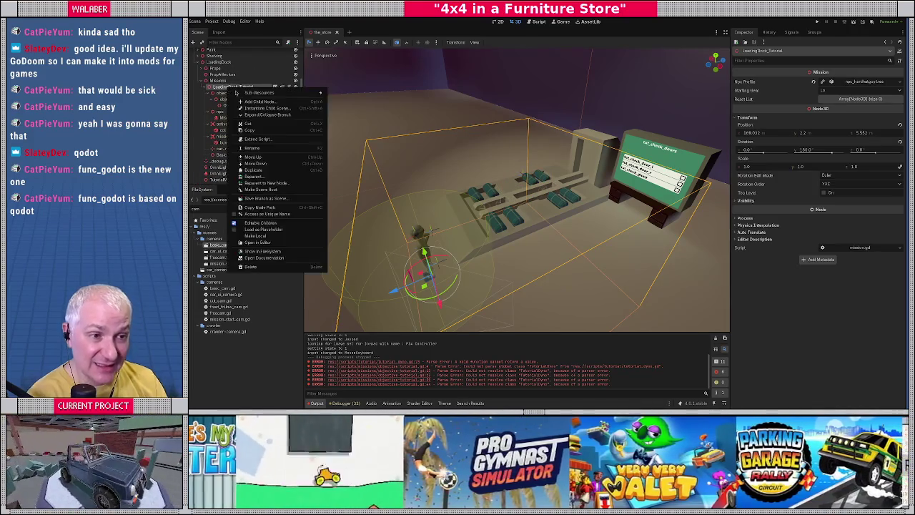
pyautogui.click(258, 99)
pyautogui.write('area3D')
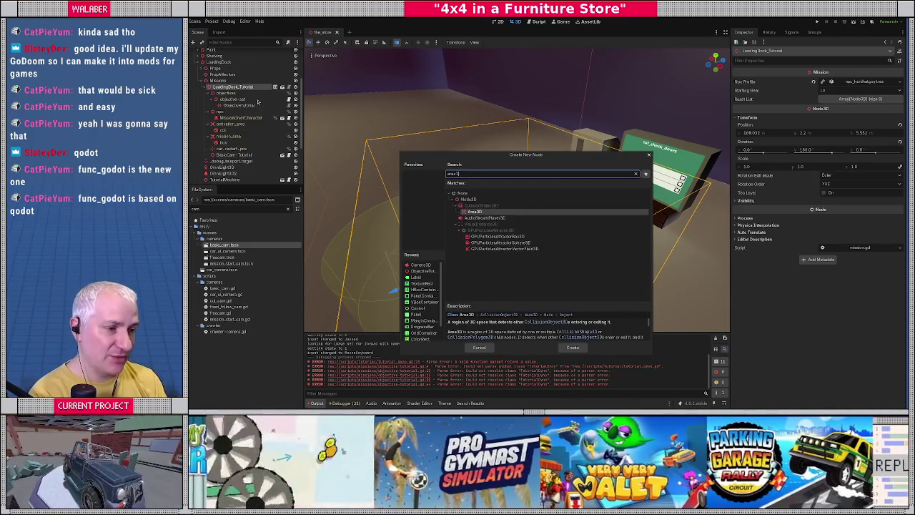
pyautogui.press('Return')
pyautogui.press('F2')
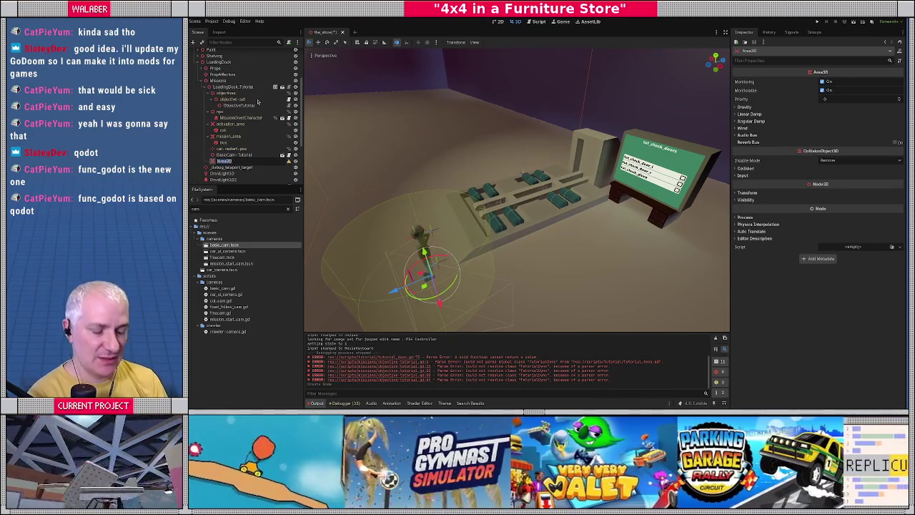
pyautogui.write('col')
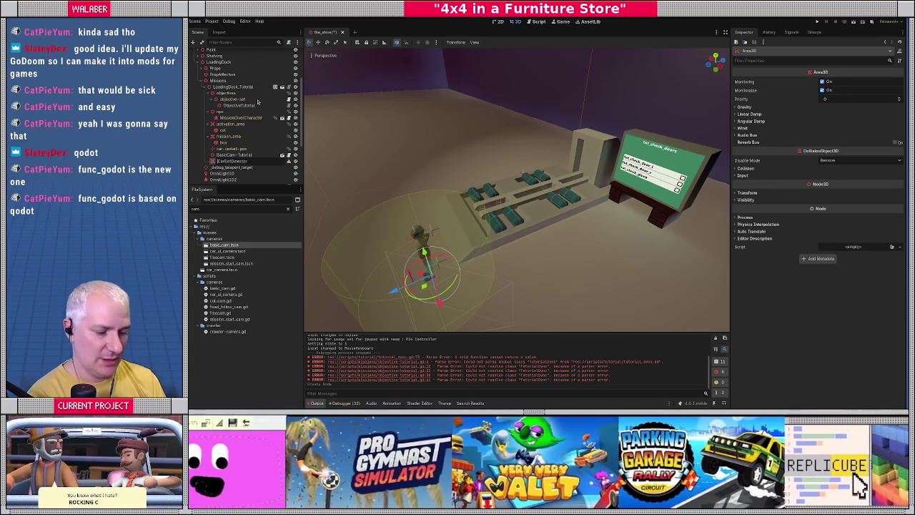
pyautogui.write('orial')
pyautogui.press('Return')
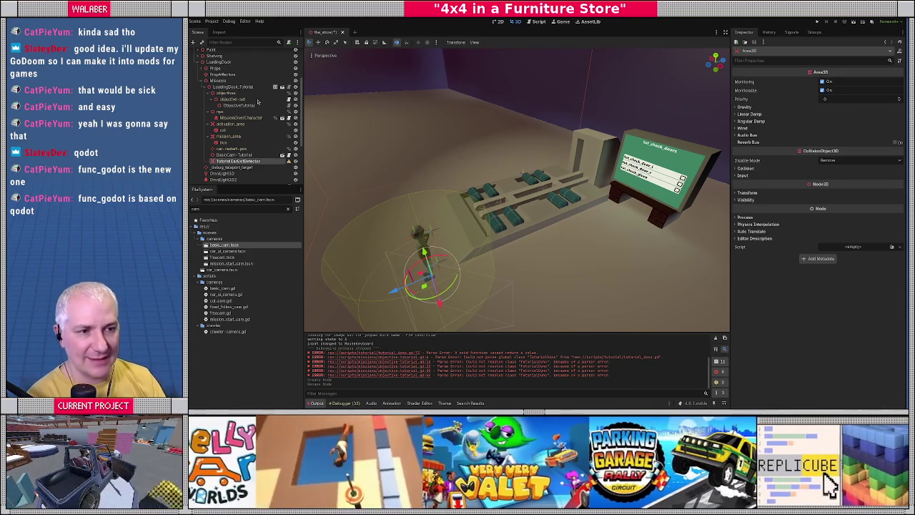
# Reposition the detector and orbit to look down on the benches area
pyautogui.moveTo(486, 218)
pyautogui.mouseDown()
pyautogui.moveTo(482, 225)
pyautogui.moveTo(510, 150)
pyautogui.moveTo(500, 231)
pyautogui.moveTo(501, 215)
pyautogui.moveTo(458, 193)
pyautogui.moveTo(500, 171)
pyautogui.moveTo(540, 209)
pyautogui.moveTo(629, 153)
pyautogui.mouseUp()
pyautogui.click(450, 188)
pyautogui.click(541, 209)
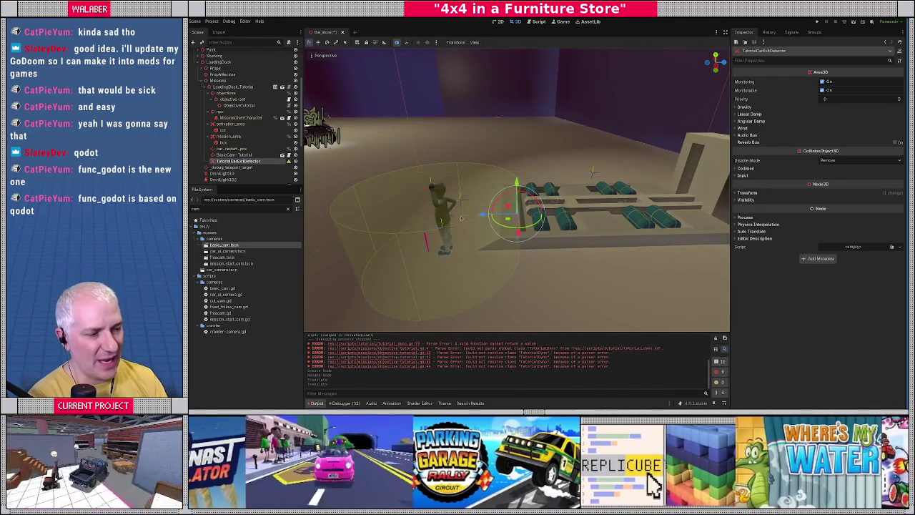
pyautogui.moveTo(508, 218)
pyautogui.mouseDown()
pyautogui.moveTo(524, 195)
pyautogui.moveTo(569, 170)
pyautogui.mouseUp()
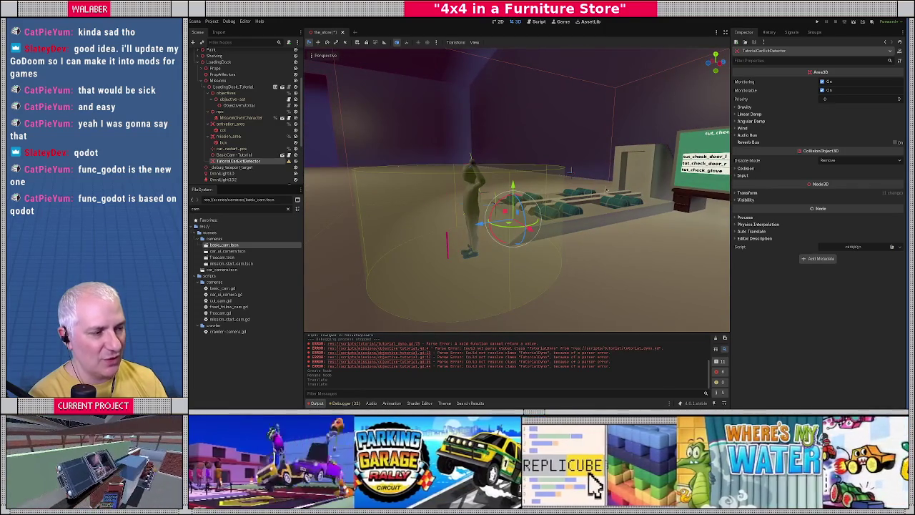
pyautogui.moveTo(615, 203)
pyautogui.mouseDown()
pyautogui.moveTo(662, 261)
pyautogui.moveTo(636, 220)
pyautogui.mouseUp()
# Add a CollisionShape3D child to TutorialCarExitDetector with a BoxShape3D shape
pyautogui.rightClick(244, 162)
pyautogui.click(265, 167)
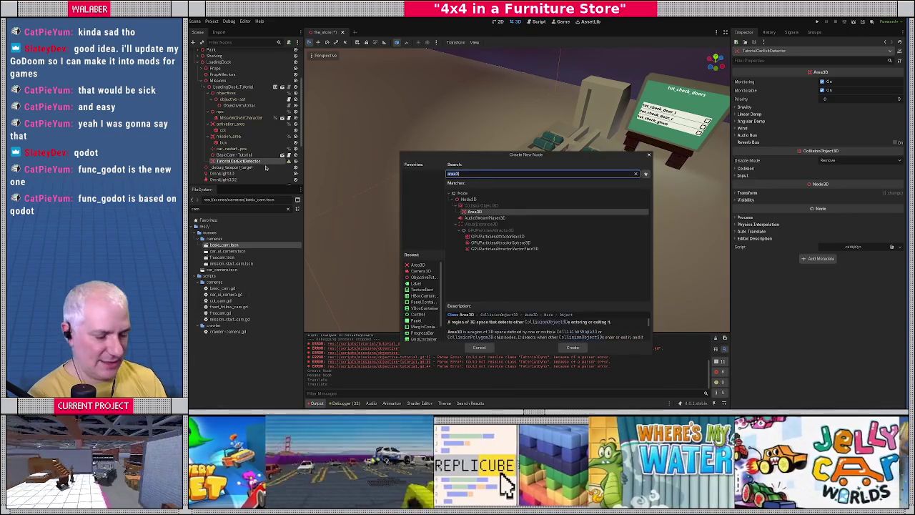
pyautogui.write('collisionsh')
pyautogui.press('Return')
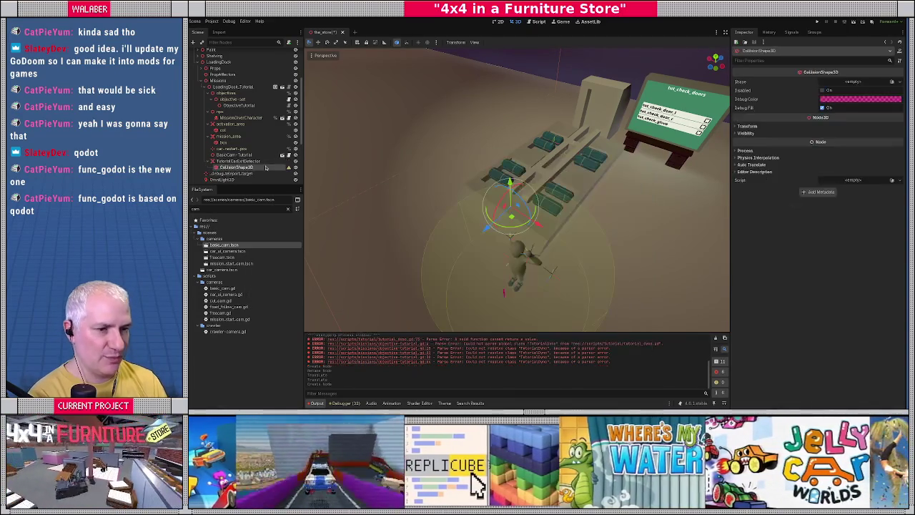
pyautogui.click(840, 82)
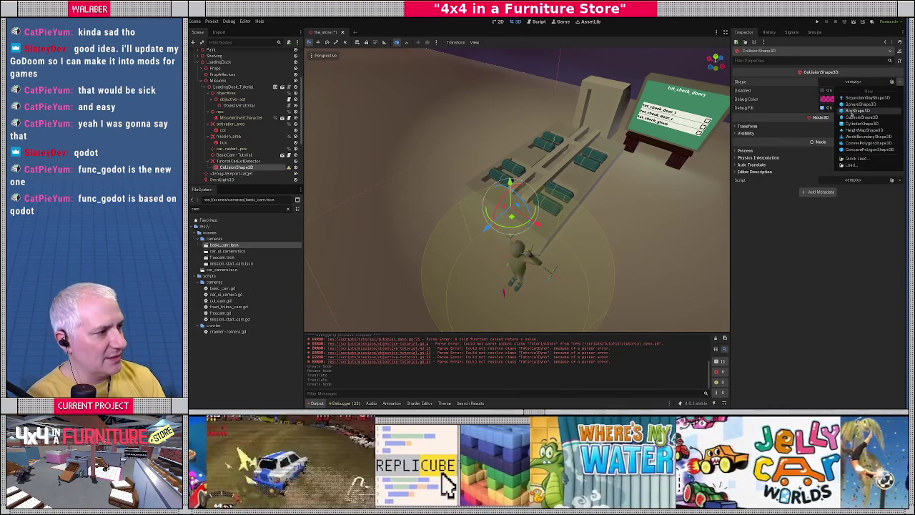
pyautogui.click(852, 111)
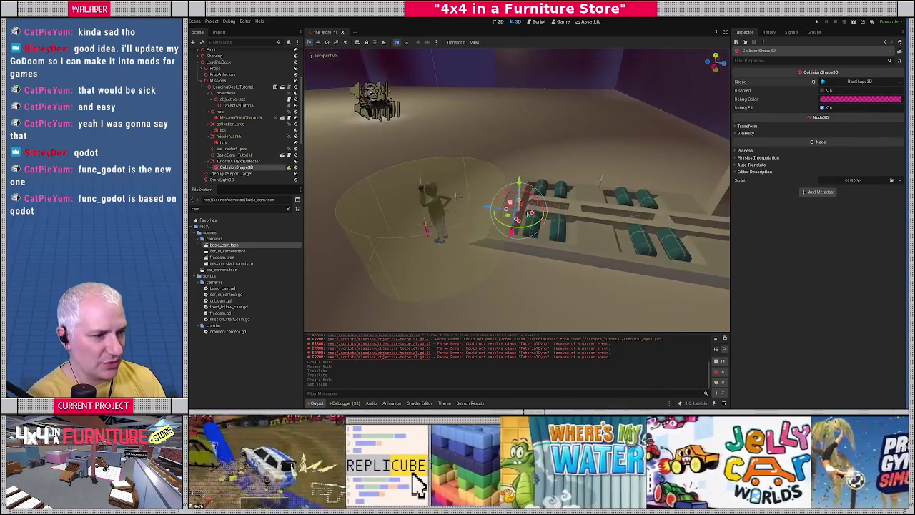
# Stretch the box along Z and X and lower its height to enclose the benches and board
pyautogui.moveTo(532, 214)
pyautogui.mouseDown()
pyautogui.moveTo(592, 223)
pyautogui.moveTo(535, 229)
pyautogui.moveTo(422, 218)
pyautogui.moveTo(504, 162)
pyautogui.moveTo(439, 202)
pyautogui.moveTo(462, 224)
pyautogui.moveTo(406, 215)
pyautogui.mouseUp()
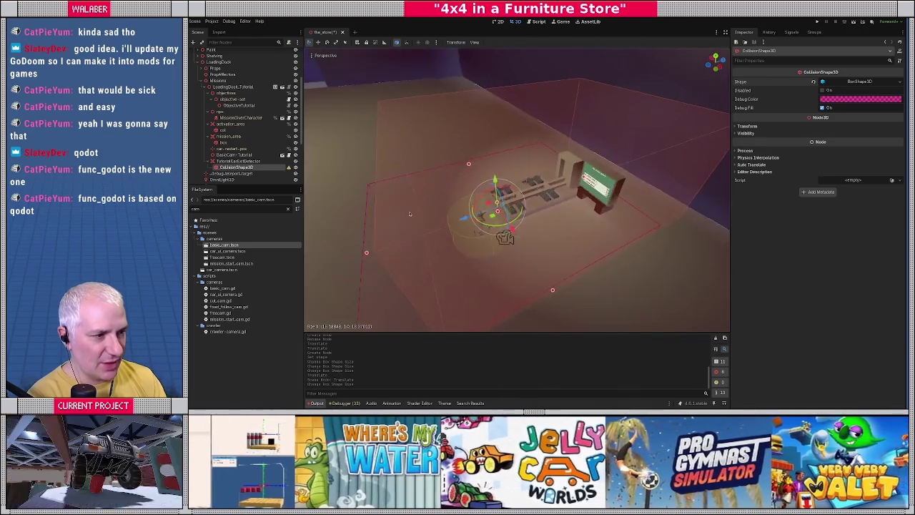
pyautogui.moveTo(585, 179)
pyautogui.mouseDown()
pyautogui.moveTo(610, 171)
pyautogui.moveTo(621, 190)
pyautogui.mouseUp()
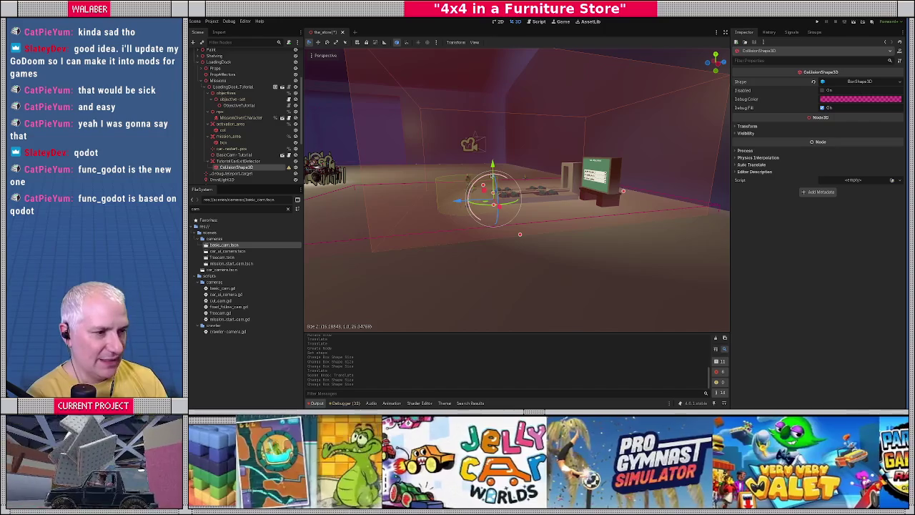
pyautogui.scroll(5, 478, 201)
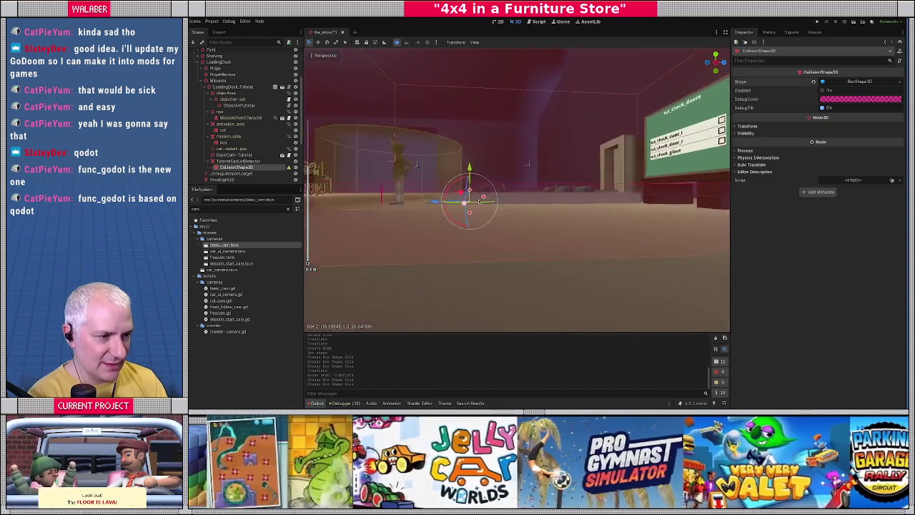
pyautogui.moveTo(472, 195)
pyautogui.mouseDown()
pyautogui.moveTo(532, 165)
pyautogui.moveTo(651, 191)
pyautogui.moveTo(465, 229)
pyautogui.moveTo(485, 230)
pyautogui.mouseUp()
pyautogui.moveTo(557, 224)
pyautogui.mouseDown()
pyautogui.moveTo(495, 193)
pyautogui.moveTo(556, 201)
pyautogui.mouseUp()
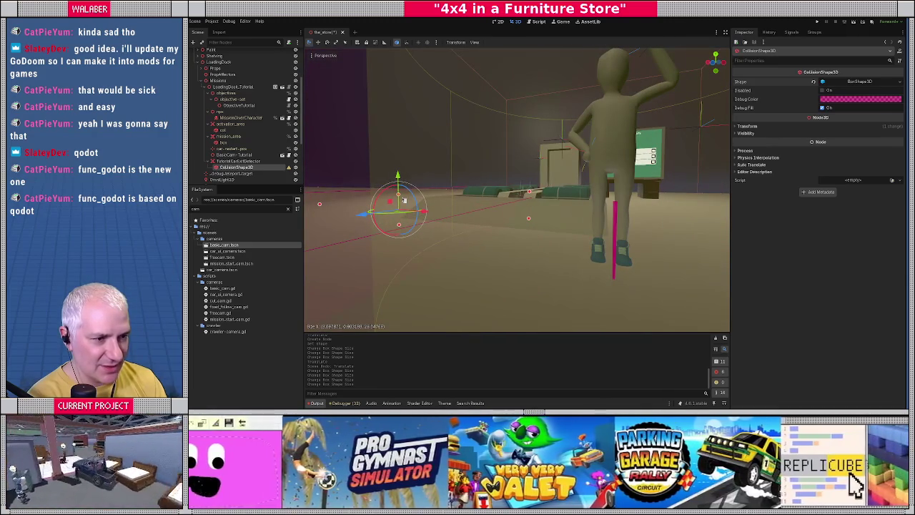
pyautogui.moveTo(399, 194); pyautogui.dragTo(398, 201)
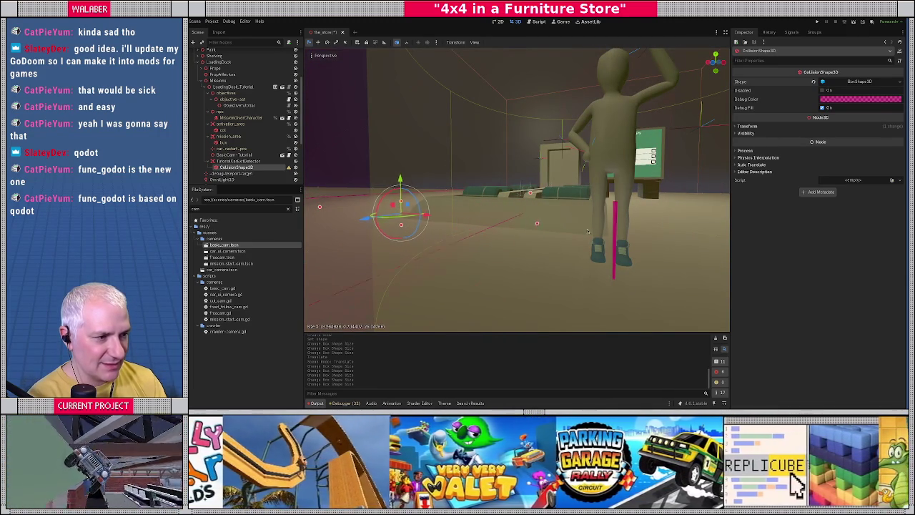
pyautogui.scroll(-5, 639, 226)
pyautogui.moveTo(638, 226)
pyautogui.mouseDown()
pyautogui.moveTo(572, 213)
pyautogui.moveTo(606, 211)
pyautogui.mouseUp()
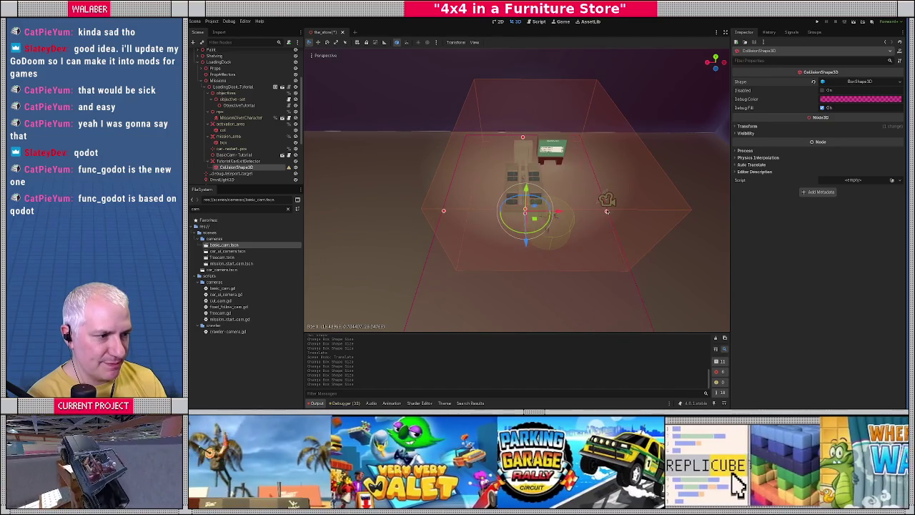
pyautogui.moveTo(550, 211); pyautogui.dragTo(535, 207)
pyautogui.scroll(2, 535, 207)
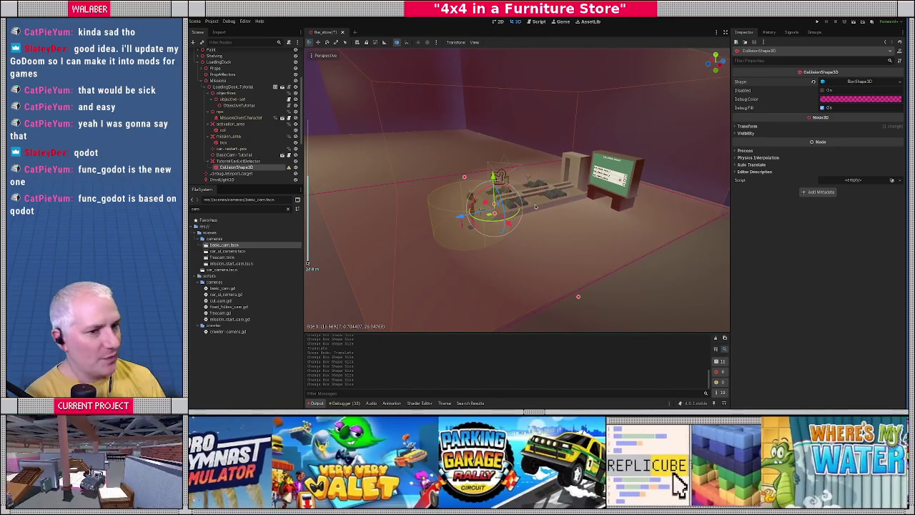
# Inspect TutorialCarExitDetector and its CollisionShape3D node, then save the scene
pyautogui.click(265, 160)
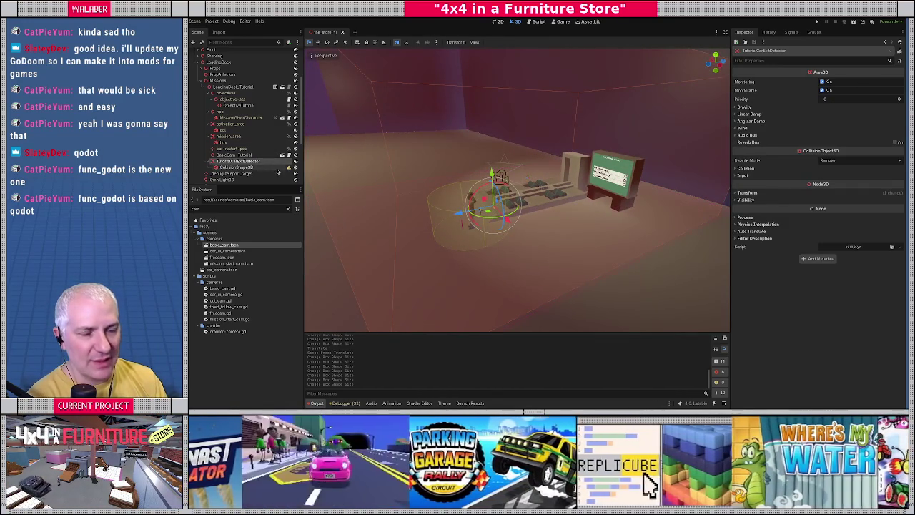
pyautogui.moveTo(288, 169)
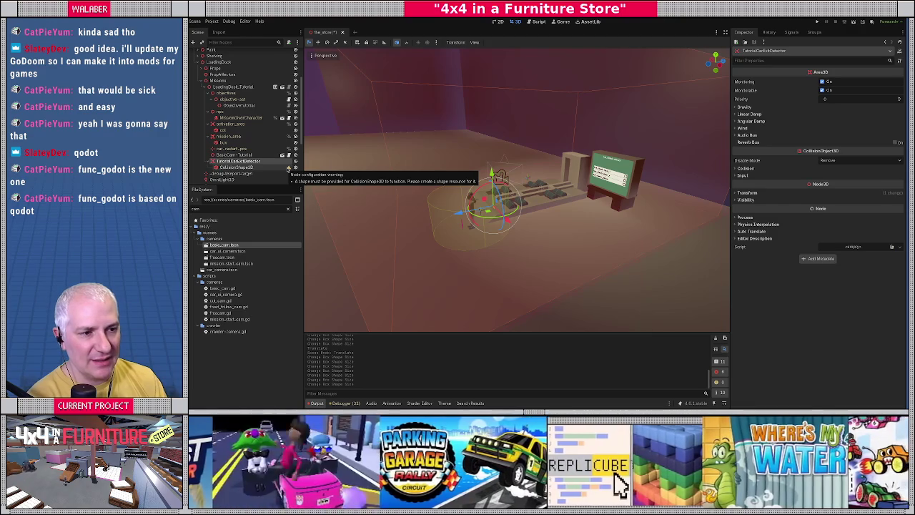
pyautogui.click(272, 169)
pyautogui.hotkey('ctrl', 's')
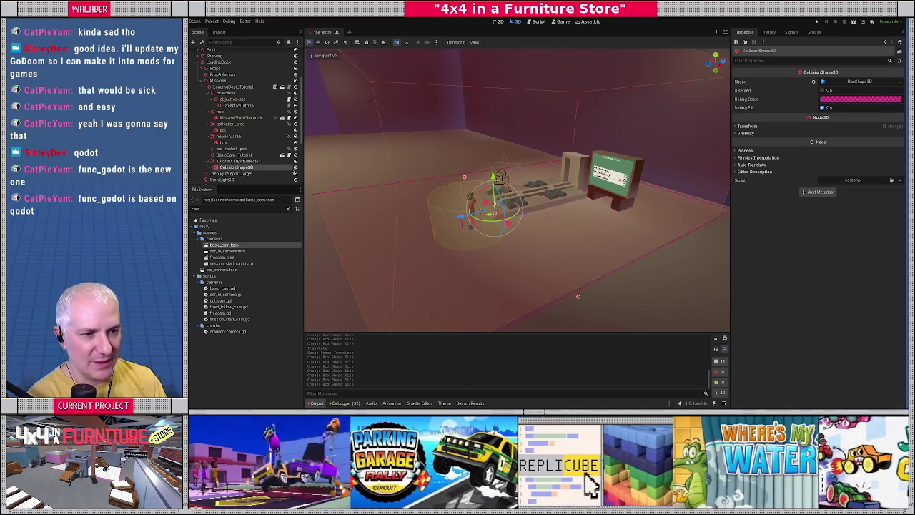
# Add CarTire, CarBody and CarAxle to TutorialCarExitDetector's collision mask and save
pyautogui.click(283, 162)
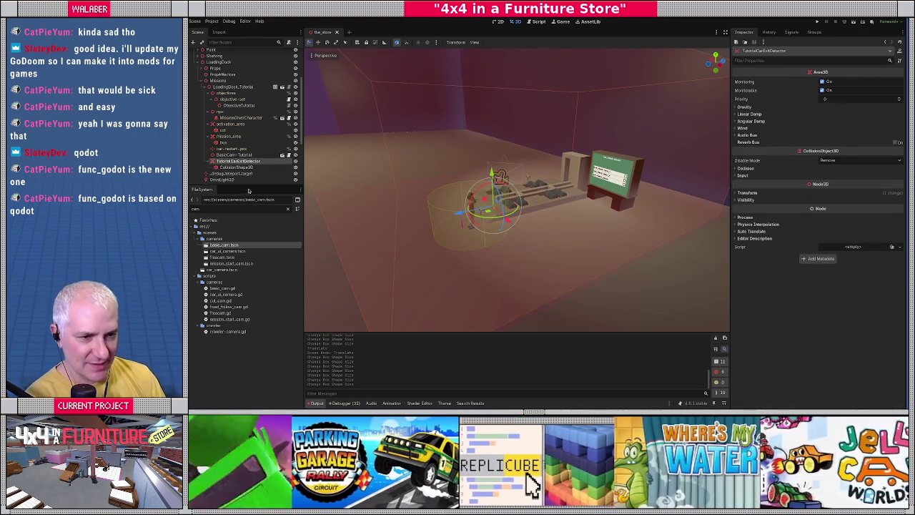
pyautogui.moveTo(247, 185); pyautogui.dragTo(247, 249)
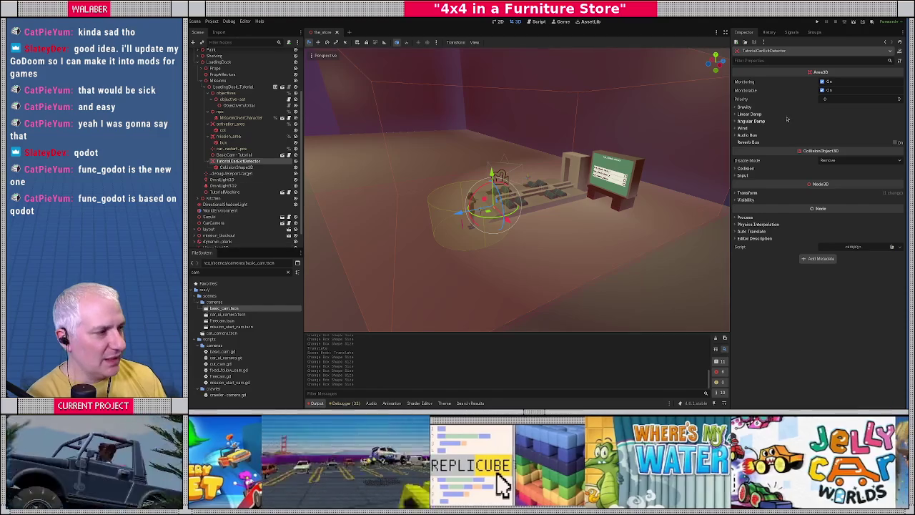
pyautogui.click(746, 168)
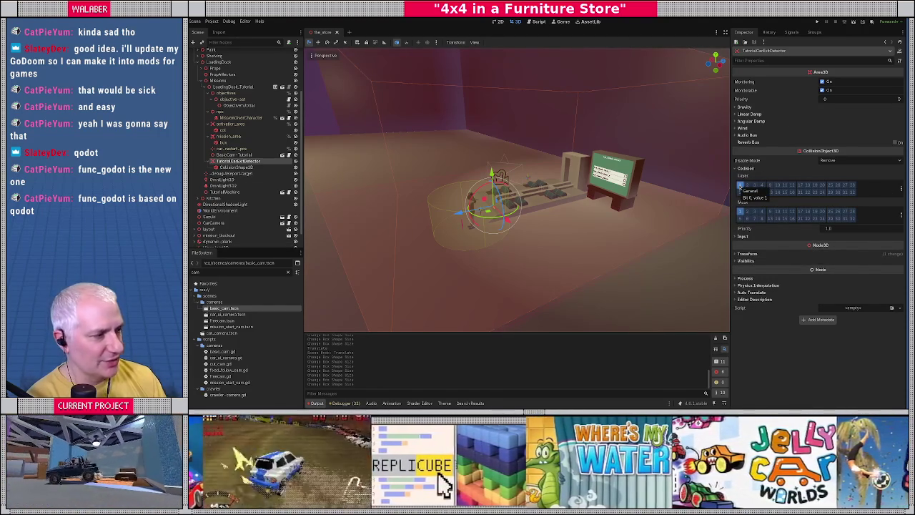
pyautogui.click(902, 214)
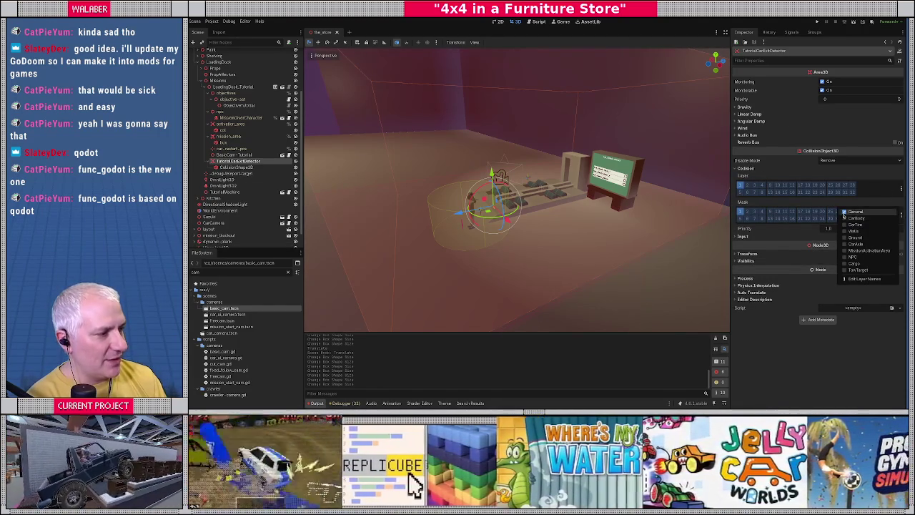
pyautogui.click(847, 224)
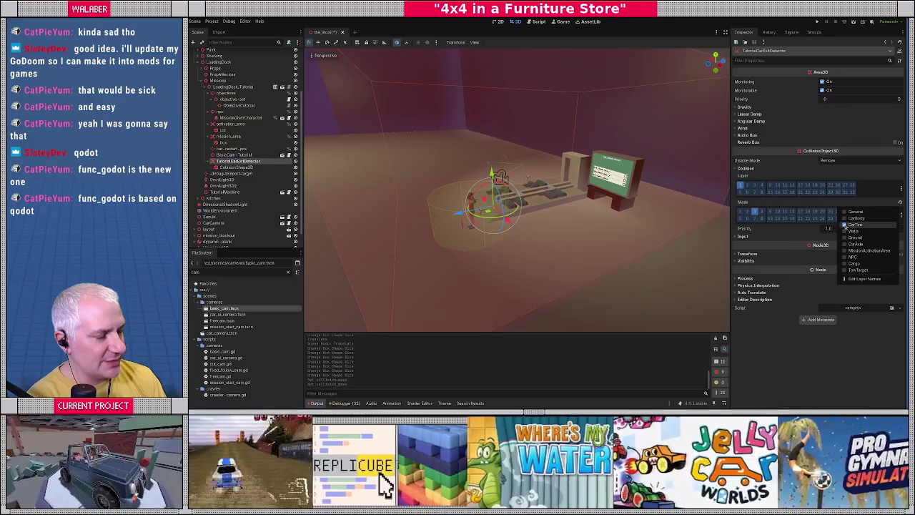
pyautogui.click(847, 218)
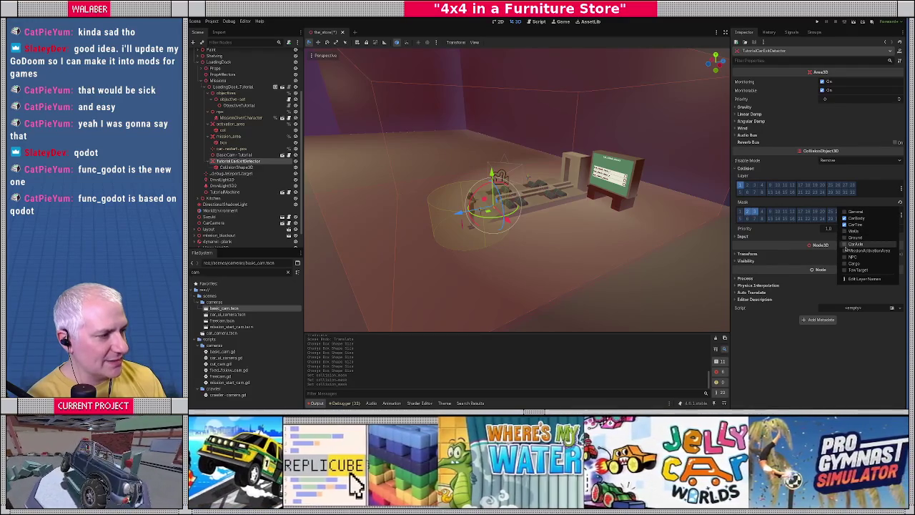
pyautogui.click(848, 243)
pyautogui.click(772, 352)
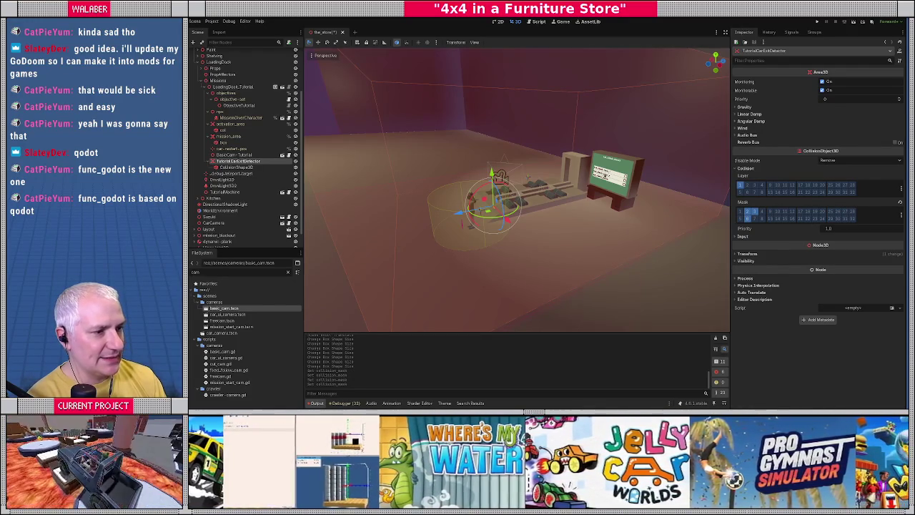
pyautogui.hotkey('ctrl', 's')
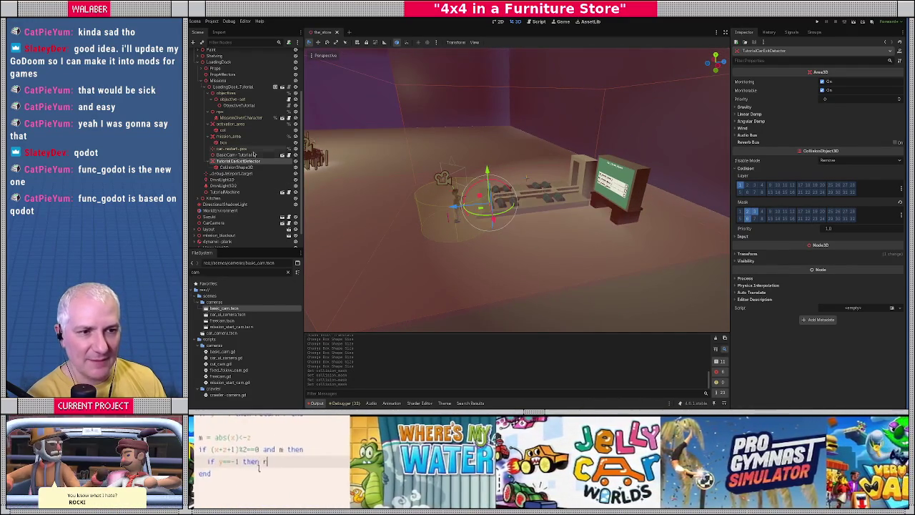
pyautogui.click(240, 105)
pyautogui.click(289, 105)
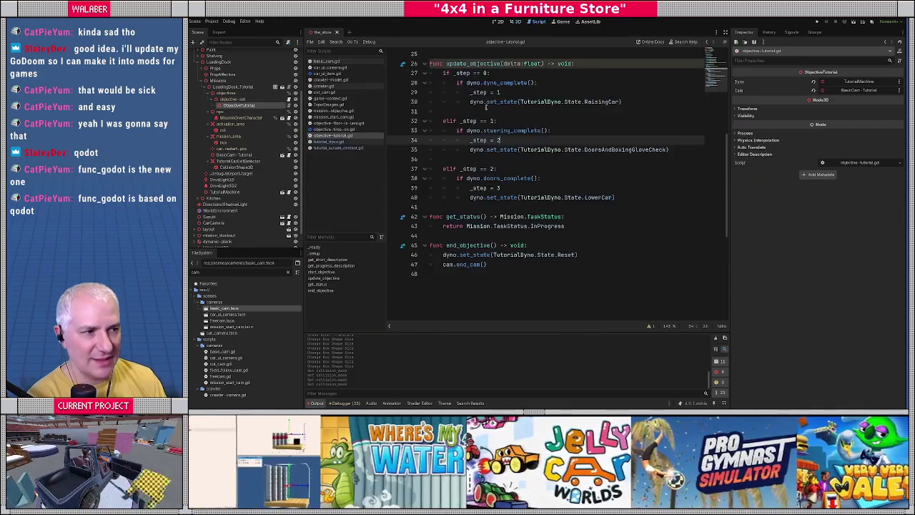
pyautogui.scroll(6, 491, 107)
pyautogui.click(476, 105)
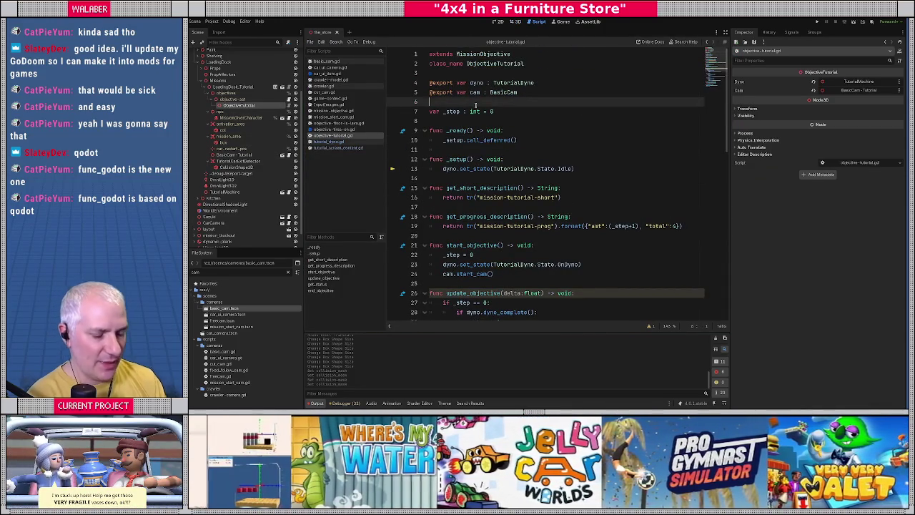
pyautogui.write('@export var ')
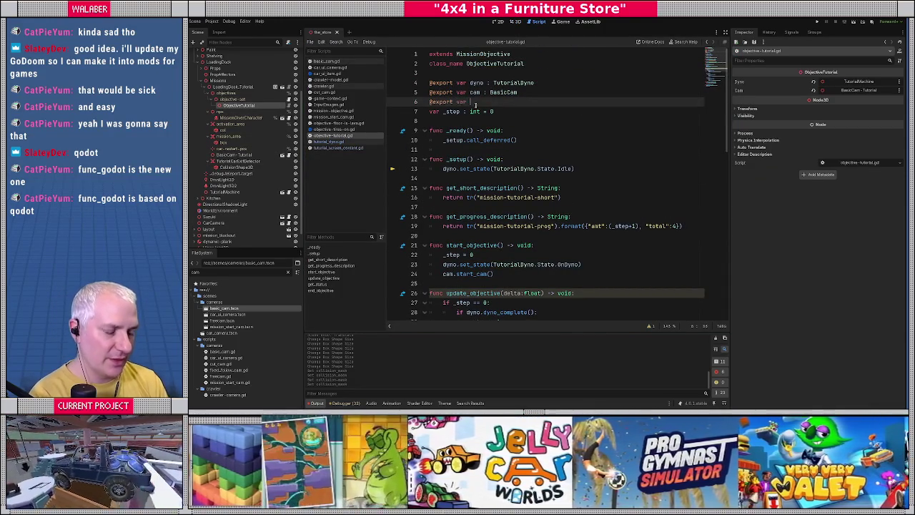
pyautogui.write('cxit_')
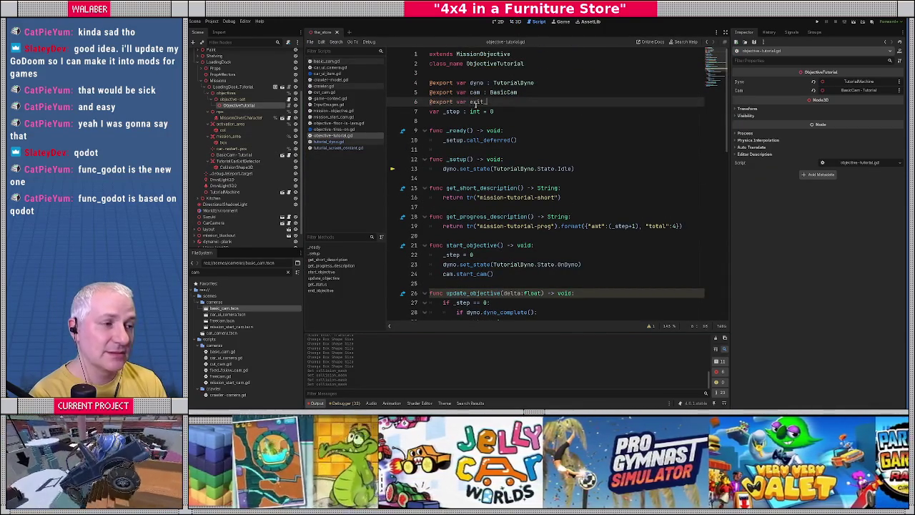
pyautogui.write('area : Area3D')
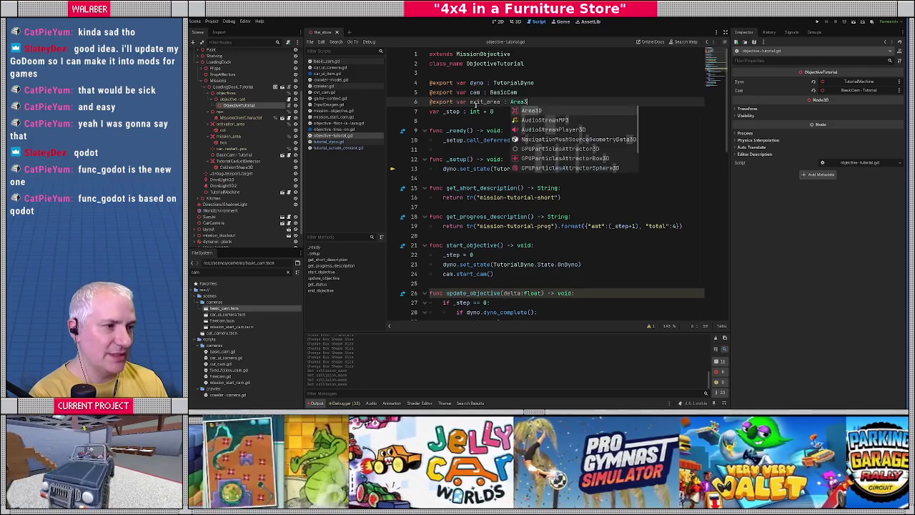
pyautogui.press('Return')
# In _ready, add exit_area.body_entered.connect(_exit_entered)
pyautogui.scroll(-1, 479, 144)
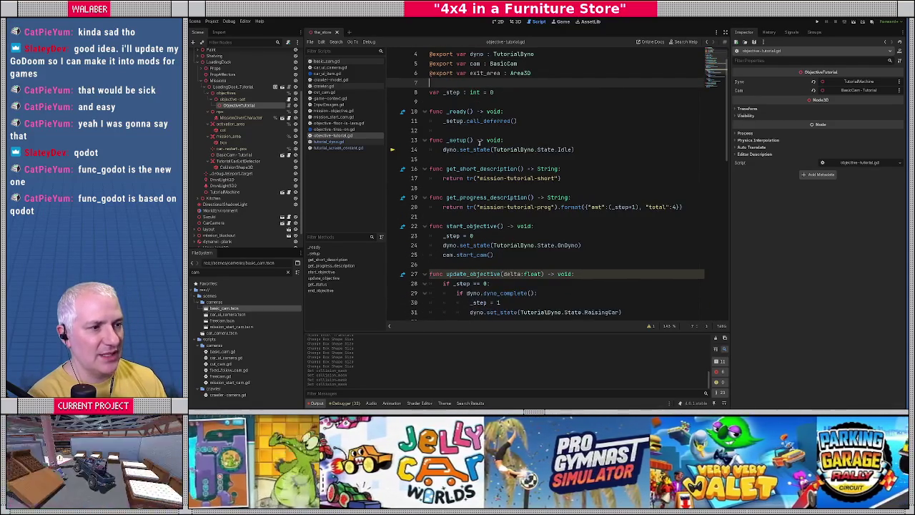
pyautogui.click(525, 120)
pyautogui.press('Return')
pyautogui.write('exit')
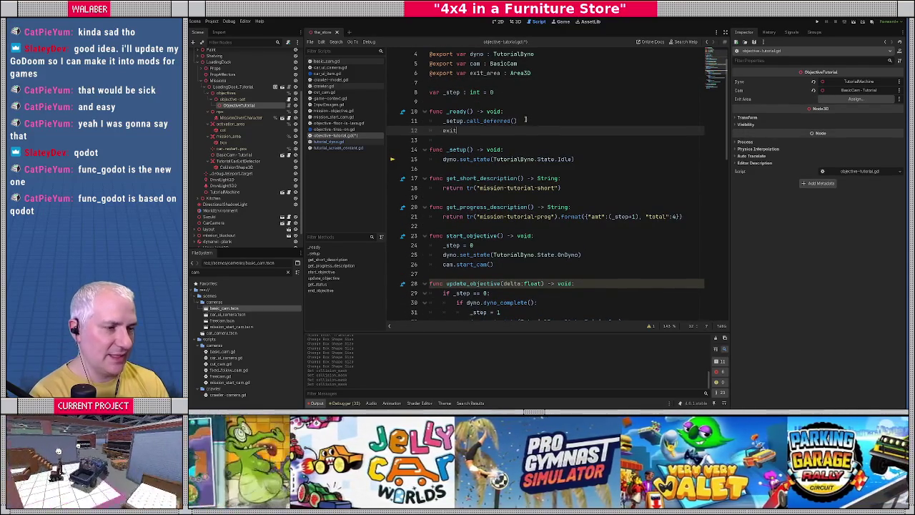
pyautogui.write('_area.body_')
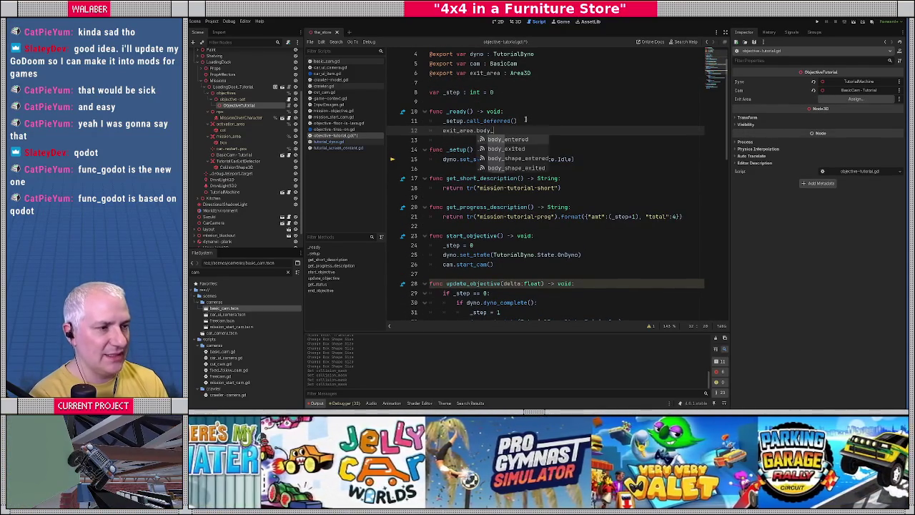
pyautogui.write('entered.connect(_')
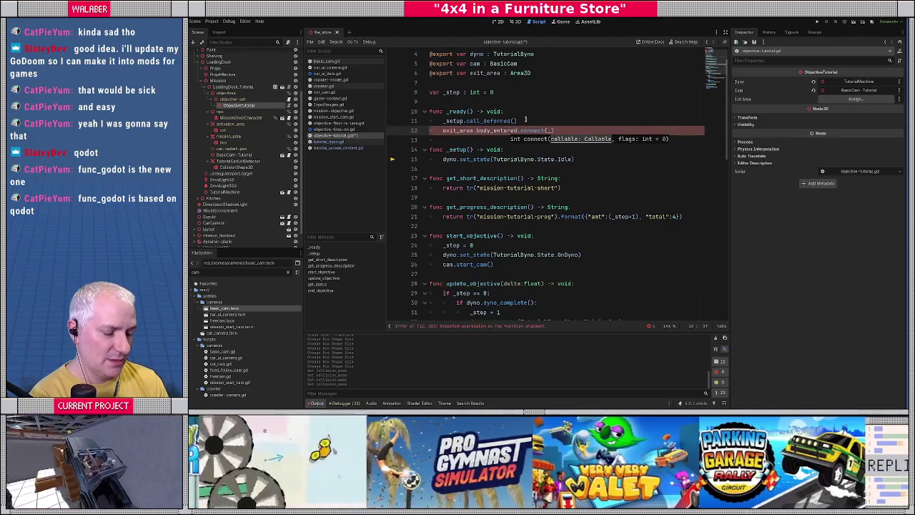
pyautogui.write('exit_entered)')
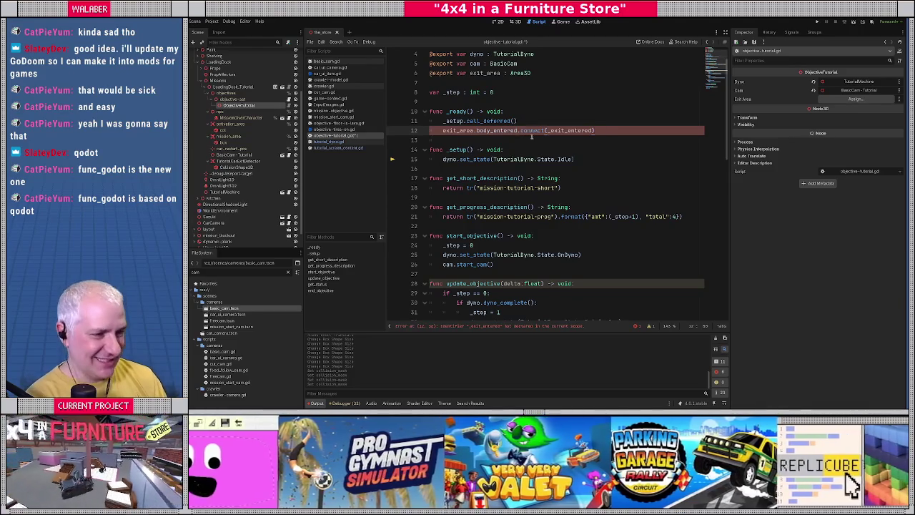
pyautogui.doubleClick(560, 130)
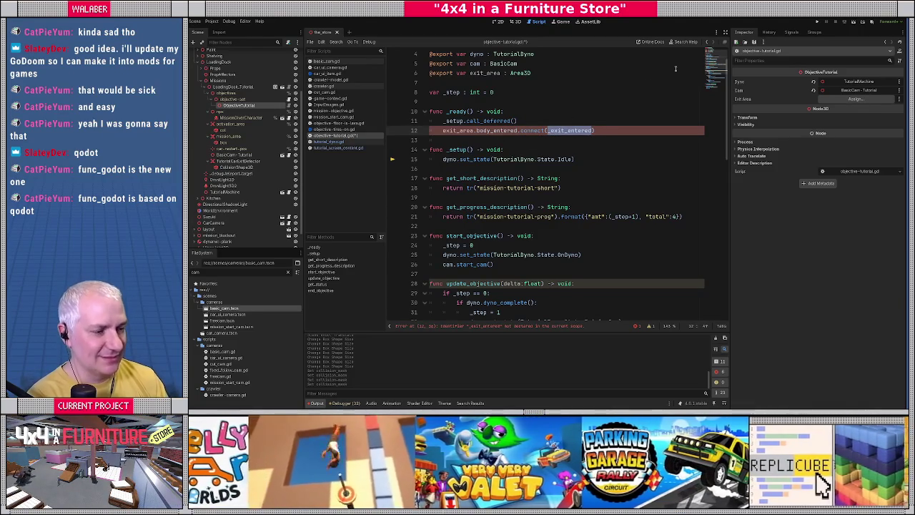
pyautogui.click(725, 32)
# Declare func _exit_entered(body:Node3D) -> void: at the end of the script
pyautogui.scroll(-3, 331, 211)
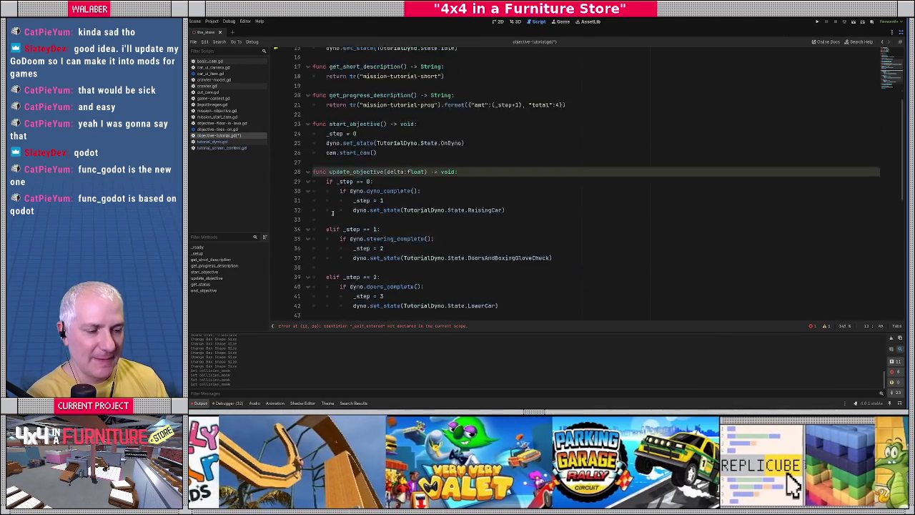
pyautogui.scroll(-3, 332, 211)
pyautogui.scroll(6, 327, 184)
pyautogui.click(331, 100)
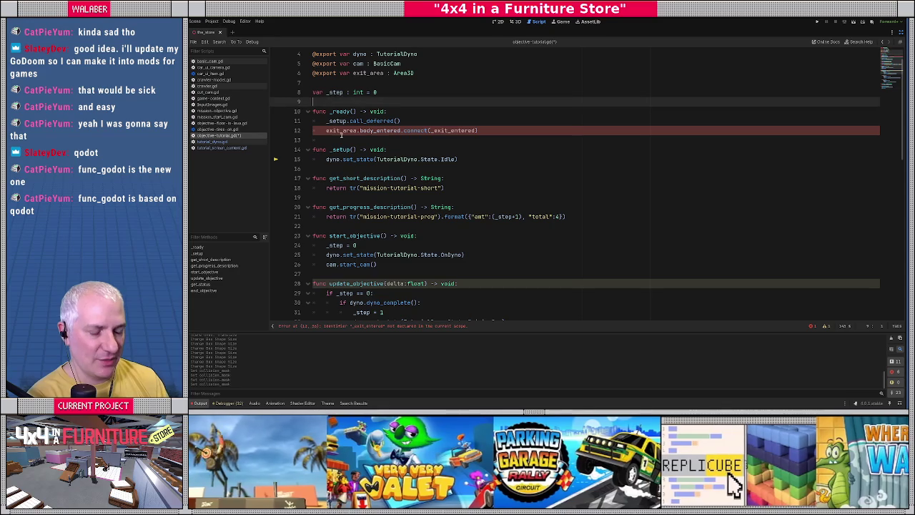
pyautogui.write('var _')
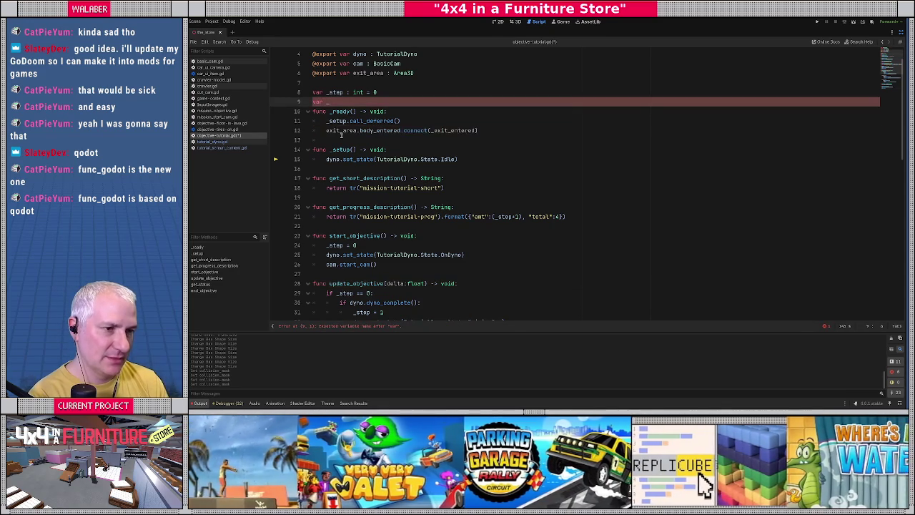
pyautogui.press('BackSpace')
pyautogui.press('BackSpace')
pyautogui.press('BackSpace')
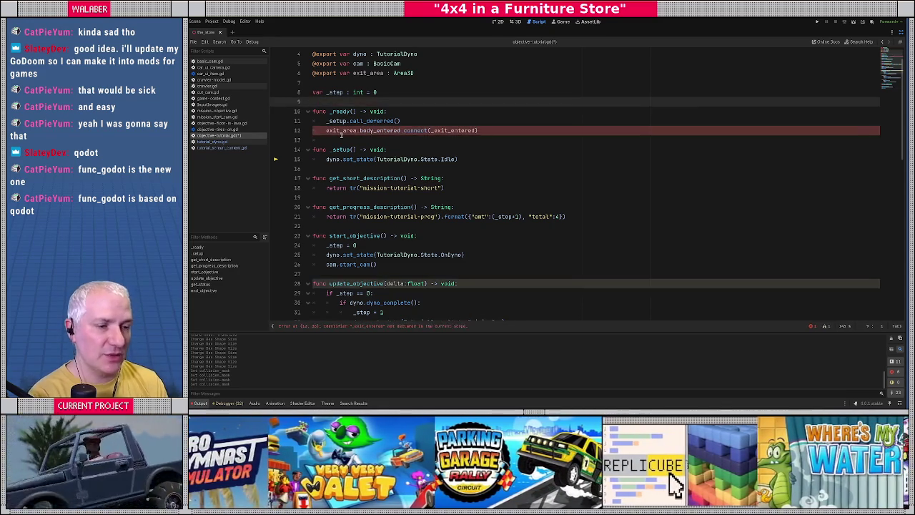
pyautogui.scroll(-10, 342, 135)
pyautogui.click(325, 210)
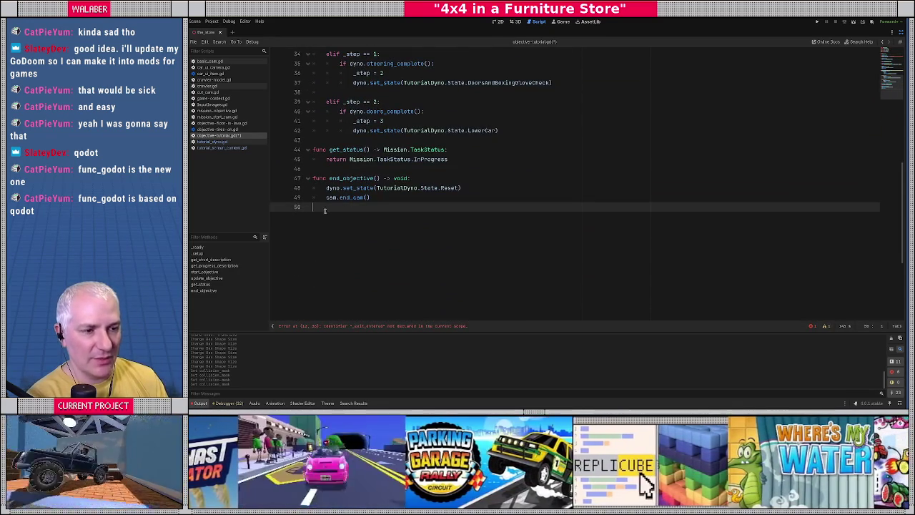
pyautogui.press('Return')
pyautogui.press('Return')
pyautogui.write('func _exit_entered')
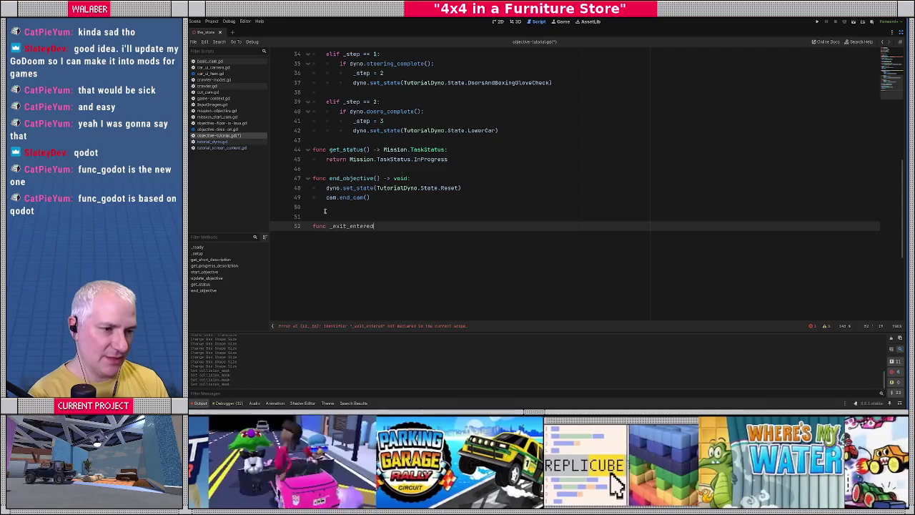
pyautogui.write('(body:Nod')
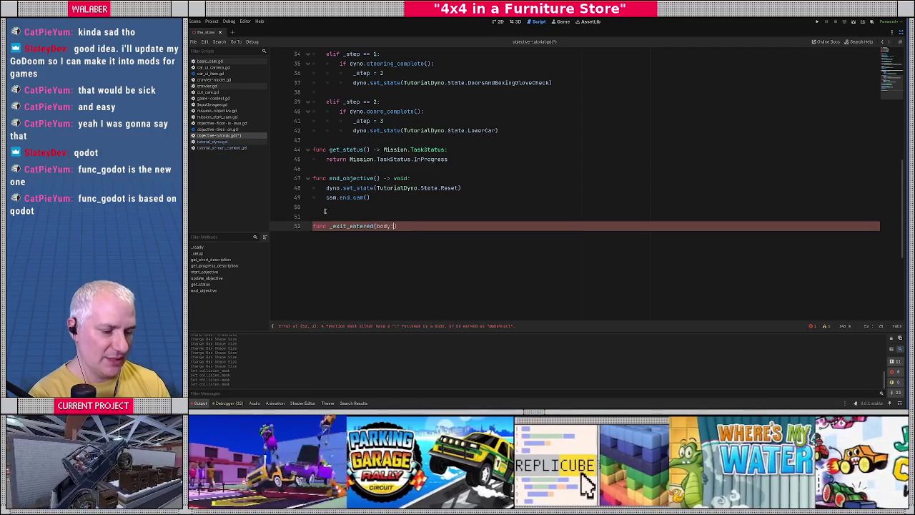
pyautogui.write('e3D) -> void')
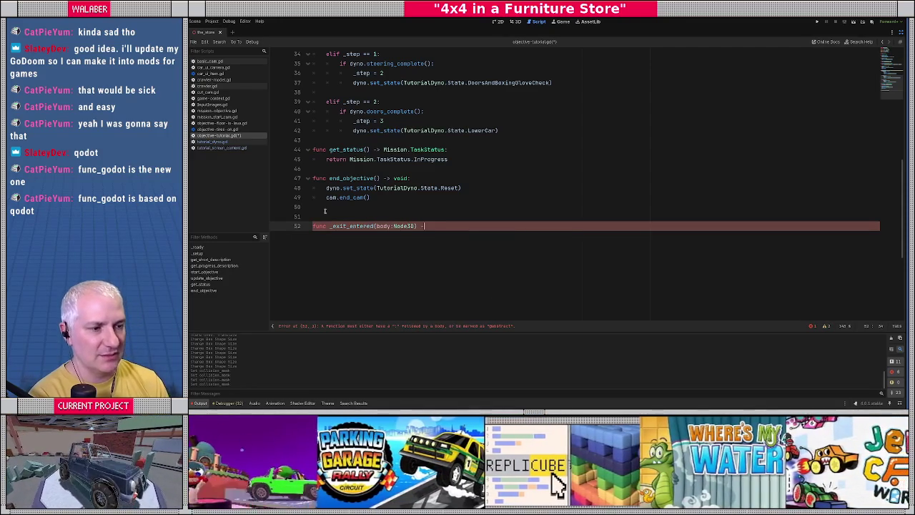
pyautogui.write(':')
pyautogui.press('Return')
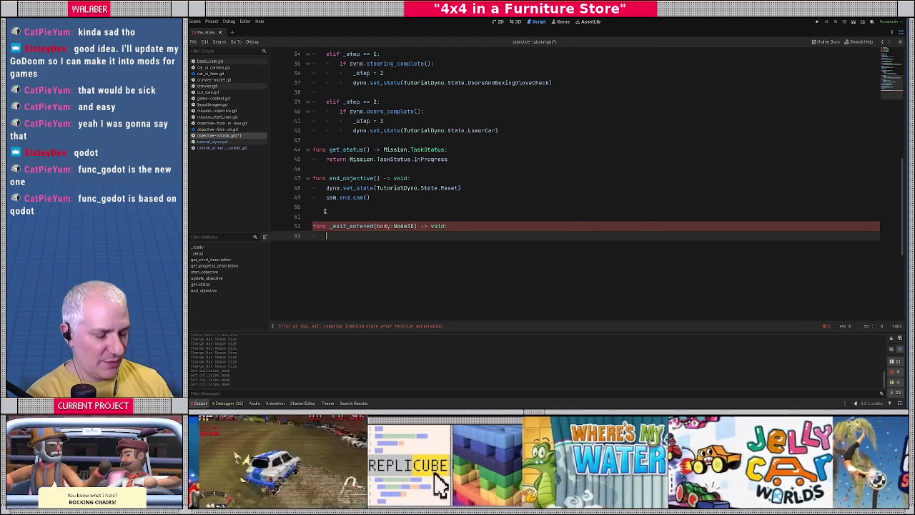
# Give _exit_entered a body that sets _step = 4
pyautogui.write('if _s')
pyautogui.press('BackSpace')
pyautogui.press('BackSpace')
pyautogui.press('BackSpace')
pyautogui.write('_s')
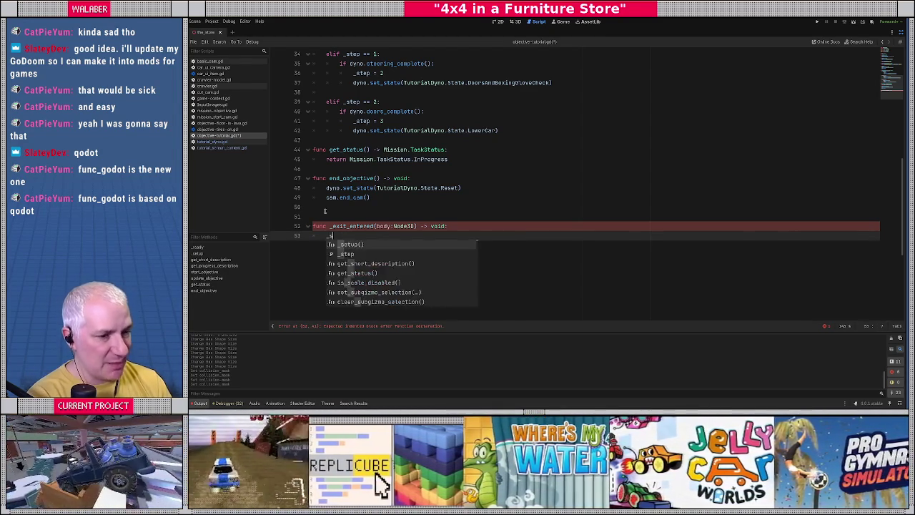
pyautogui.press('Down')
pyautogui.press('Return')
pyautogui.write('= ')
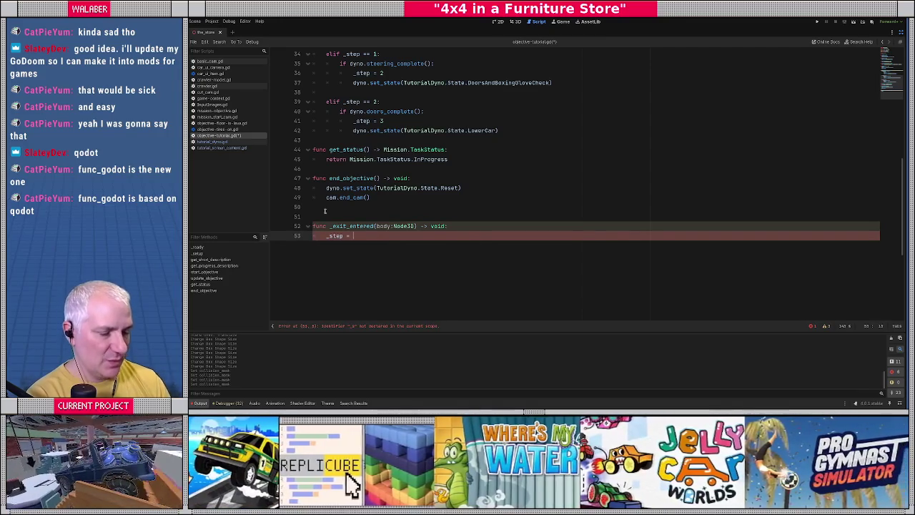
pyautogui.write('4')
pyautogui.scroll(5, 363, 196)
pyautogui.scroll(-3, 364, 193)
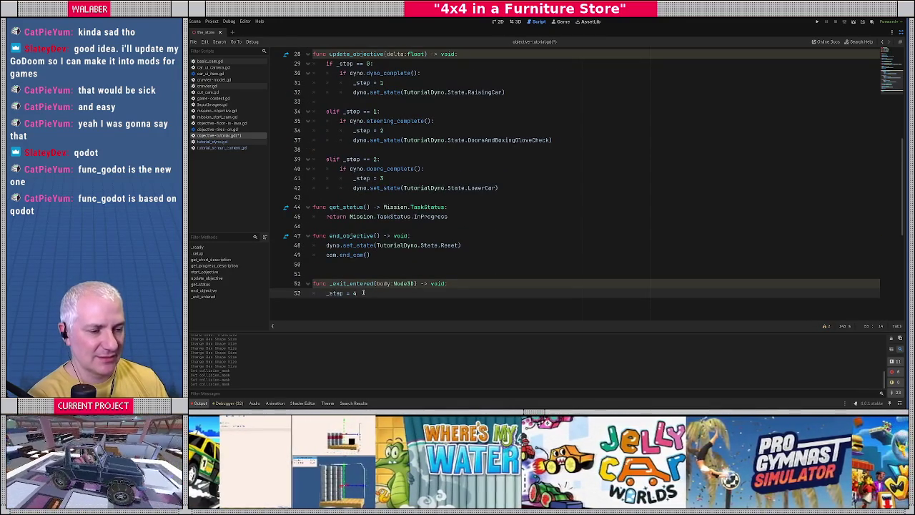
pyautogui.scroll(-1, 380, 291)
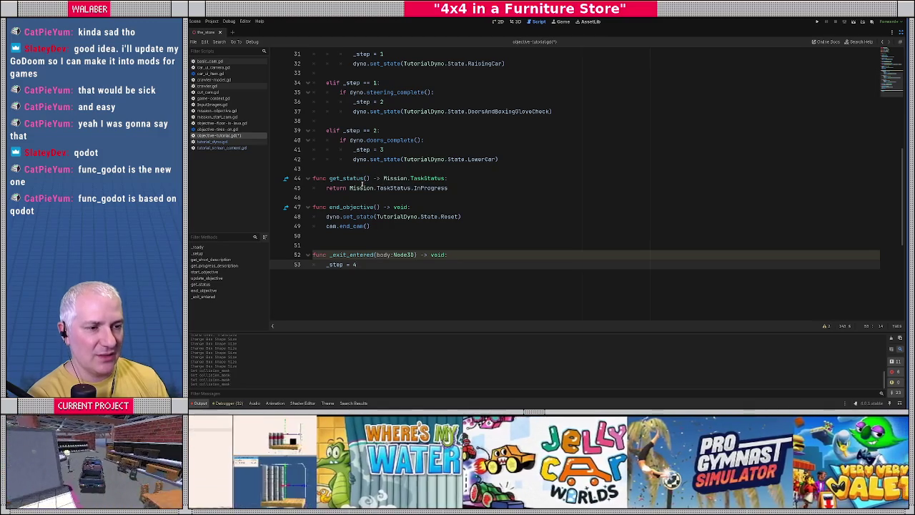
# In get_status, return InProgress only when _step < 4, otherwise Mission.TaskStatus.Completed; save
pyautogui.doubleClick(334, 189)
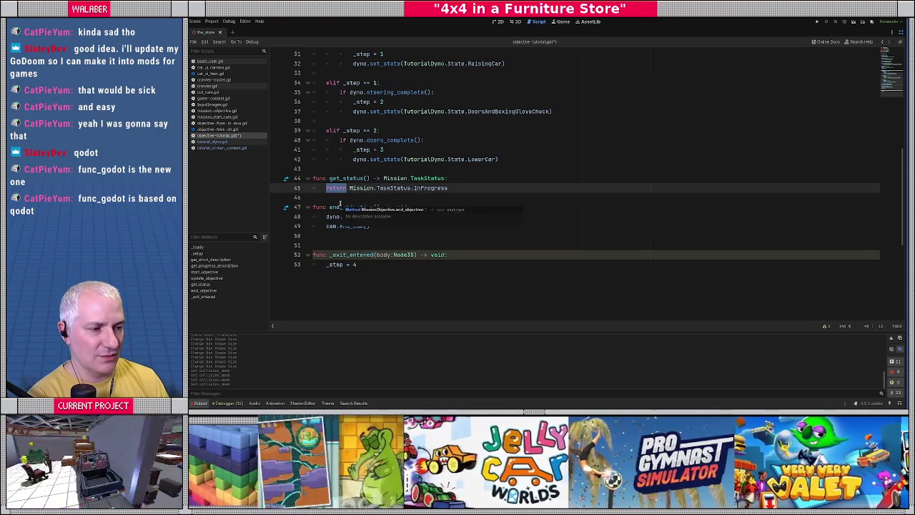
pyautogui.hotkey('ctrl', 'shift', 'Return')
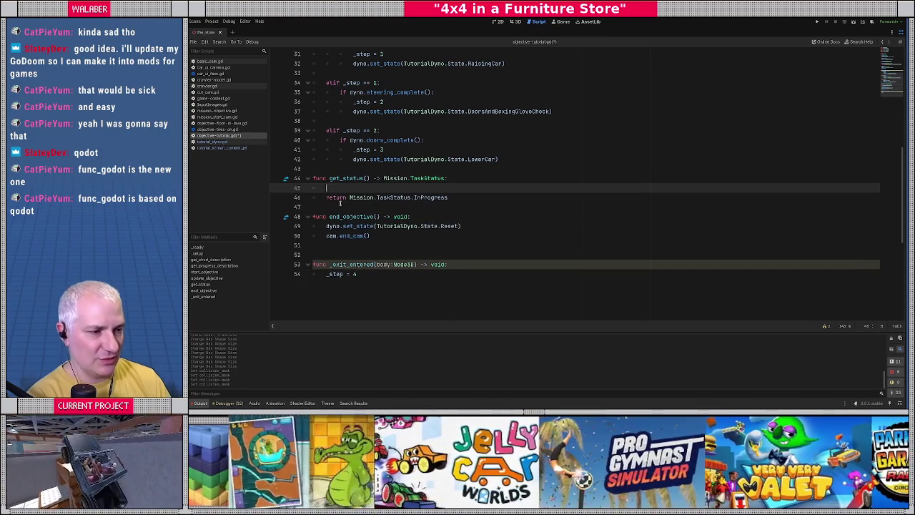
pyautogui.write('if _step ')
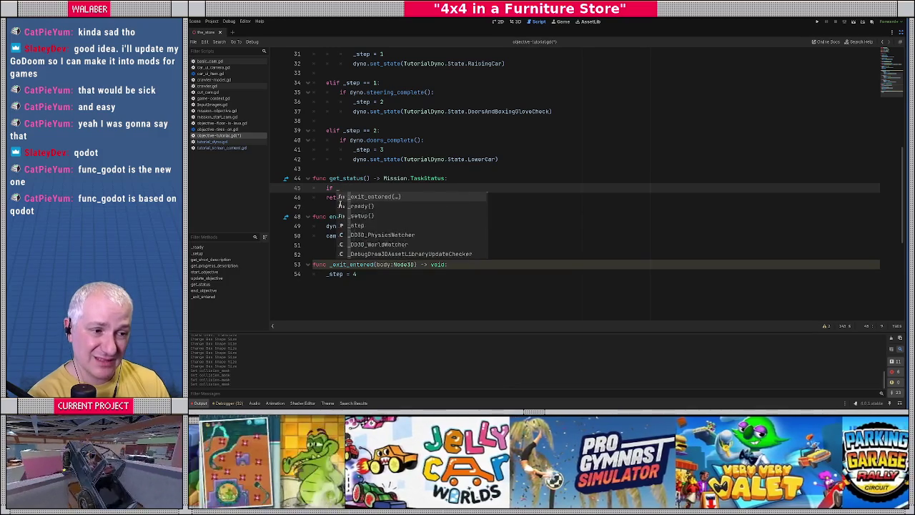
pyautogui.write('< 4:')
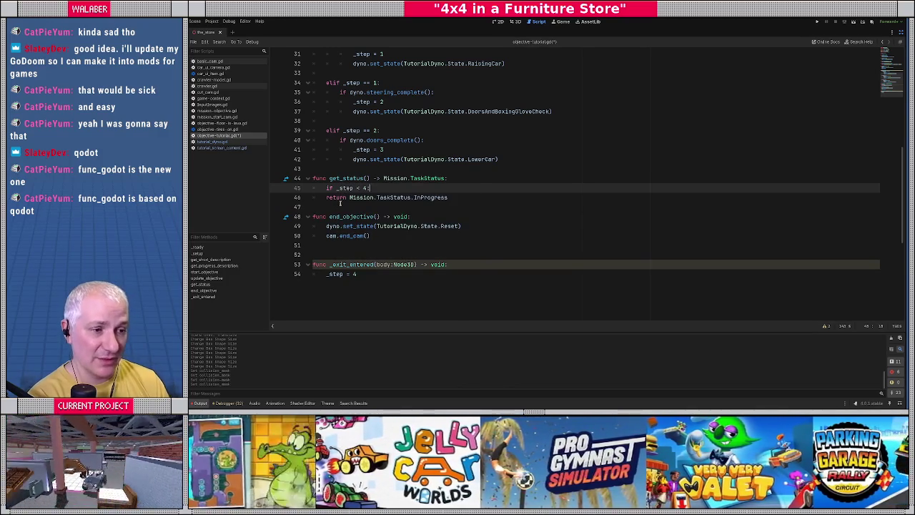
pyautogui.press('Down')
pyautogui.press('Home')
pyautogui.press('Tab')
pyautogui.press('Return')
pyautogui.press('Return')
pyautogui.write('return Mis')
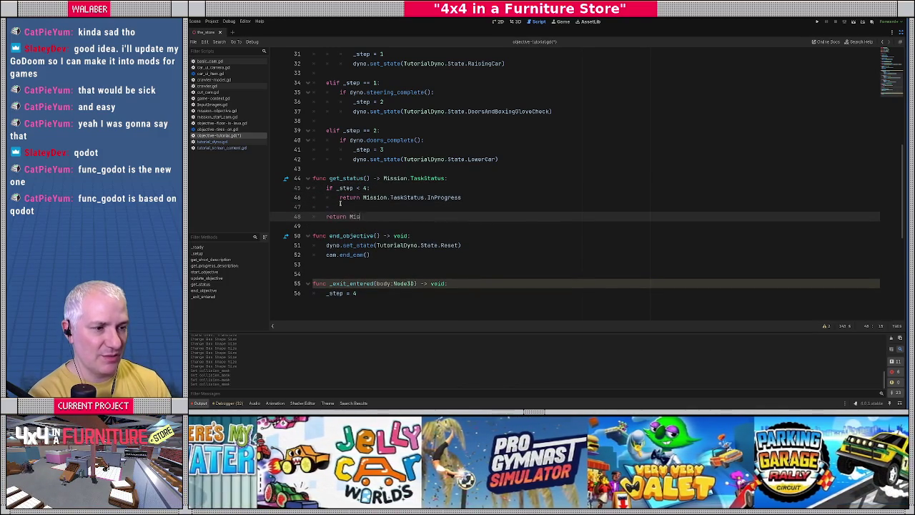
pyautogui.write('sion.TaskS')
pyautogui.press('Return')
pyautogui.write('.Co')
pyautogui.press('Return')
pyautogui.hotkey('ctrl', 's')
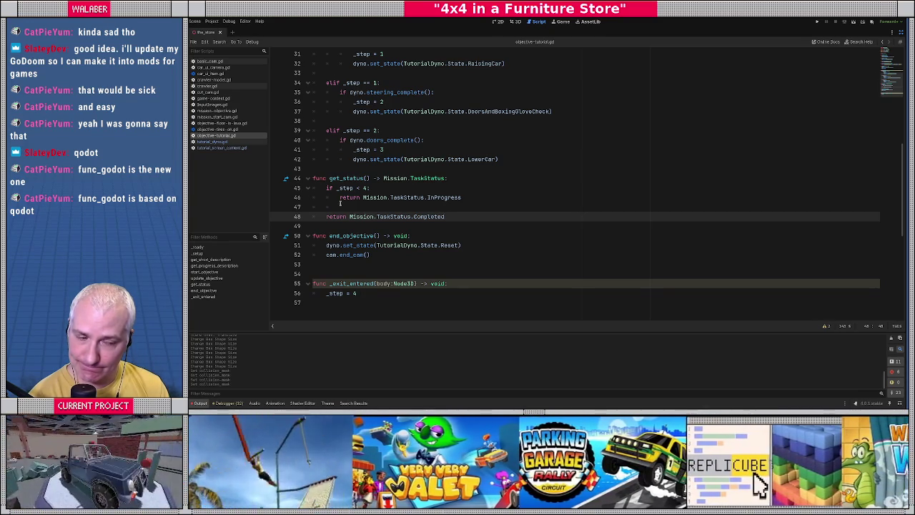
# Remove the +1 from the progress step so it reads _step out of 3, then run the game
pyautogui.scroll(7, 527, 171)
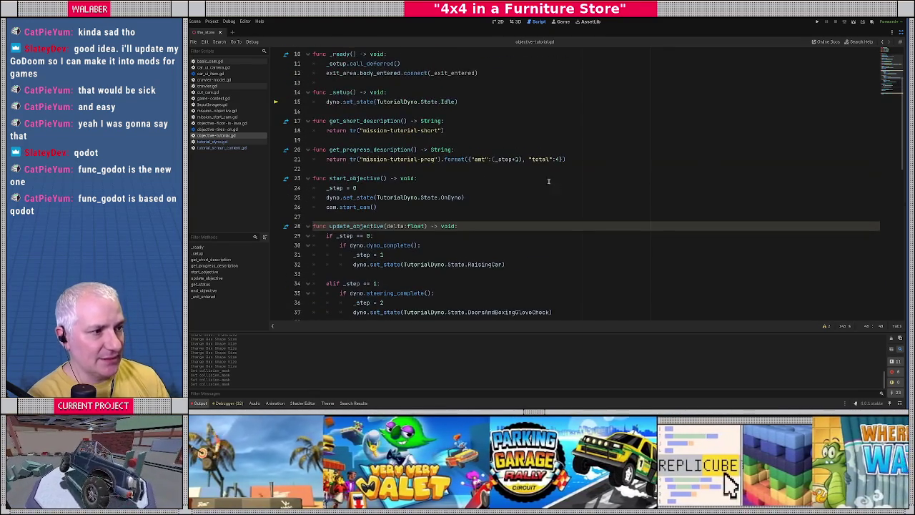
pyautogui.click(513, 158)
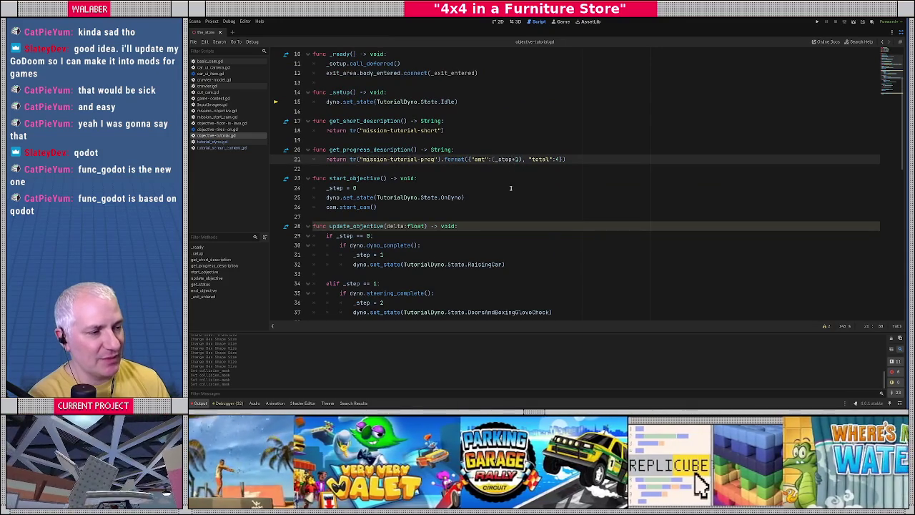
pyautogui.press('Delete')
pyautogui.press('Delete')
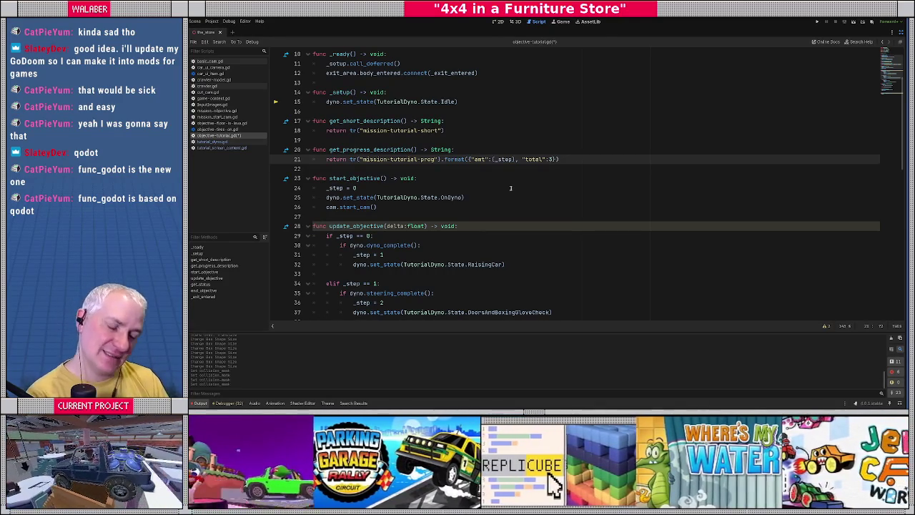
pyautogui.click(467, 139)
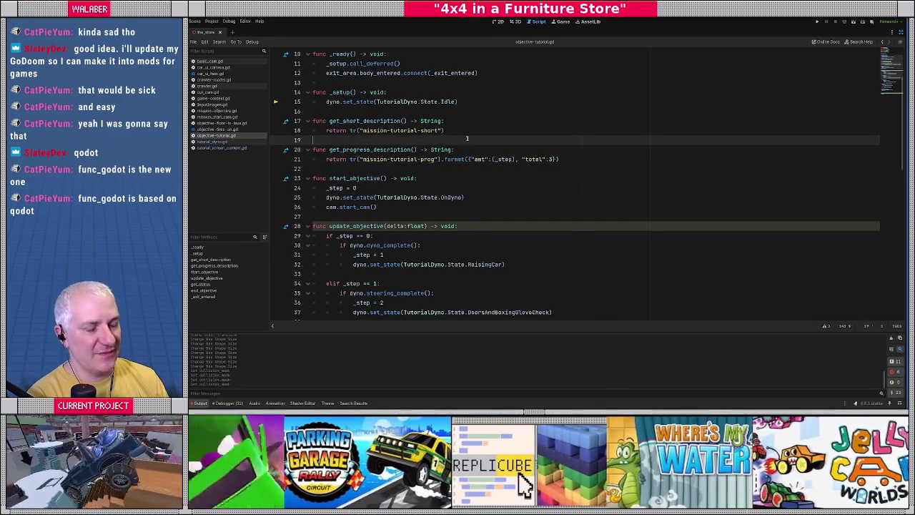
pyautogui.press('F5')
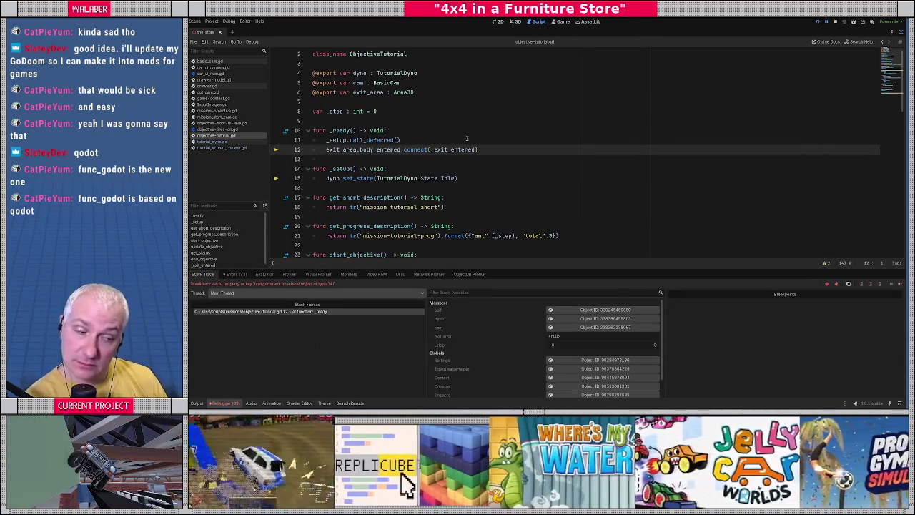
# Stop the game, assign TutorialCarExitDetector as ObjectiveTutorial's Exit Area, save, and rerun
pyautogui.moveTo(342, 151)
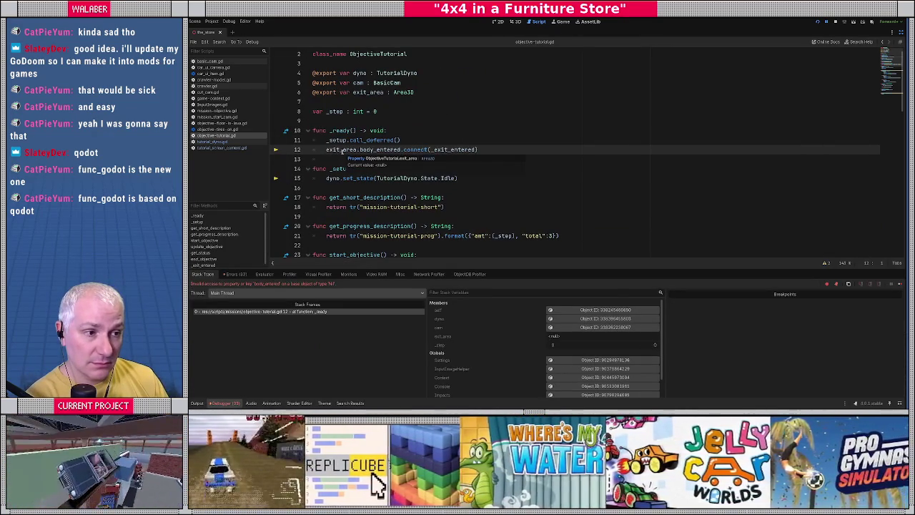
pyautogui.press('F8')
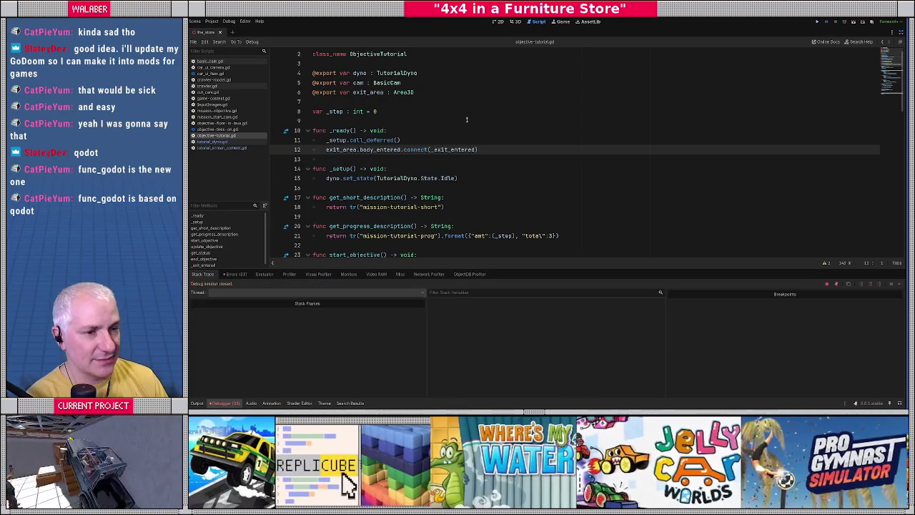
pyautogui.click(900, 32)
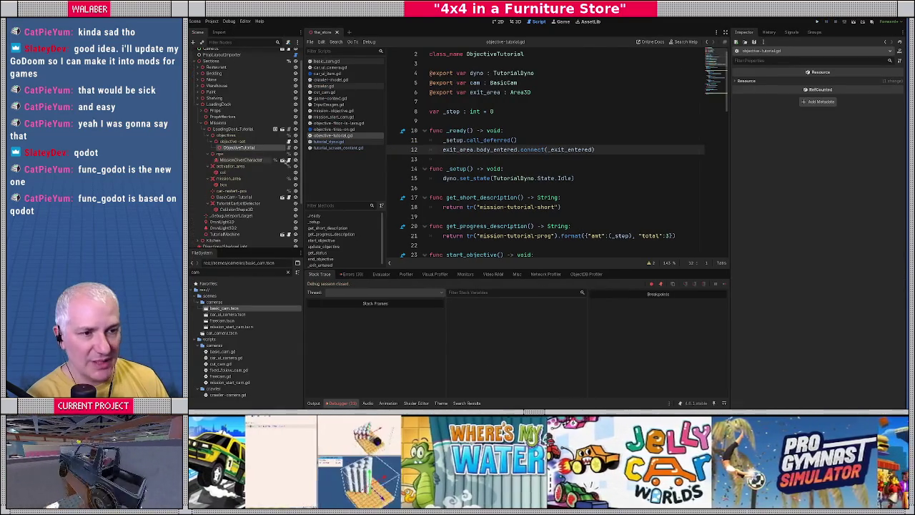
pyautogui.click(249, 148)
pyautogui.click(851, 101)
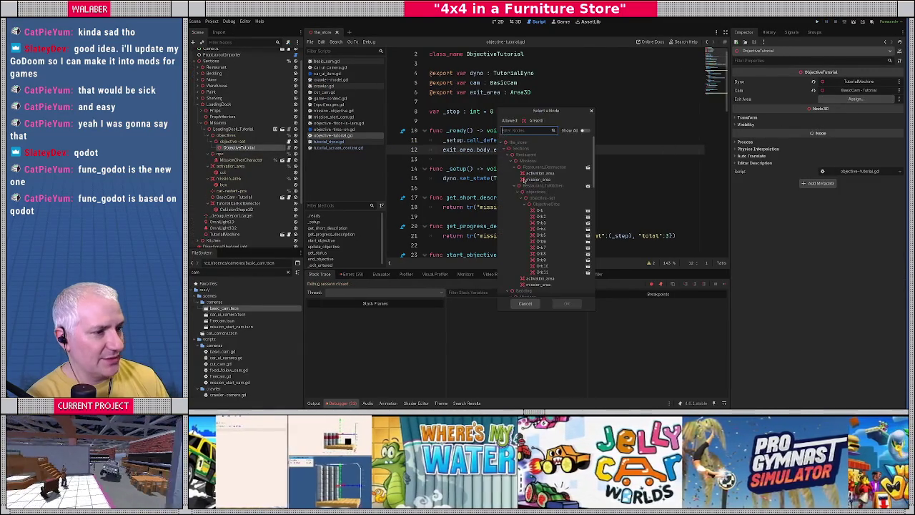
pyautogui.write('tutori')
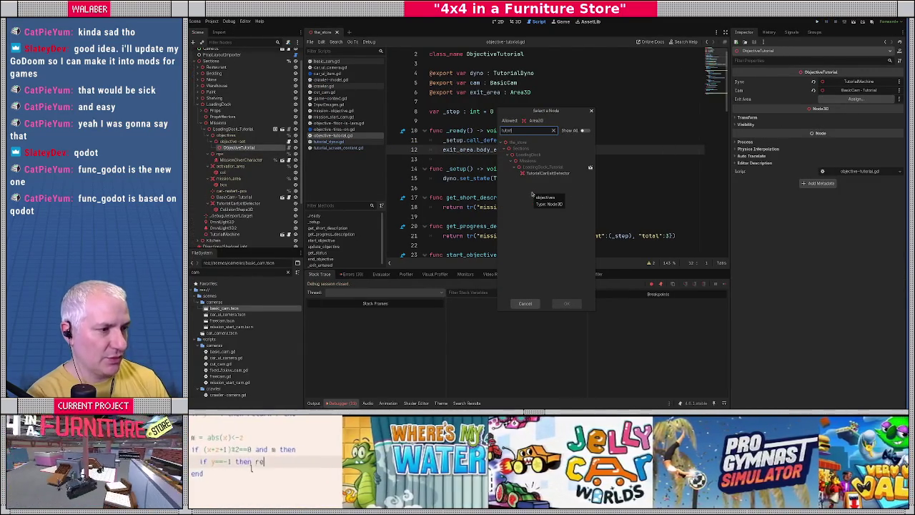
pyautogui.doubleClick(547, 173)
pyautogui.hotkey('ctrl', 's')
pyautogui.click(475, 121)
pyautogui.press('F5')
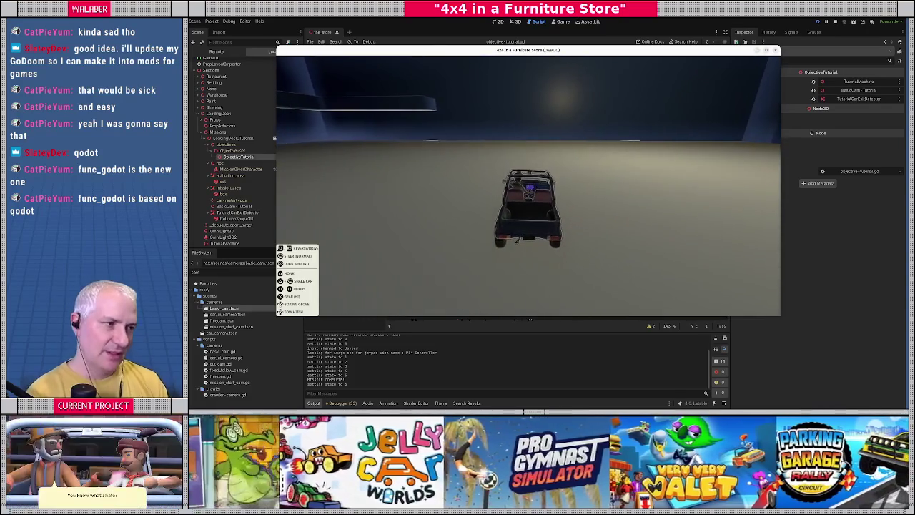
# Stop the test run with F8 and return to objective-tutorial.gd
pyautogui.press('F8')
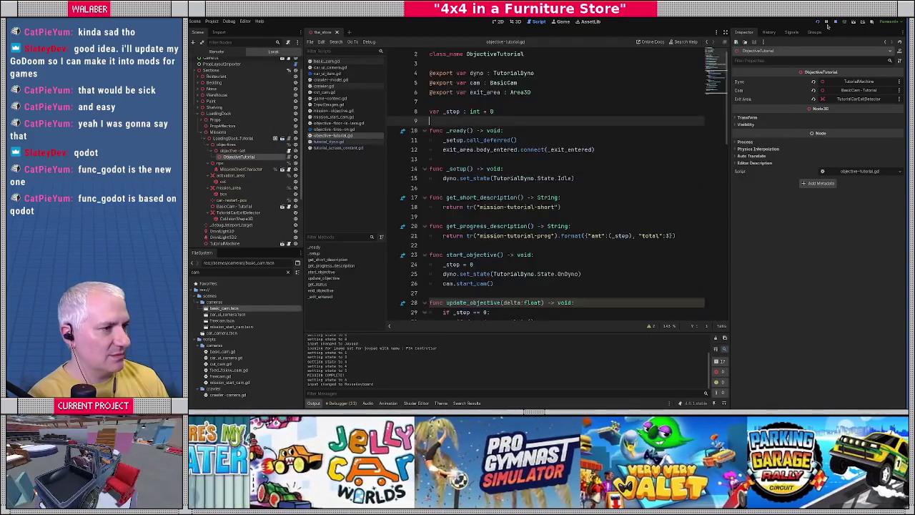
pyautogui.click(469, 157)
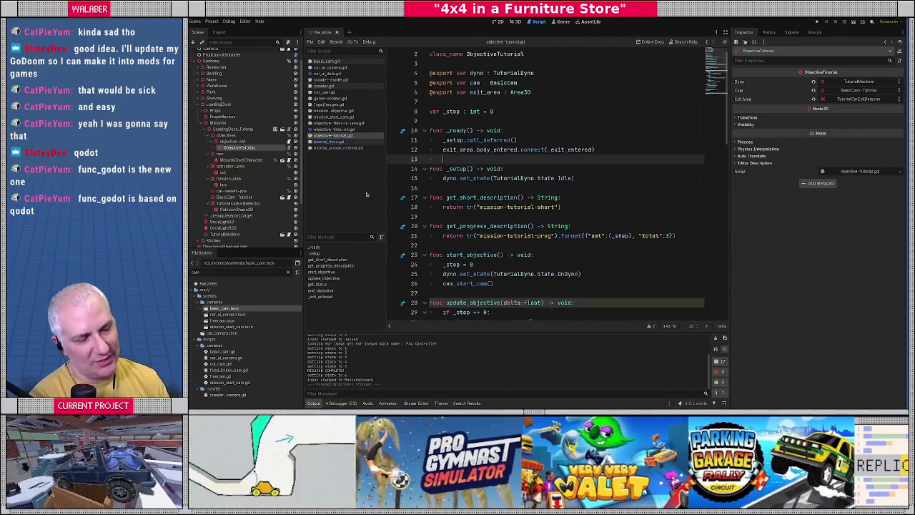
# Insert a blank row below row 99 (mission-tutorial-prog)
pyautogui.moveTo(303, 224); pyautogui.dragTo(306, 223)
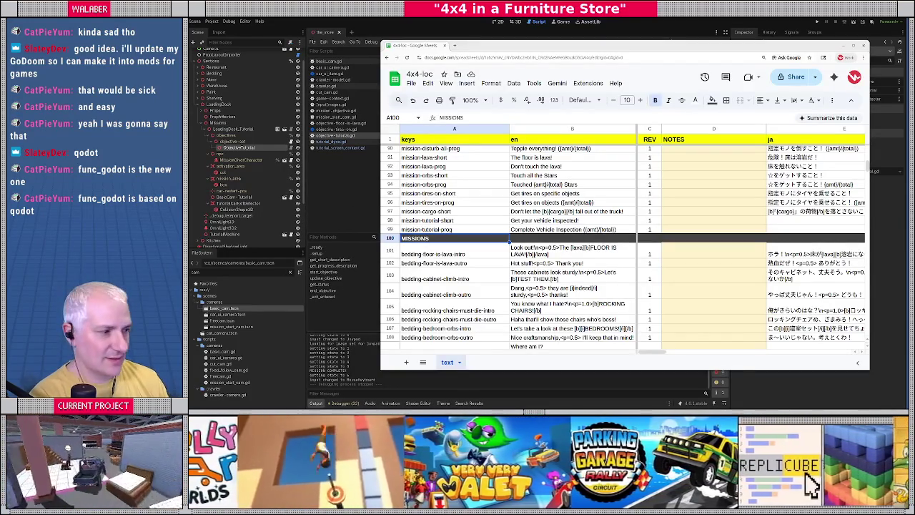
pyautogui.click(561, 229)
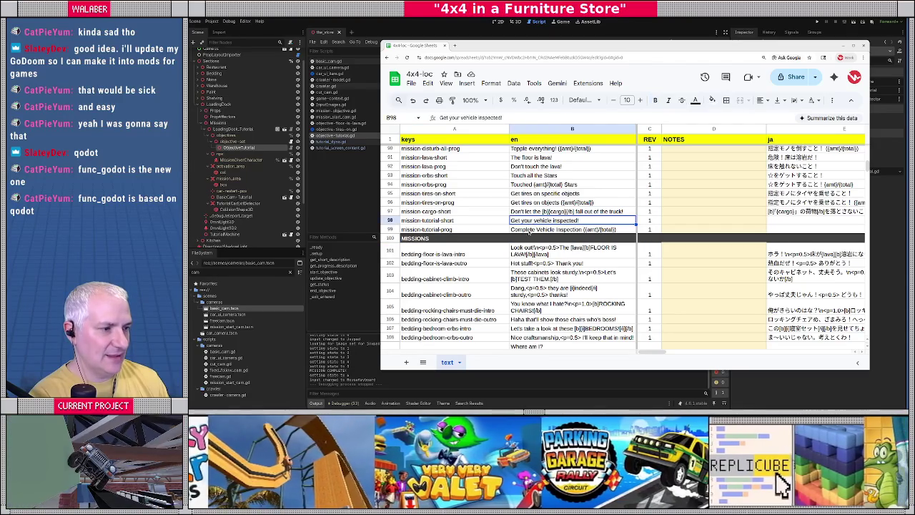
pyautogui.rightClick(391, 229)
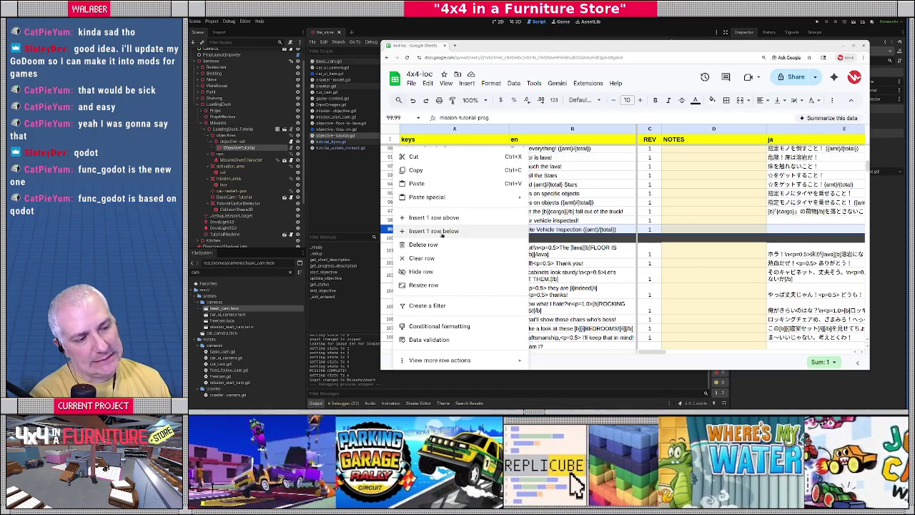
pyautogui.click(433, 231)
# Search the sheet for 'shake' and select the ctl_grab_shake key
pyautogui.scroll(-3, 442, 236)
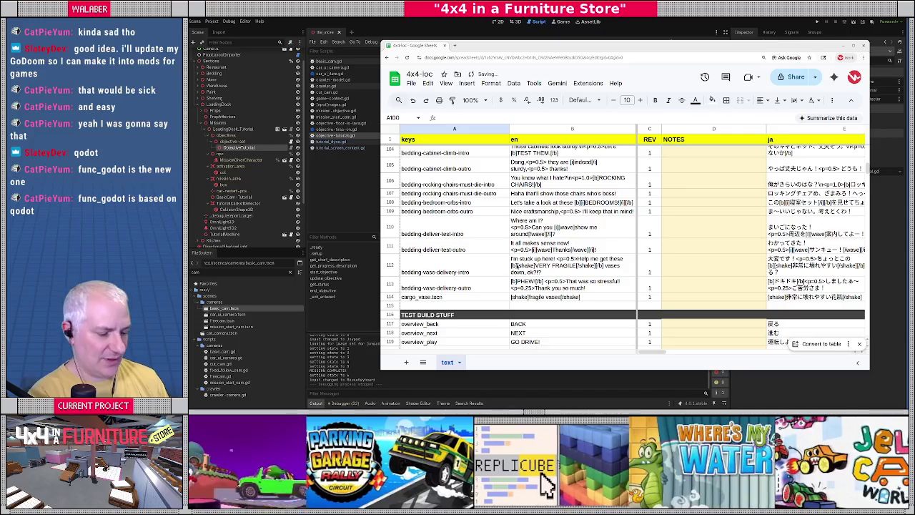
pyautogui.hotkey('ctrl', 'f')
pyautogui.write('shake')
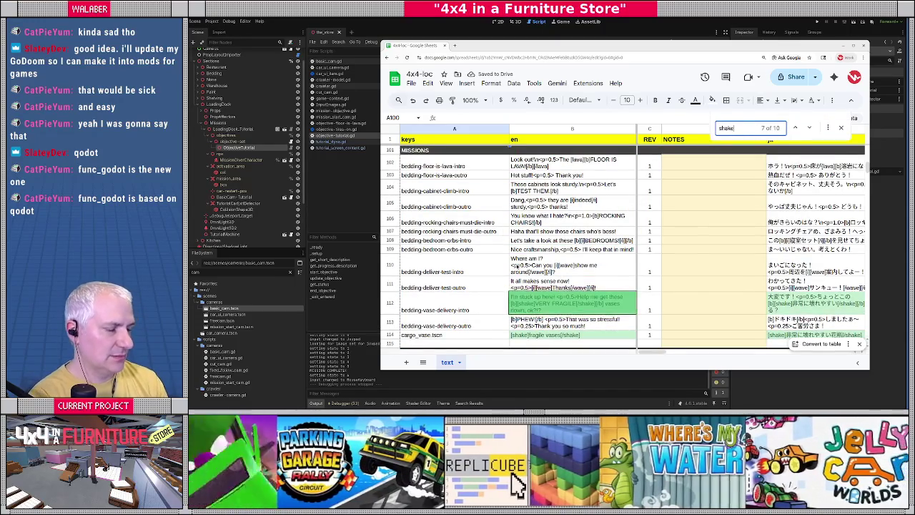
pyautogui.press('Return')
pyautogui.press('Return')
pyautogui.press('Return')
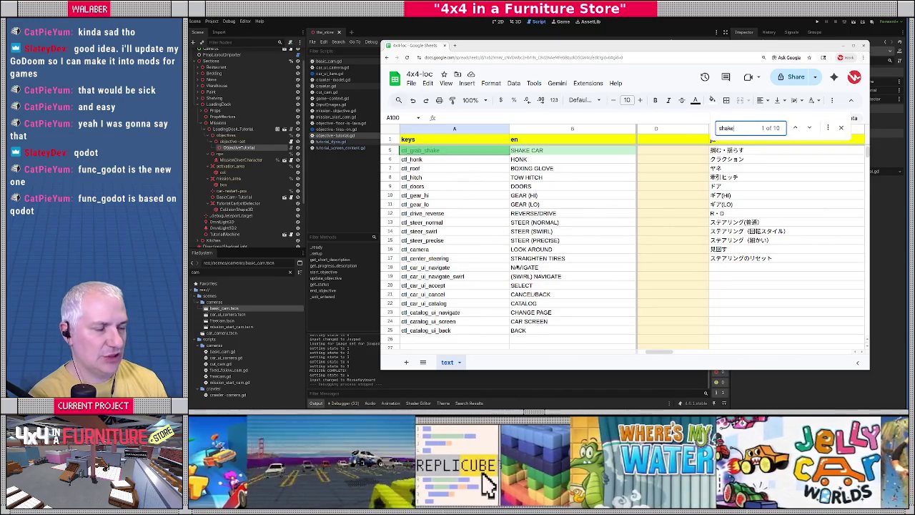
pyautogui.scroll(2, 514, 266)
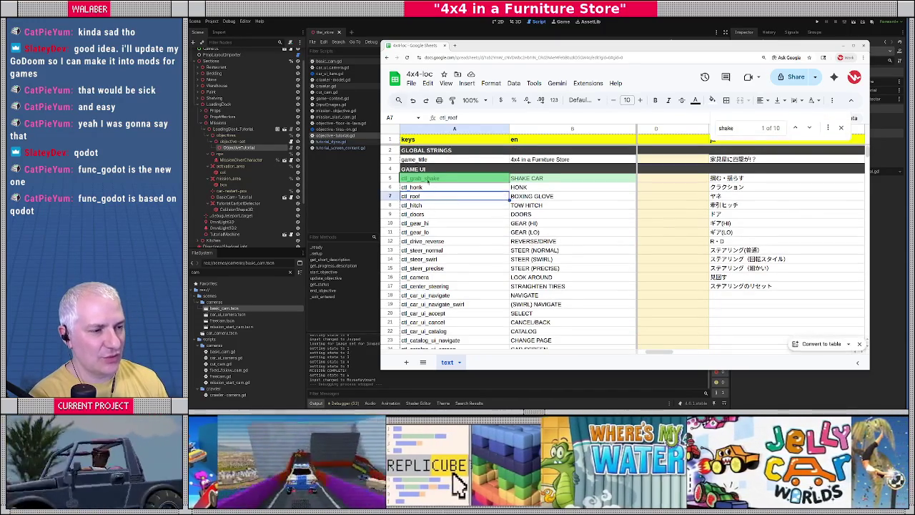
pyautogui.click(463, 179)
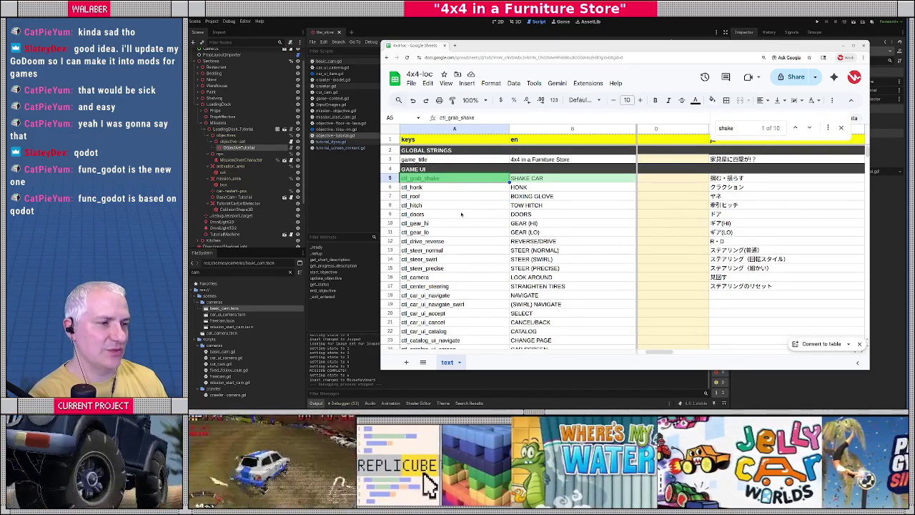
pyautogui.hotkey('alt', 'Tab')
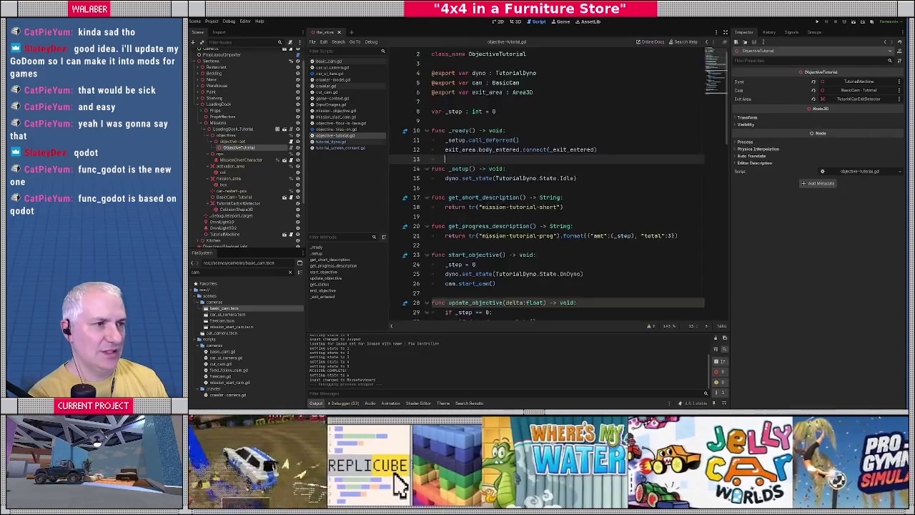
# Click back into objective-tutorial.gd and clear the 'cam' FileSystem filter
pyautogui.click(453, 105)
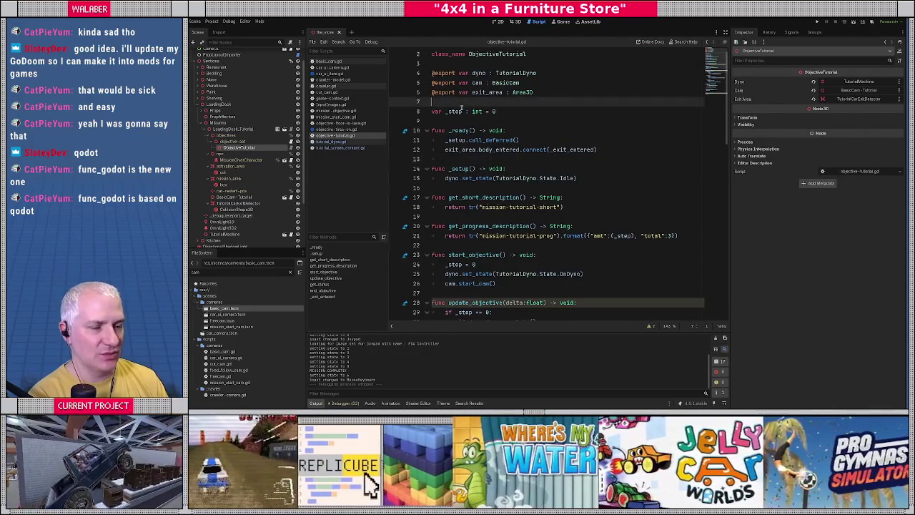
pyautogui.moveTo(474, 109)
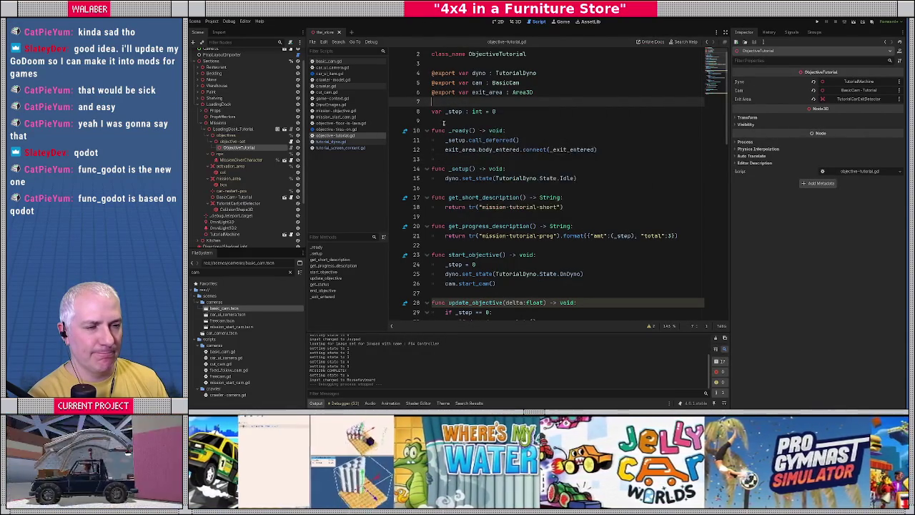
pyautogui.click(453, 122)
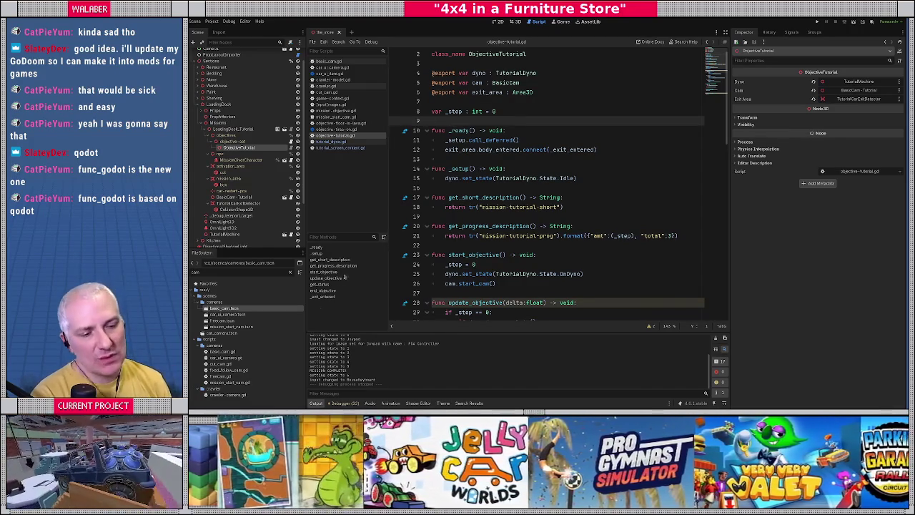
pyautogui.click(290, 273)
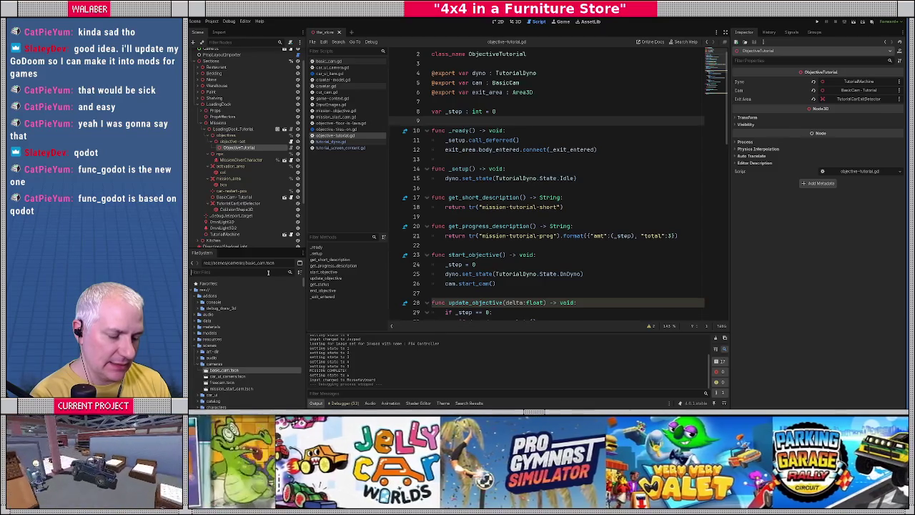
pyautogui.write('timer')
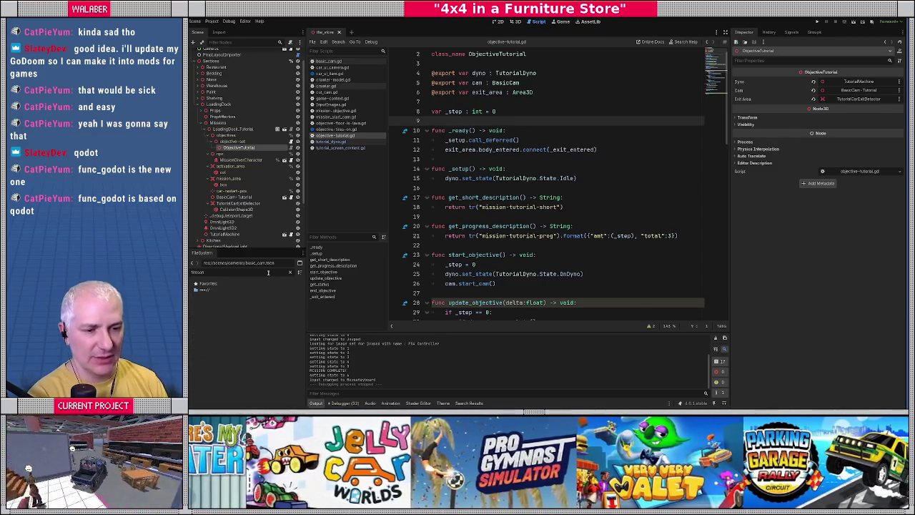
pyautogui.press('BackSpace')
pyautogui.press('BackSpace')
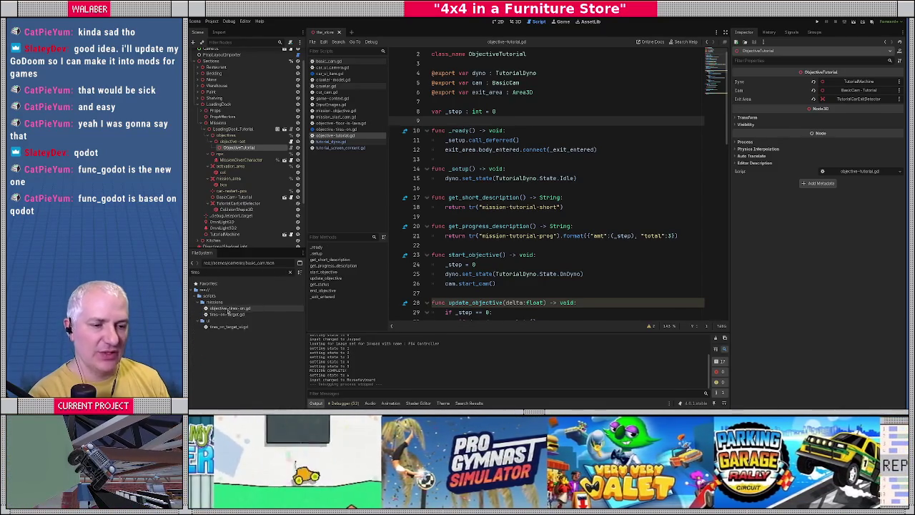
pyautogui.click(228, 309)
pyautogui.doubleClick(229, 309)
pyautogui.press('Up')
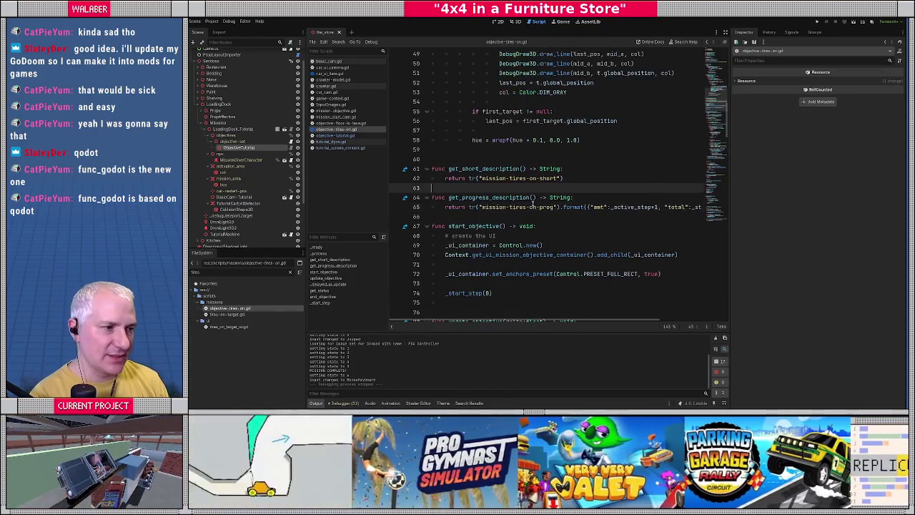
pyautogui.scroll(10, 543, 206)
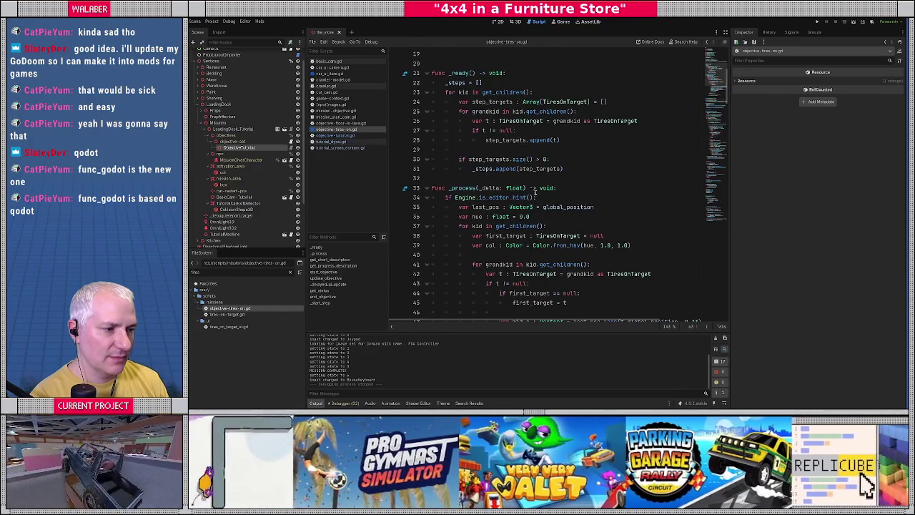
pyautogui.scroll(-1, 537, 194)
pyautogui.scroll(-2, 538, 193)
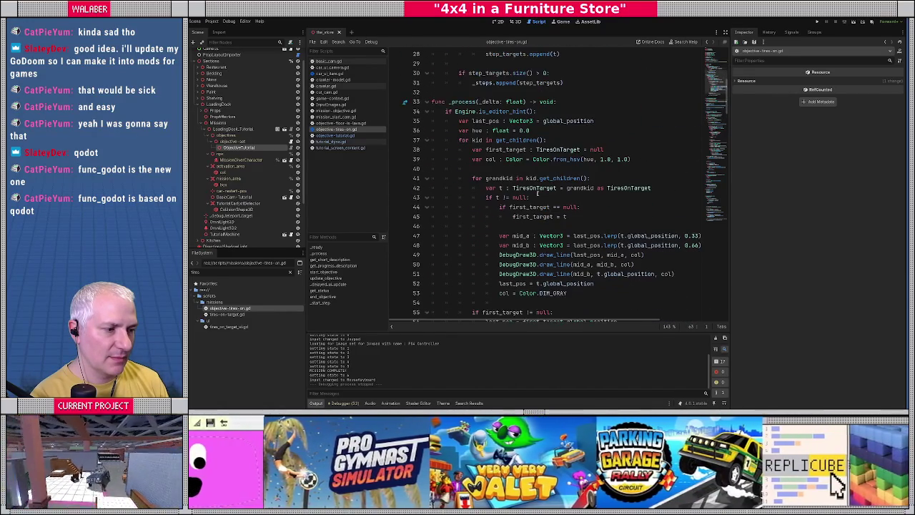
pyautogui.scroll(-2, 536, 193)
pyautogui.scroll(7, 537, 194)
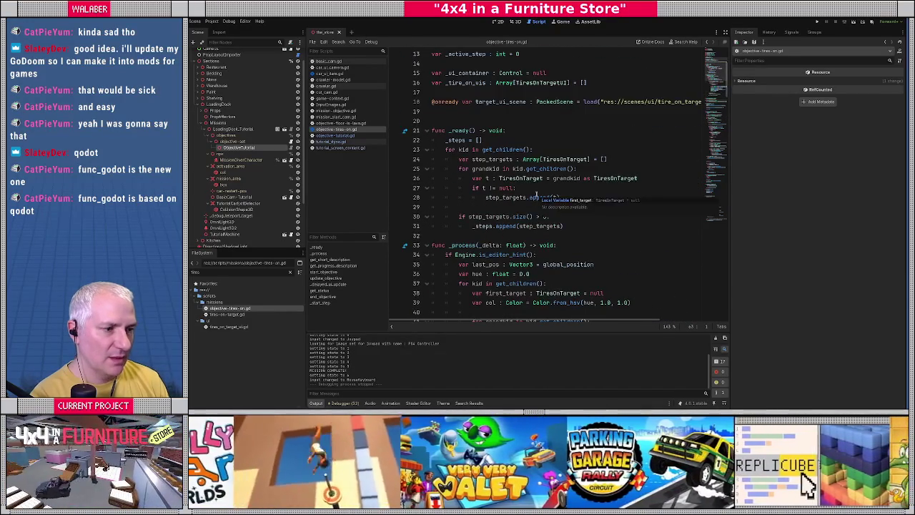
pyautogui.scroll(-14, 712, 108)
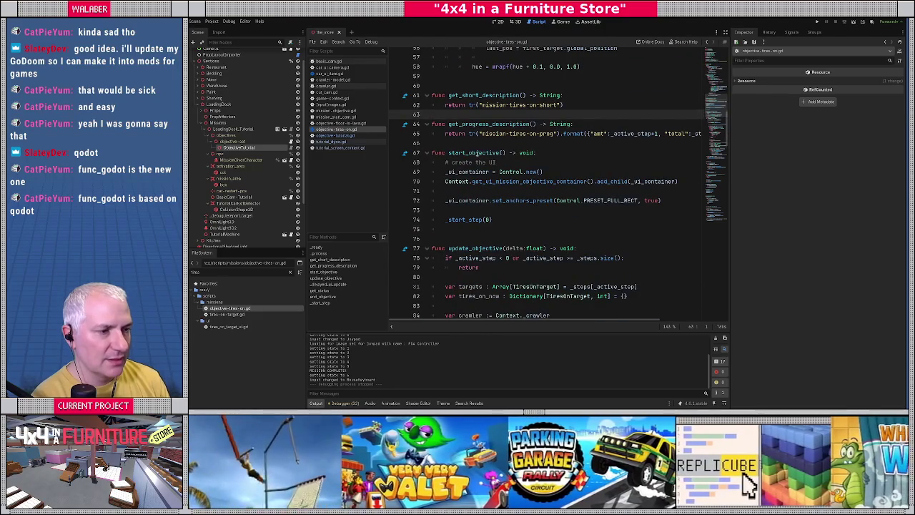
pyautogui.click(493, 153)
pyautogui.moveTo(441, 172)
pyautogui.mouseDown()
pyautogui.moveTo(585, 171)
pyautogui.moveTo(580, 209)
pyautogui.mouseUp()
pyautogui.scroll(-1, 541, 207)
pyautogui.keyDown('ctrl'); pyautogui.click(465, 191); pyautogui.keyUp('ctrl')
pyautogui.scroll(-2, 453, 174)
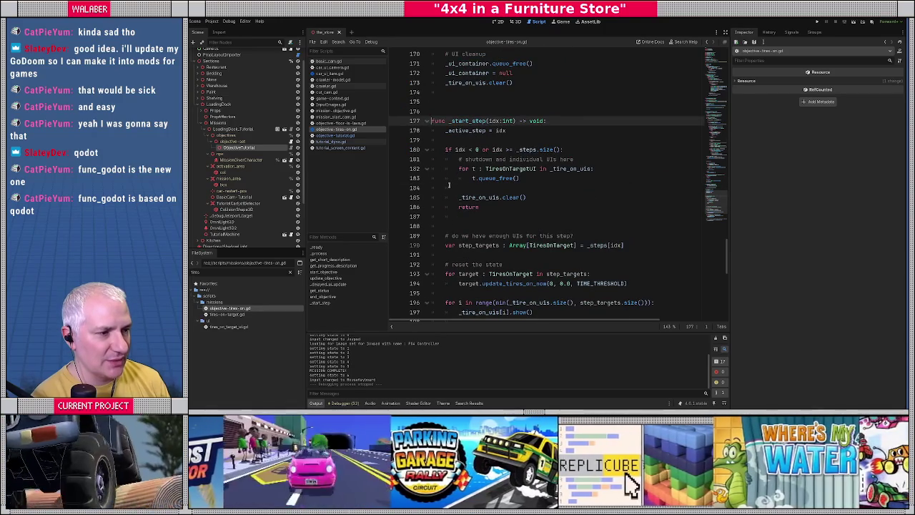
pyautogui.moveTo(456, 159); pyautogui.dragTo(447, 187)
pyautogui.scroll(-2, 536, 203)
pyautogui.scroll(-4, 537, 203)
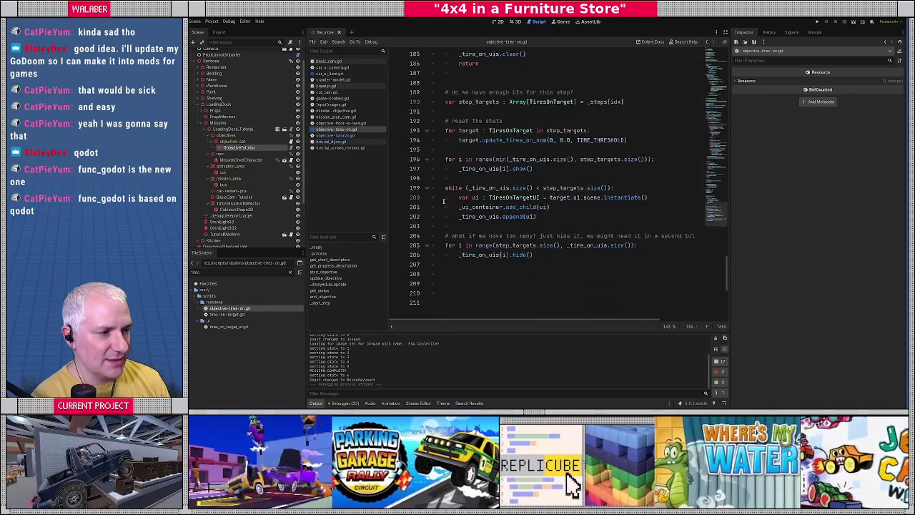
pyautogui.moveTo(444, 159); pyautogui.dragTo(559, 187)
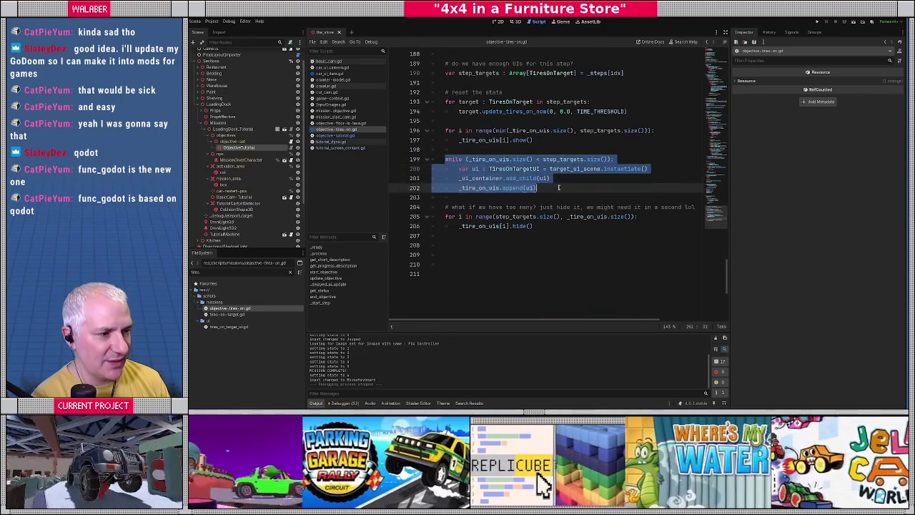
pyautogui.click(564, 187)
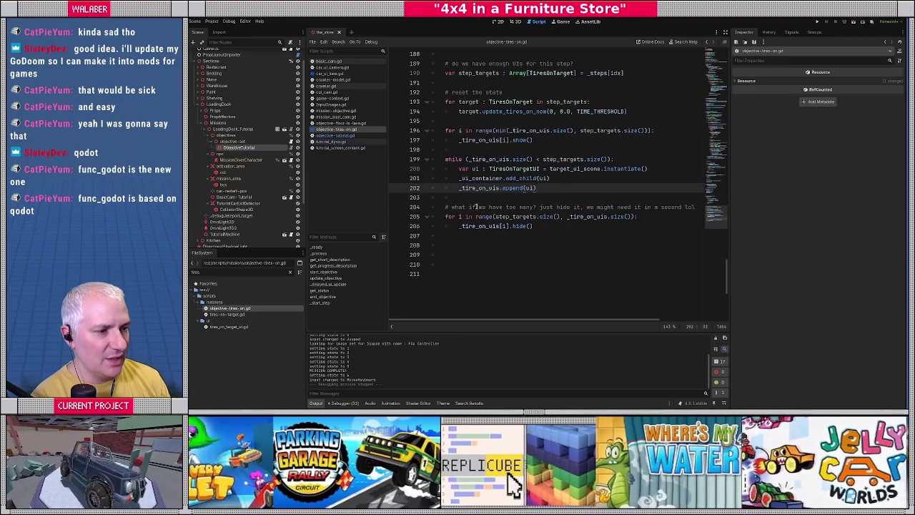
pyautogui.moveTo(456, 178); pyautogui.dragTo(576, 180)
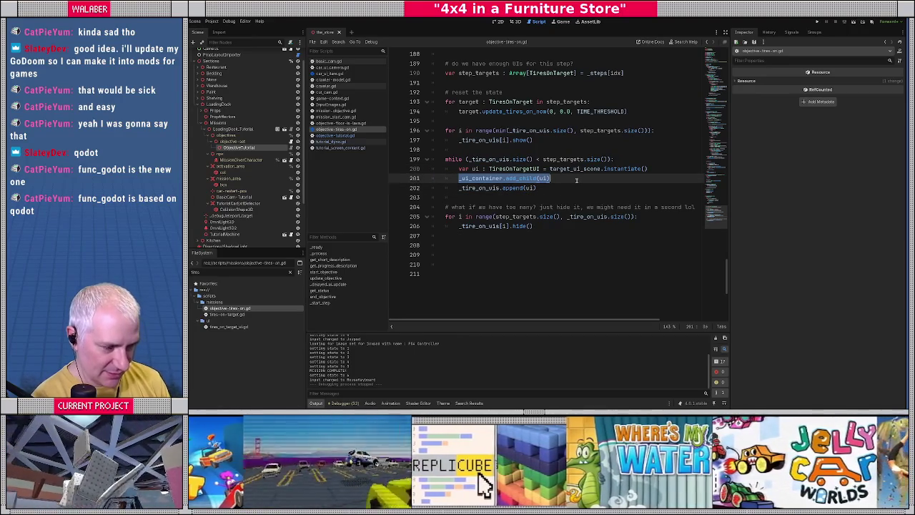
pyautogui.click(533, 179)
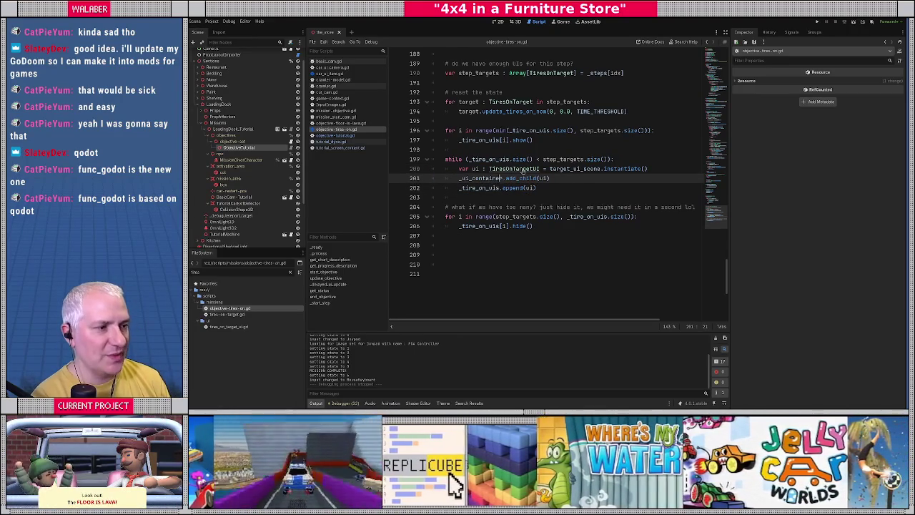
pyautogui.scroll(10, 519, 171)
pyautogui.scroll(2, 512, 173)
pyautogui.moveTo(449, 111); pyautogui.dragTo(666, 113)
pyautogui.moveTo(443, 140); pyautogui.dragTo(515, 190)
pyautogui.click(537, 194)
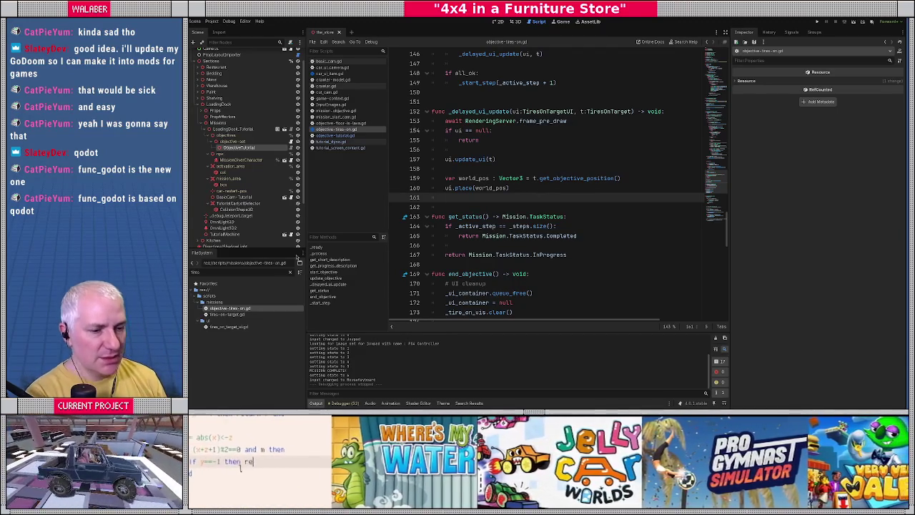
# Open tire_on_target_ui.tscn from scenes/ui in the 2D view
pyautogui.click(290, 272)
pyautogui.scroll(-5, 224, 346)
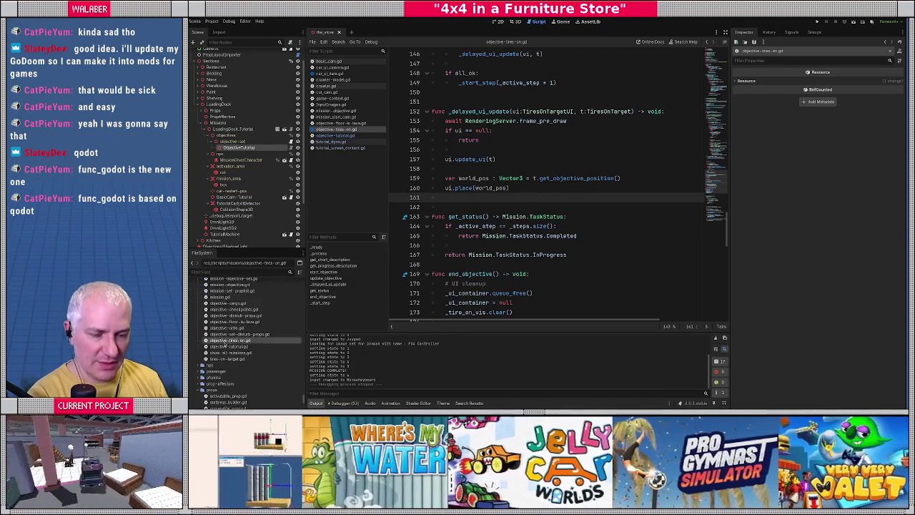
pyautogui.scroll(3, 200, 340)
pyautogui.scroll(5, 200, 336)
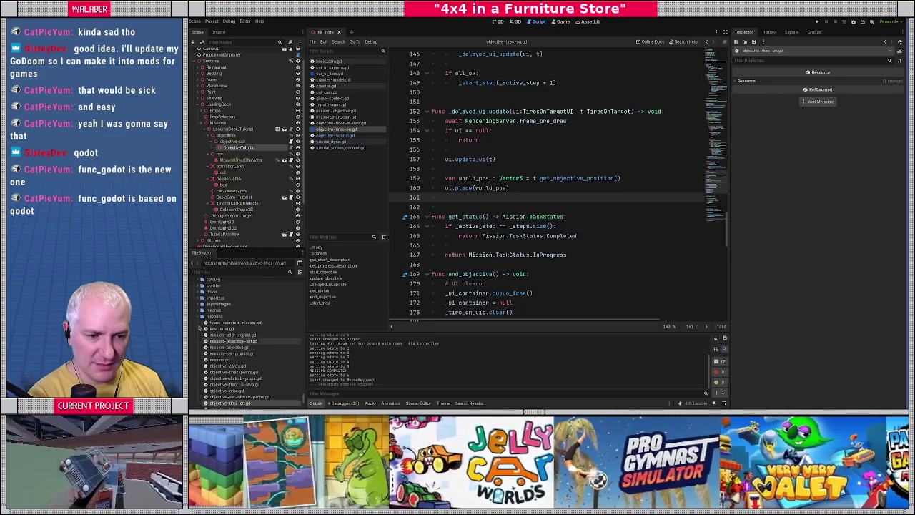
pyautogui.scroll(4, 199, 323)
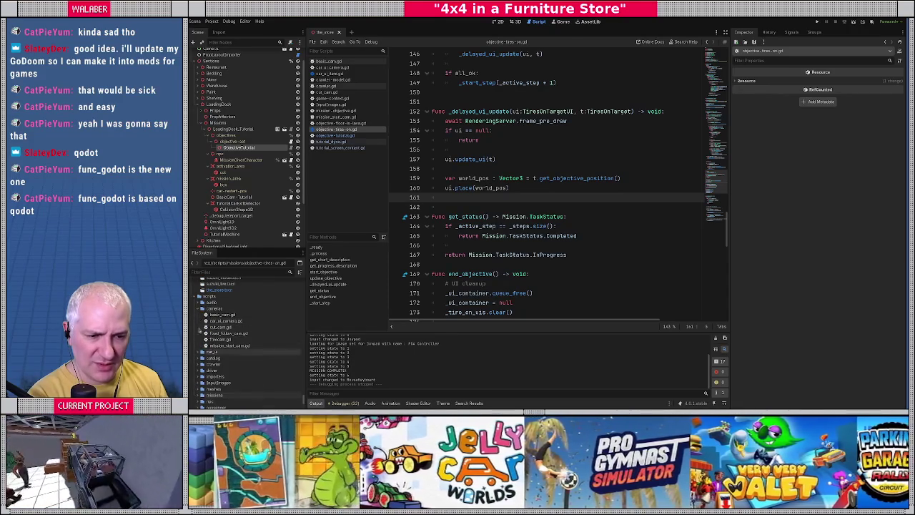
pyautogui.scroll(5, 200, 318)
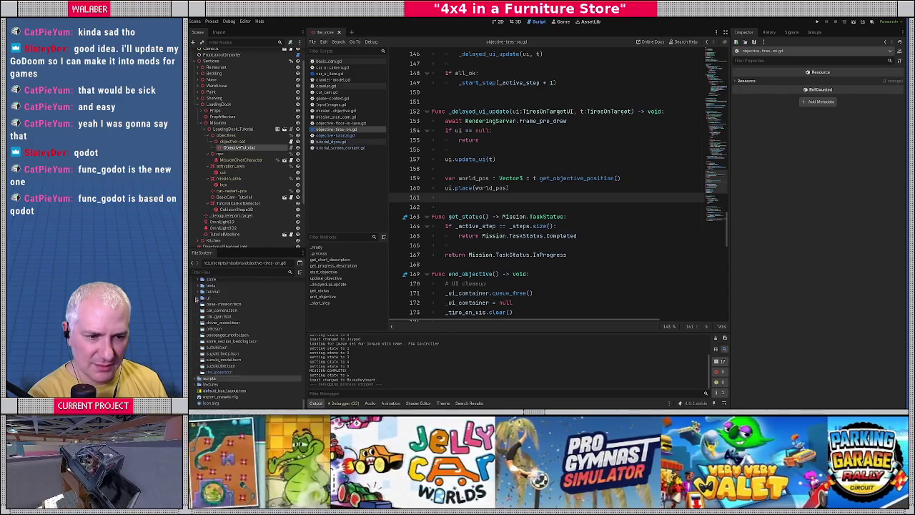
pyautogui.click(201, 298)
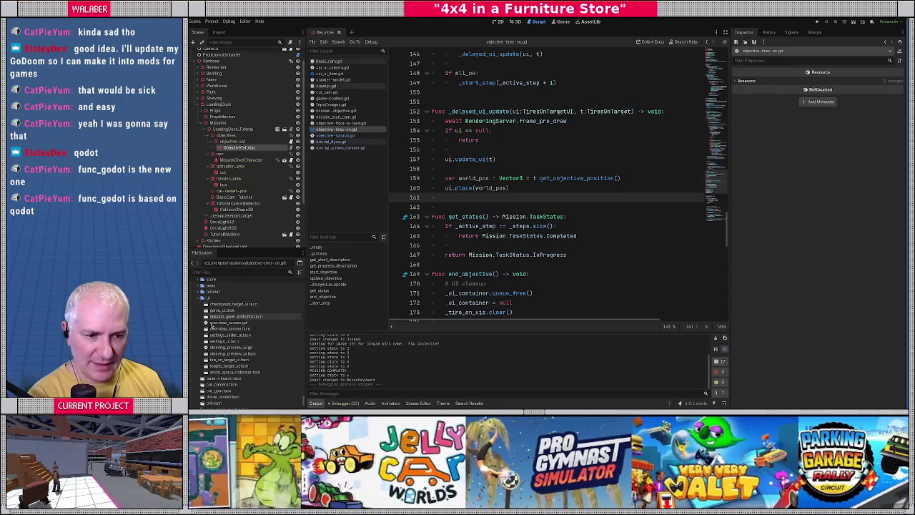
pyautogui.doubleClick(222, 359)
pyautogui.click(500, 21)
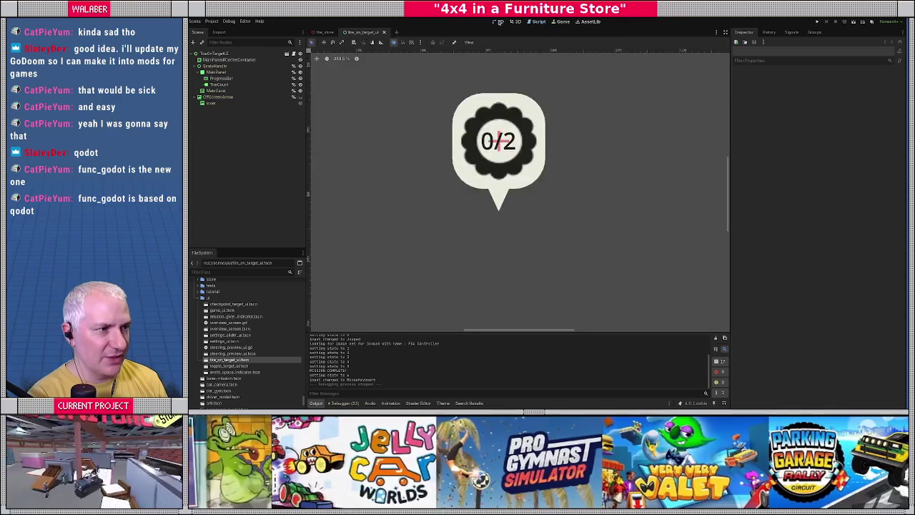
pyautogui.scroll(-3, 473, 157)
pyautogui.click(215, 54)
# Toggle visibility of OffScreenArrow and the 0/2 gear marker on and back off
pyautogui.scroll(3, 436, 161)
pyautogui.scroll(2, 435, 161)
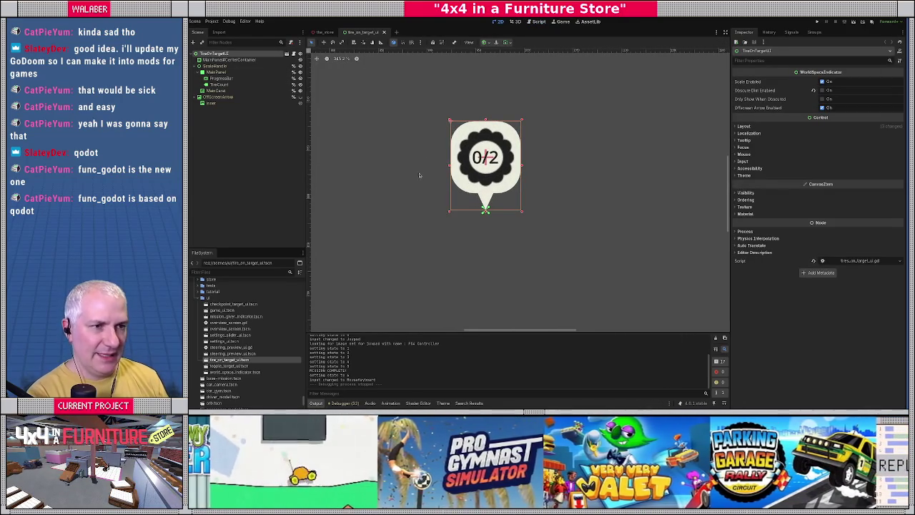
pyautogui.scroll(4, 485, 208)
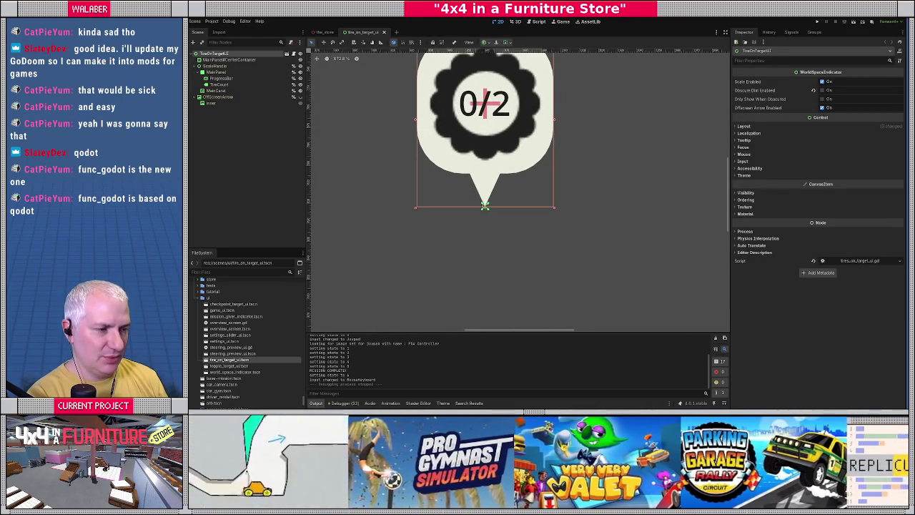
pyautogui.scroll(-3, 485, 208)
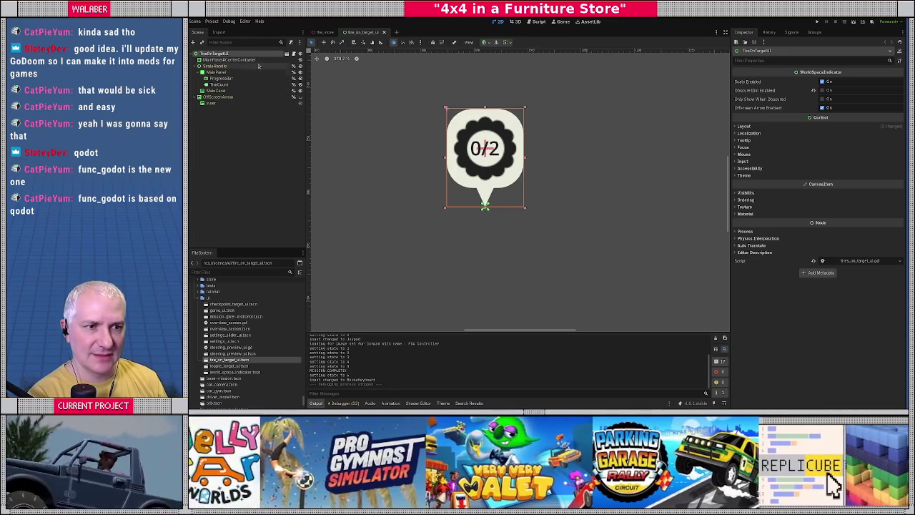
pyautogui.click(235, 60)
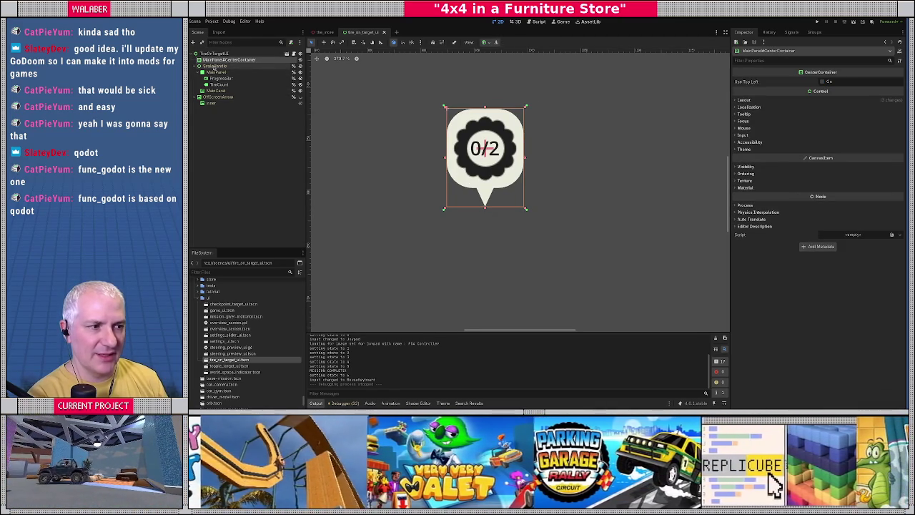
pyautogui.click(214, 67)
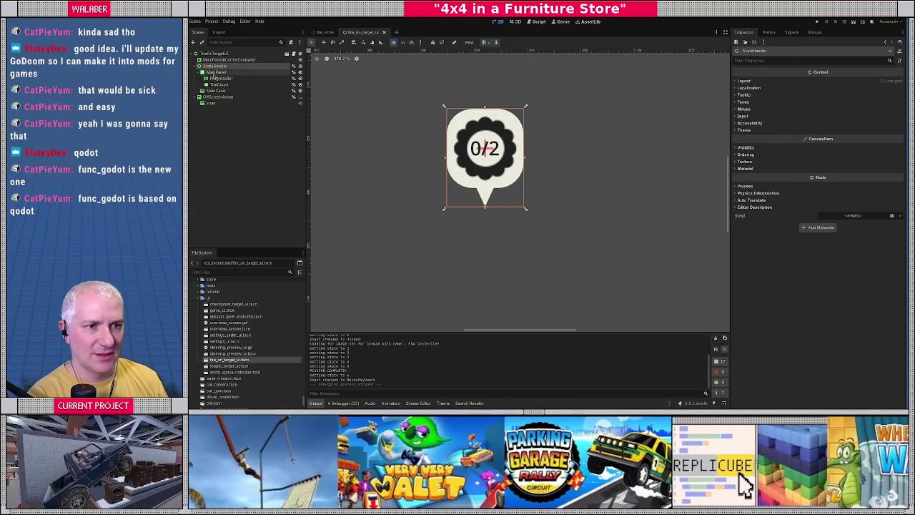
pyautogui.click(200, 65)
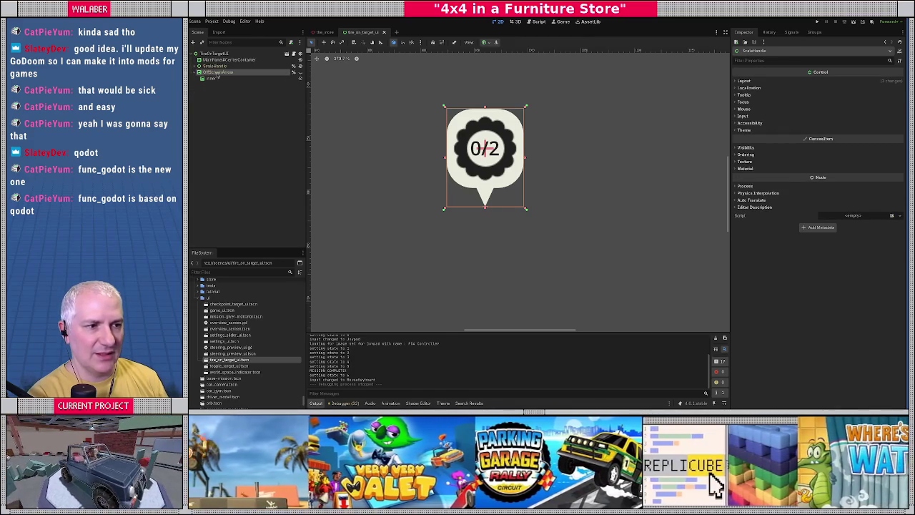
pyautogui.click(216, 72)
pyautogui.click(300, 73)
pyautogui.click(300, 66)
pyautogui.click(300, 66)
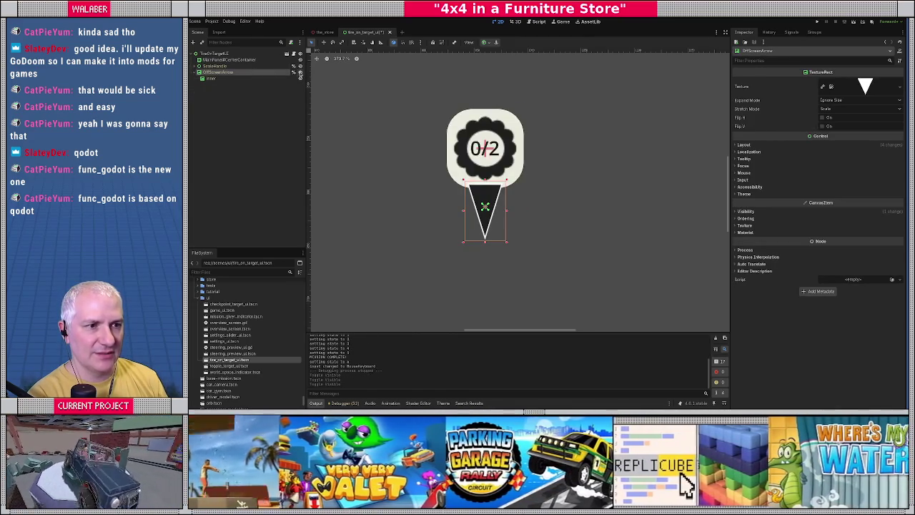
pyautogui.click(299, 72)
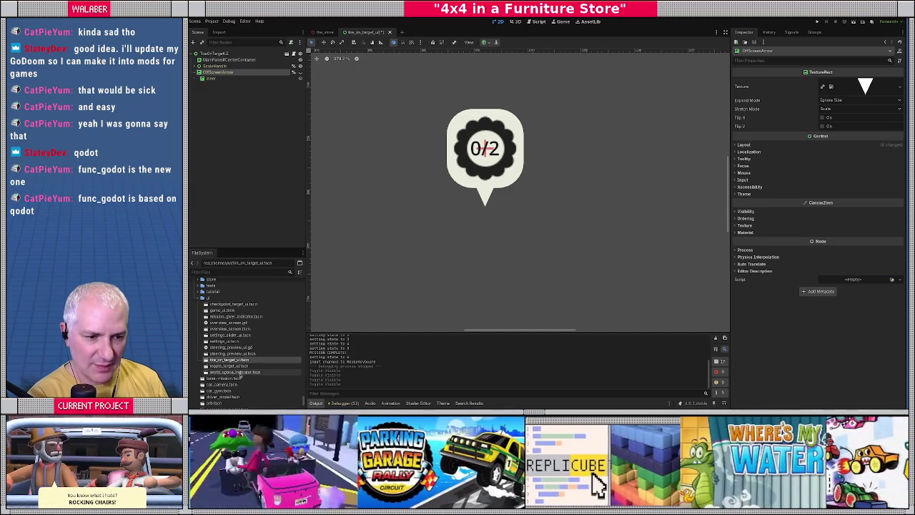
# Inspect the world_space_indicator scene and its main_panel script variable, then close it
pyautogui.rightClick(224, 373)
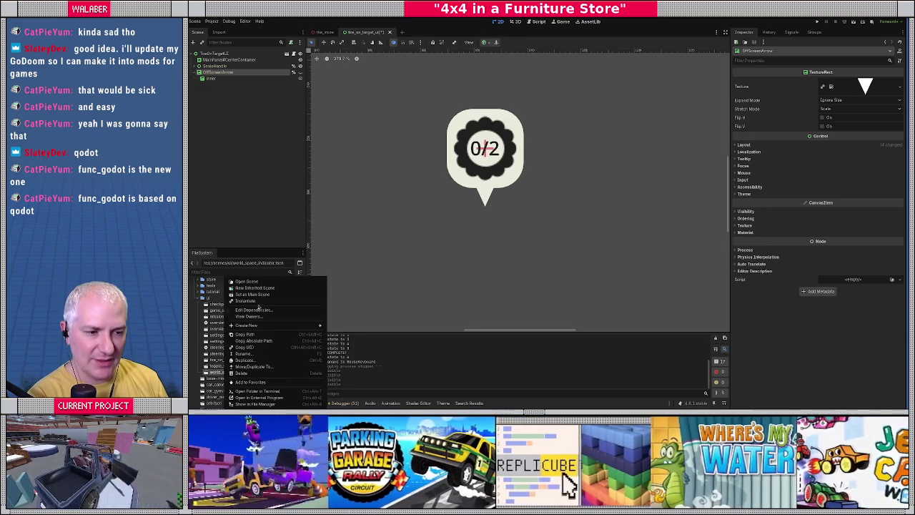
pyautogui.doubleClick(212, 375)
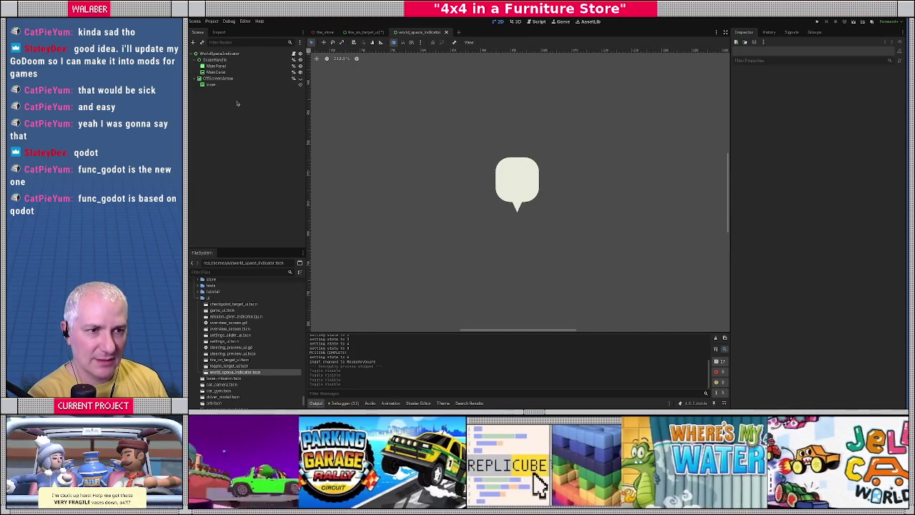
pyautogui.click(218, 54)
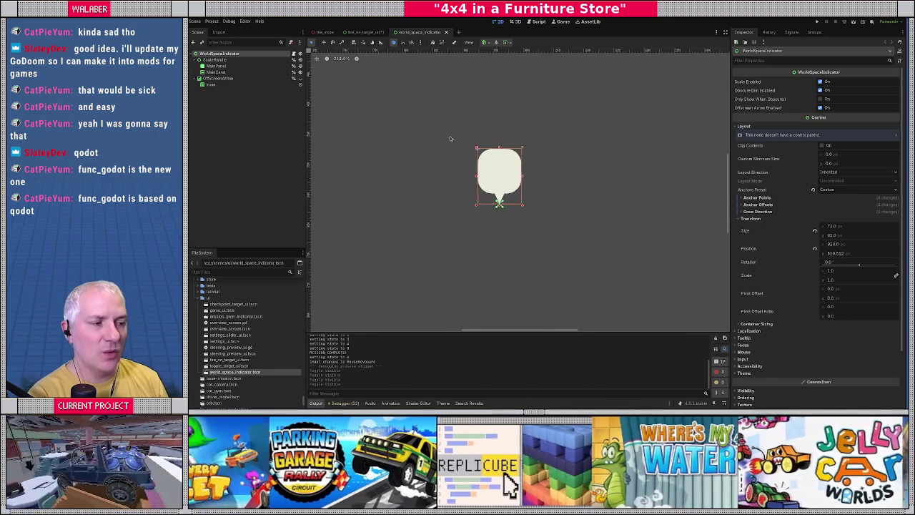
pyautogui.scroll(2, 470, 153)
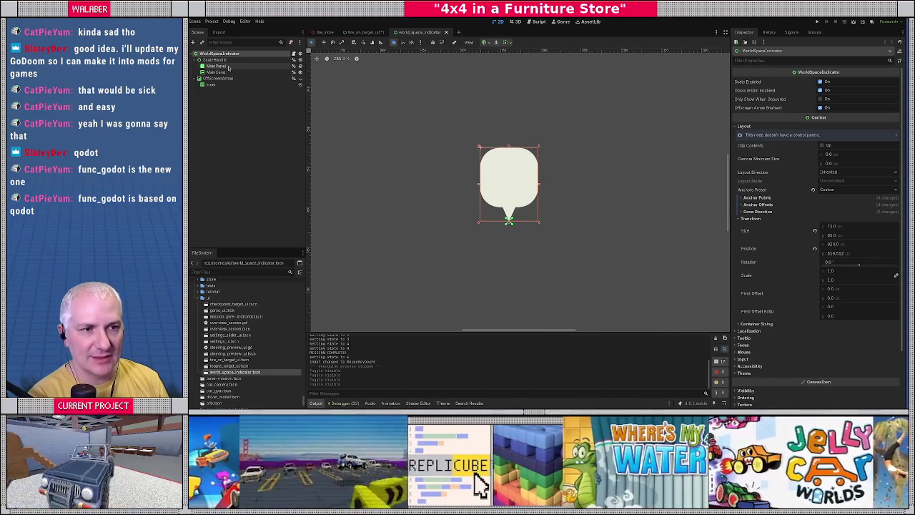
pyautogui.click(229, 67)
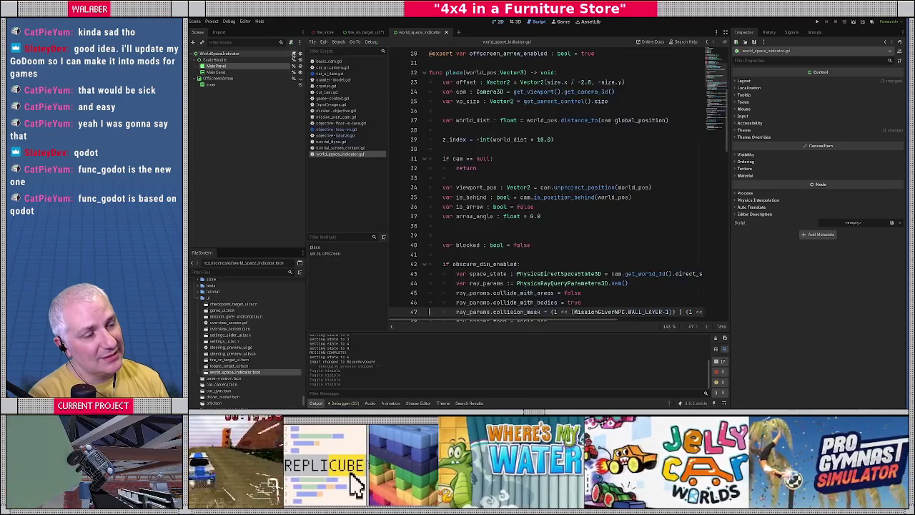
pyautogui.click(293, 54)
pyautogui.scroll(7, 505, 120)
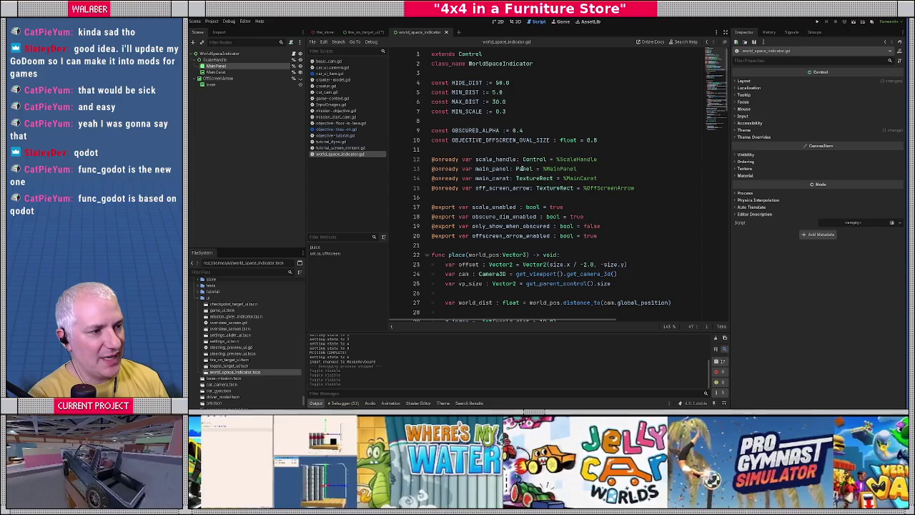
pyautogui.doubleClick(496, 169)
pyautogui.hotkey('ctrl', 'f')
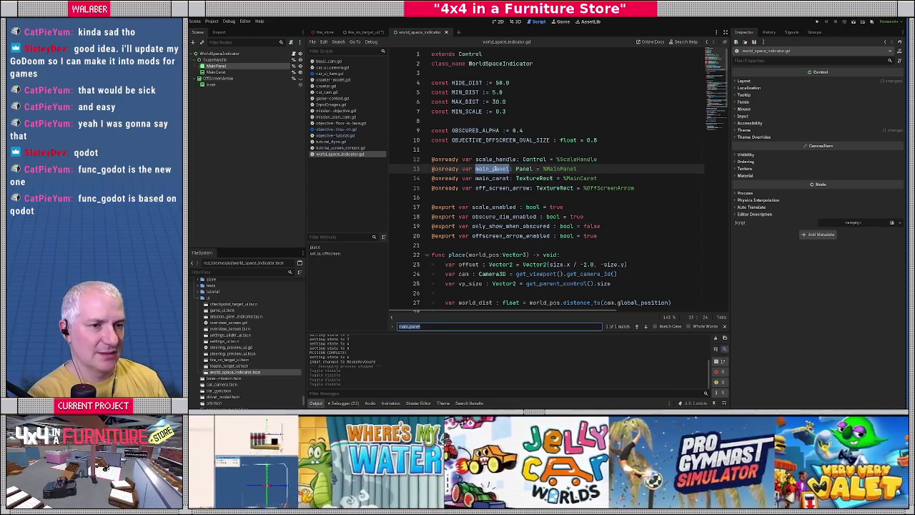
pyautogui.click(515, 23)
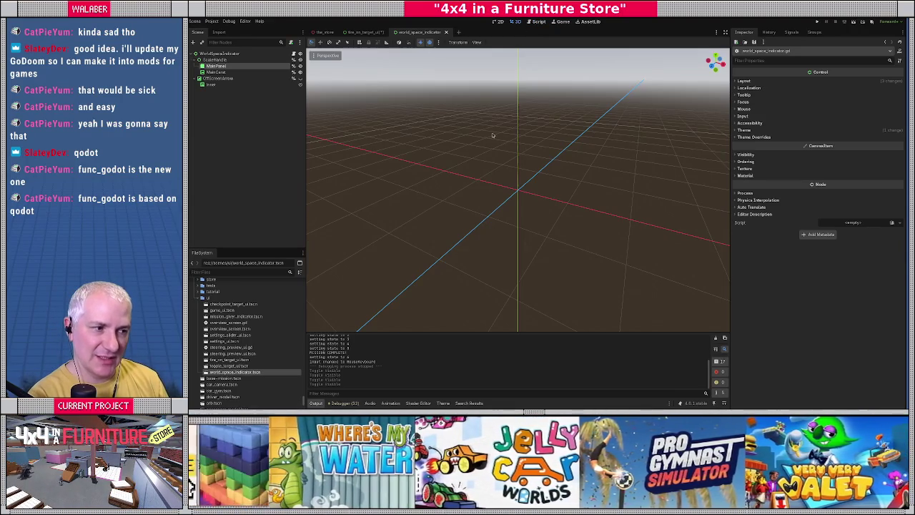
pyautogui.click(498, 21)
pyautogui.click(218, 54)
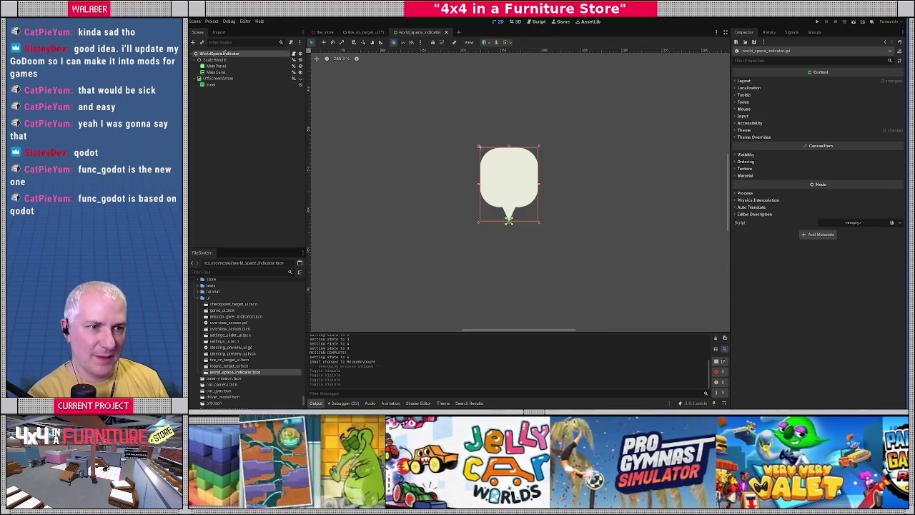
pyautogui.click(446, 32)
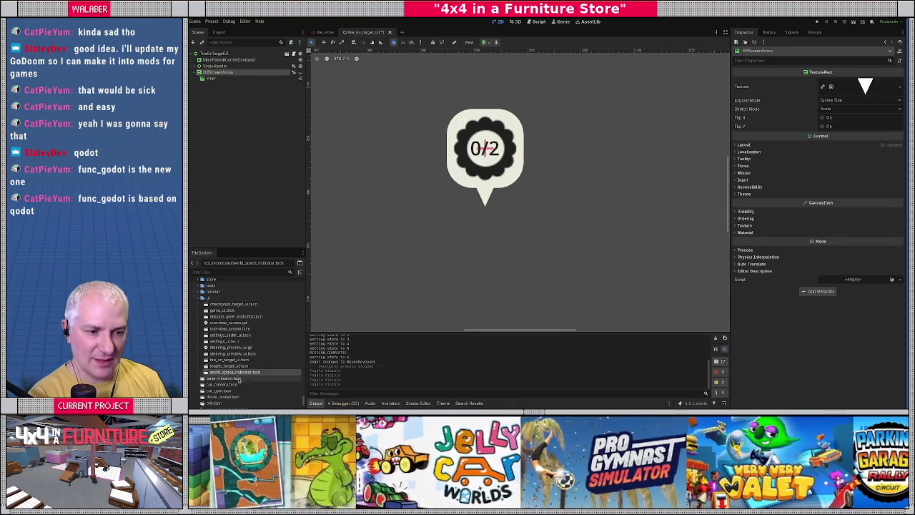
# Create a new scene inheriting world_space_indicator and widen its MainPanel to about 300 px
pyautogui.rightClick(237, 373)
pyautogui.click(253, 289)
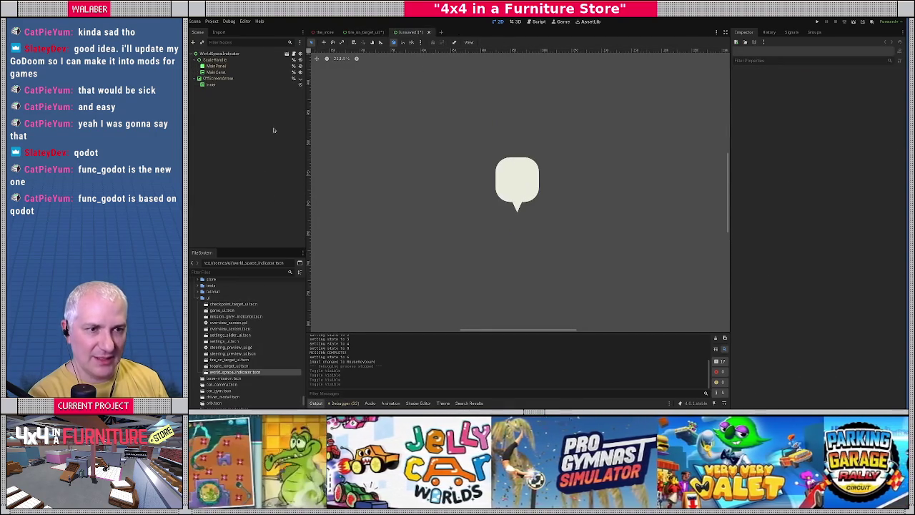
pyautogui.click(222, 66)
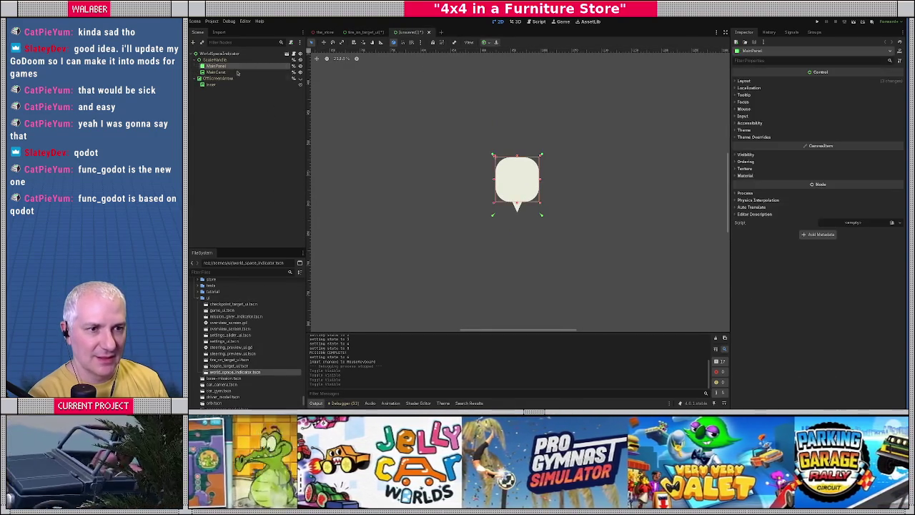
pyautogui.scroll(-1, 450, 161)
pyautogui.moveTo(517, 173); pyautogui.dragTo(611, 173)
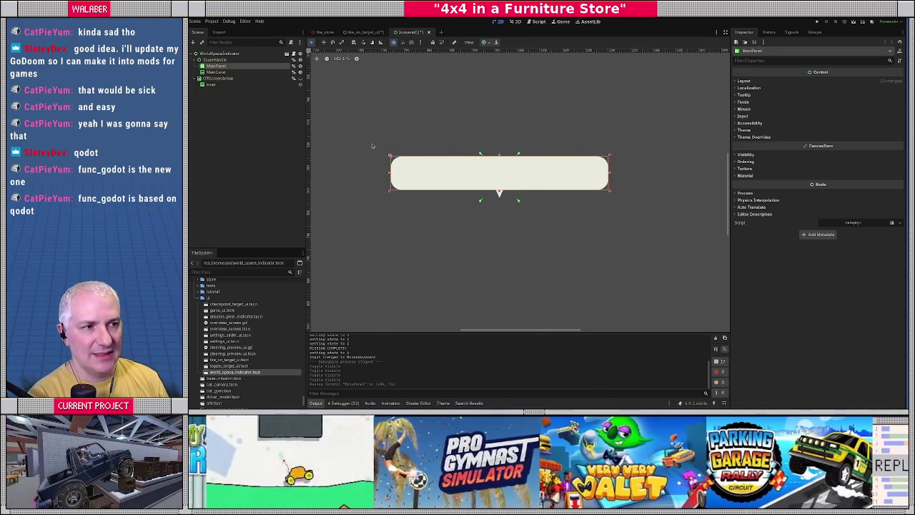
# Save the new scene as shake_prompt_ui in res://scenes/ui
pyautogui.hotkey('ctrl', 's')
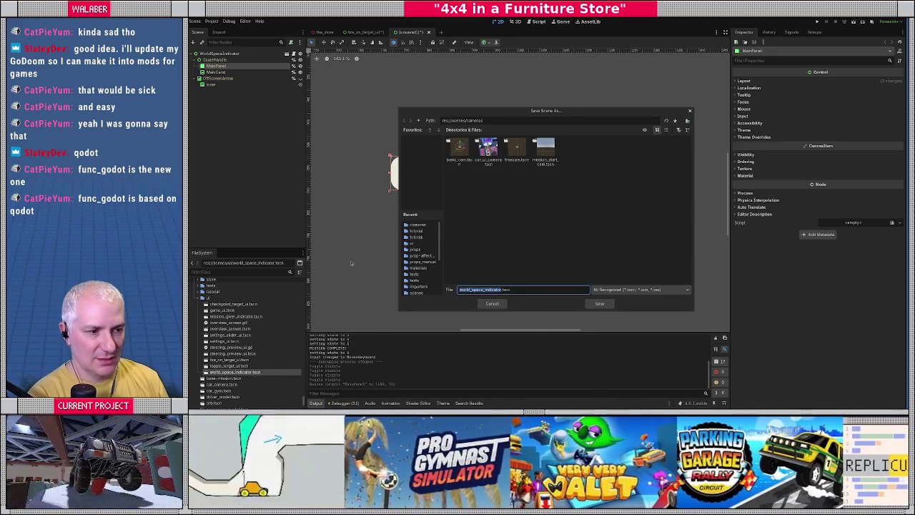
pyautogui.click(419, 120)
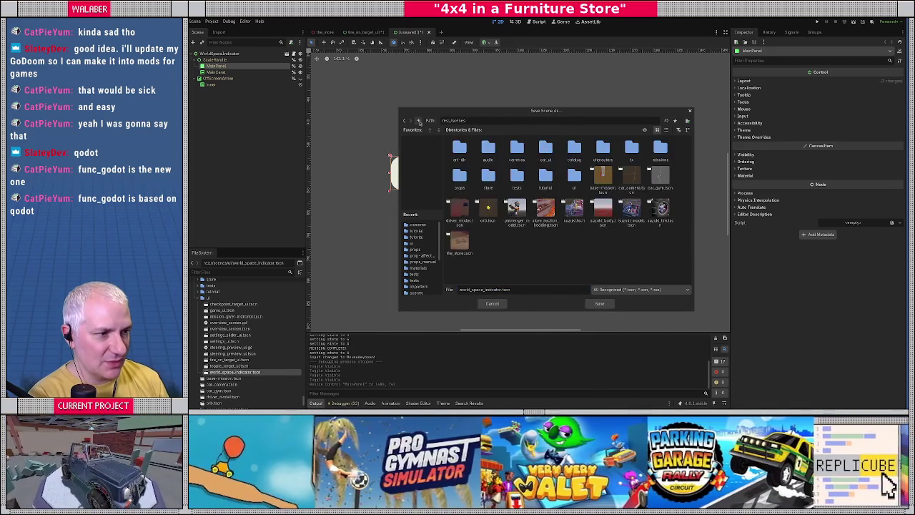
pyautogui.doubleClick(570, 177)
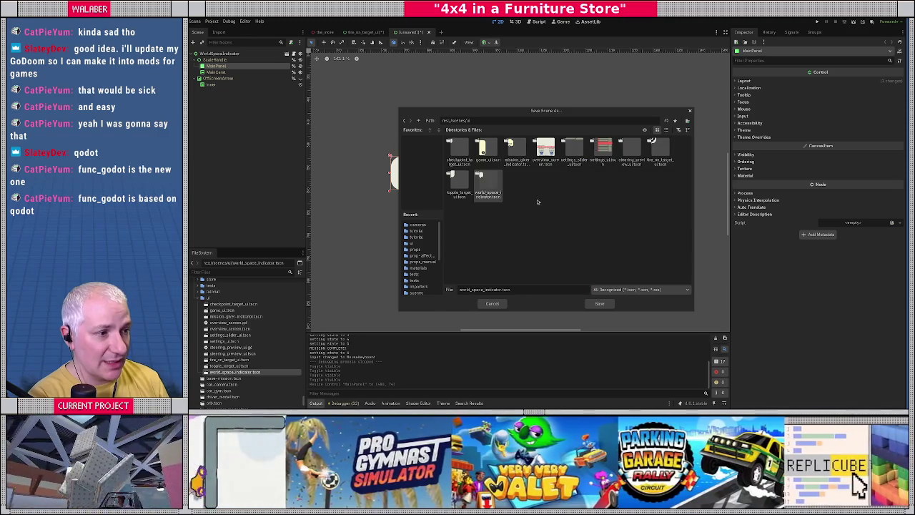
pyautogui.doubleClick(477, 290)
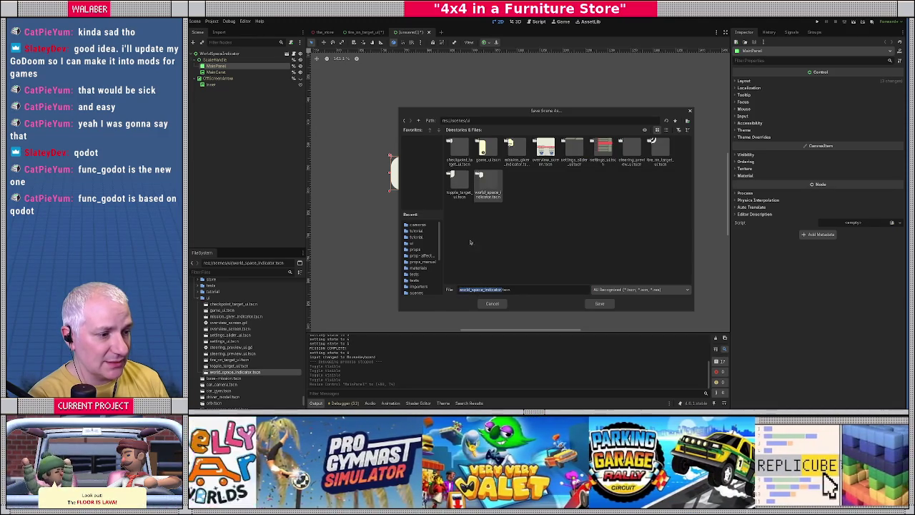
pyautogui.write('shake')
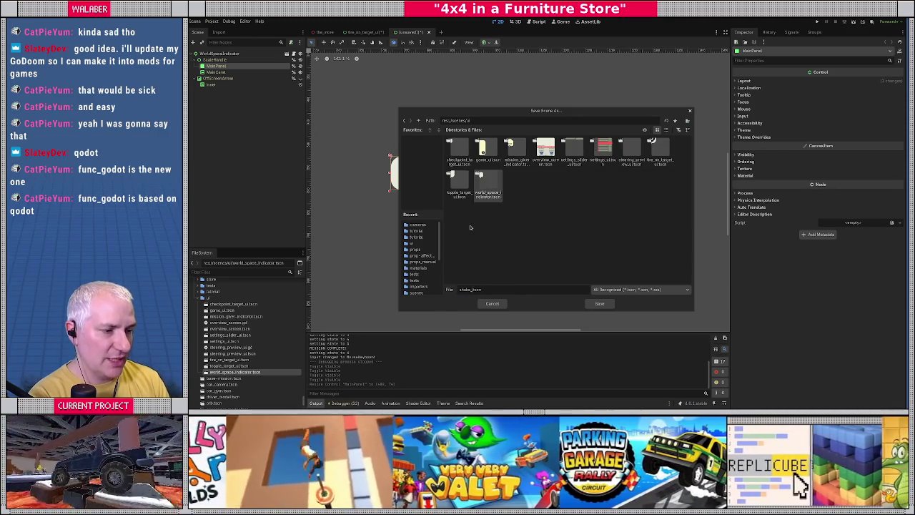
pyautogui.write('_proj')
pyautogui.write('mpt_ui')
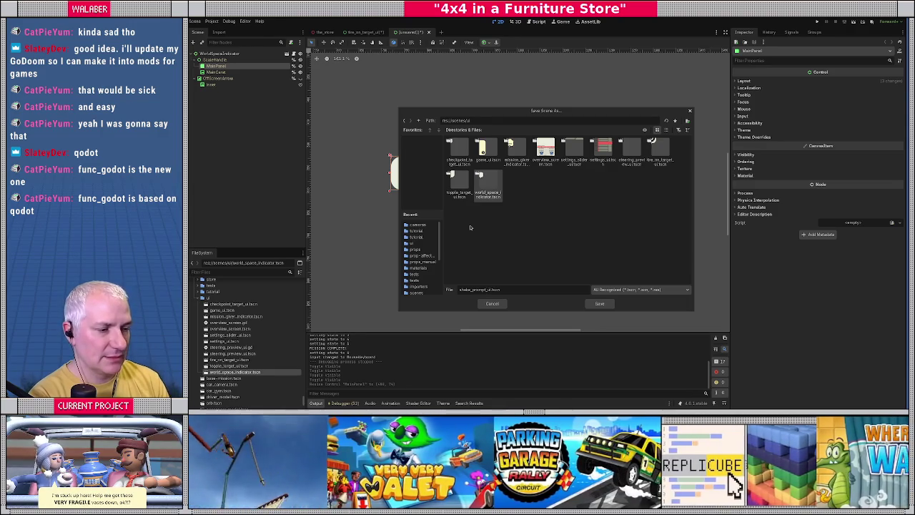
pyautogui.press('Return')
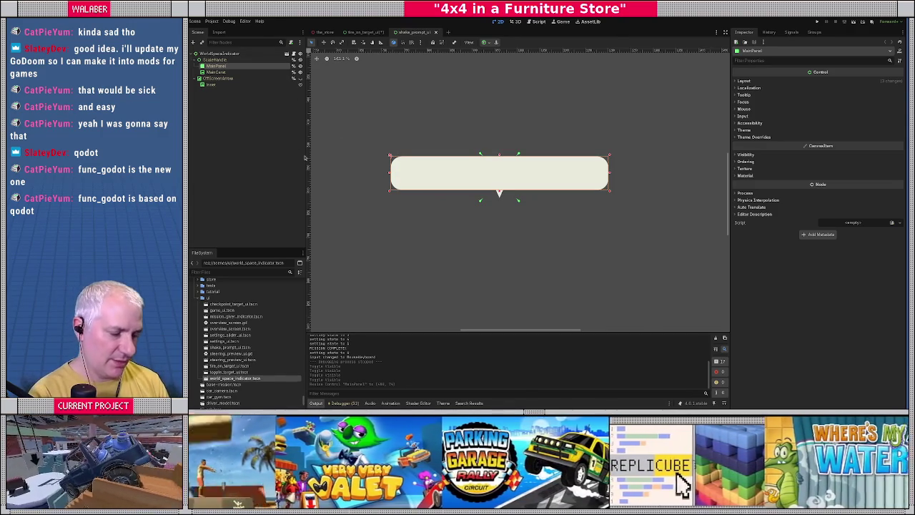
# Filter the FileSystem for 'game_ui' and open the game_ui scene
pyautogui.click(244, 271)
pyautogui.write('game_ui')
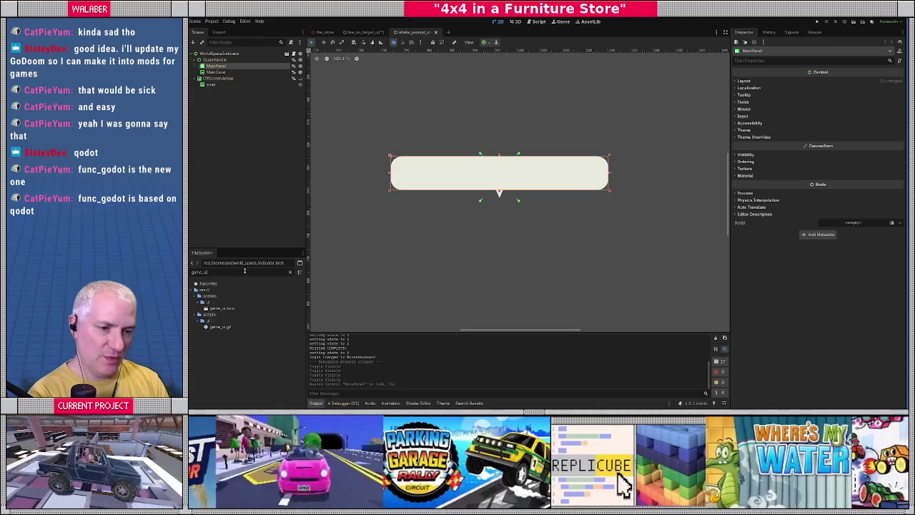
pyautogui.doubleClick(221, 308)
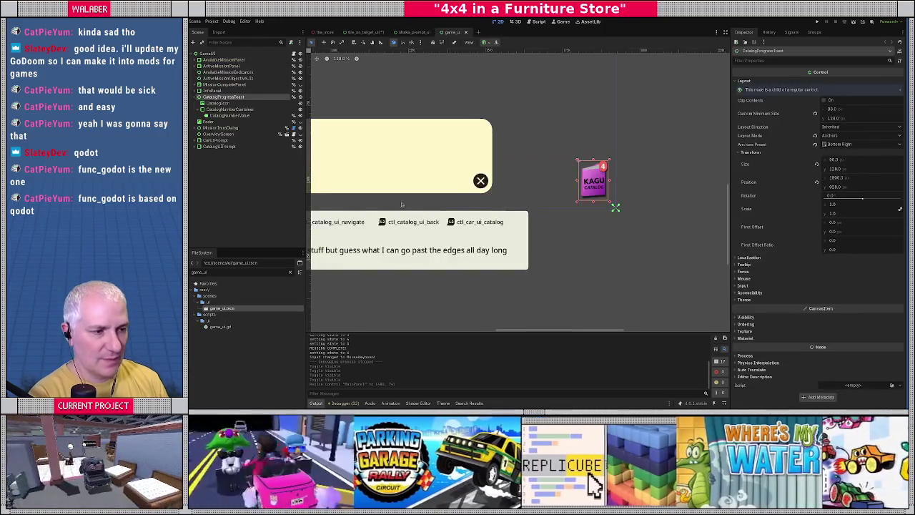
pyautogui.scroll(4, 452, 203)
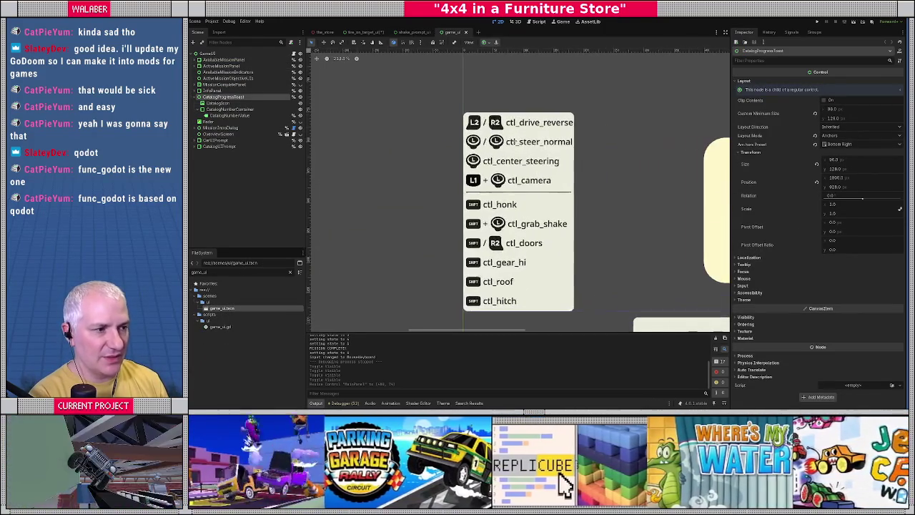
pyautogui.scroll(1, 481, 202)
# Select and copy the GrabLayout node holding the grab_shake row, toggling its visibility to confirm
pyautogui.click(444, 224)
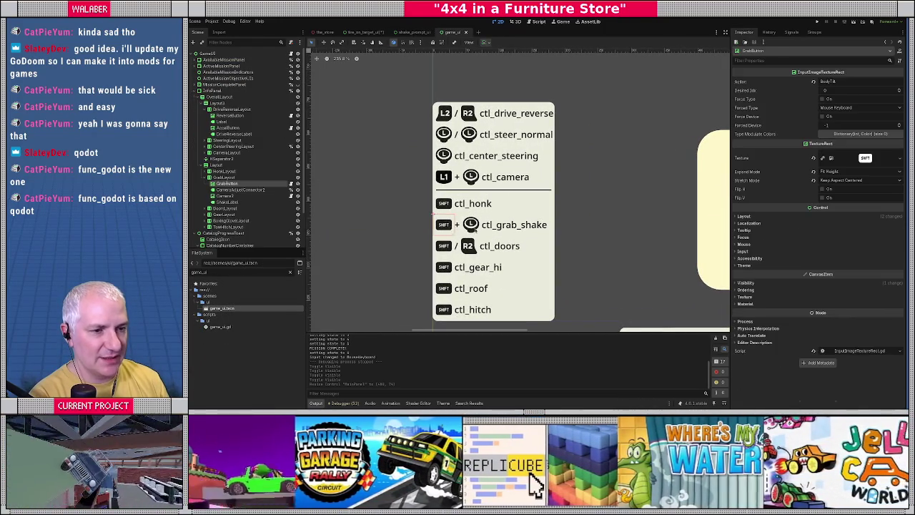
pyautogui.click(225, 177)
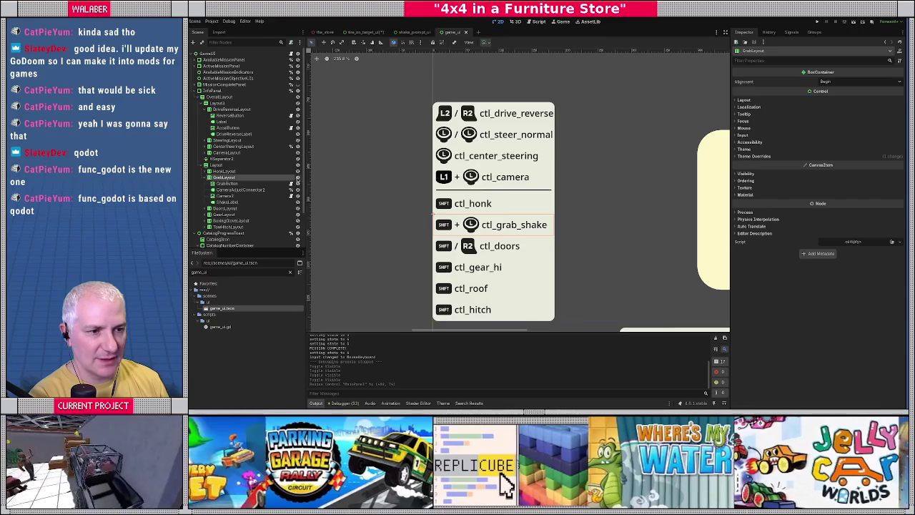
pyautogui.click(298, 177)
pyautogui.click(297, 177)
pyautogui.click(228, 184)
pyautogui.click(222, 178)
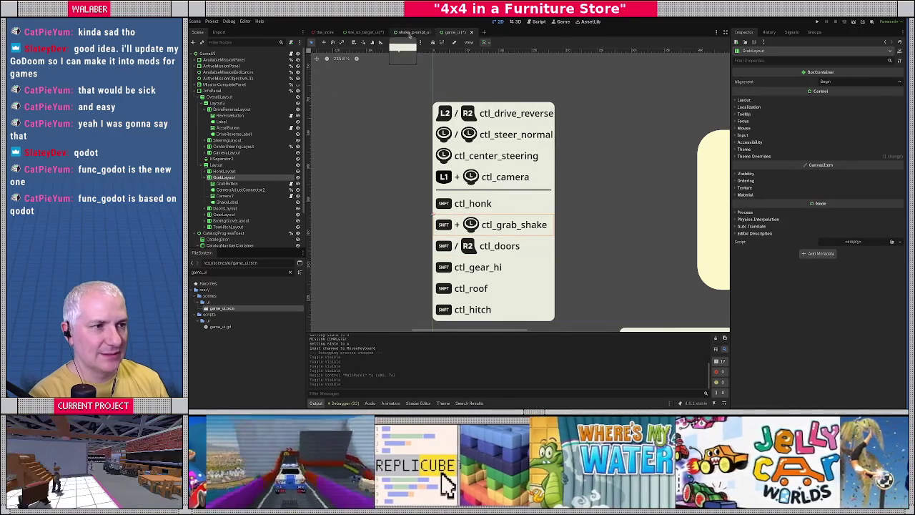
# Paste GrabLayout under MainPanel in shake_prompt_ui and narrow the panel from its right side
pyautogui.click(414, 32)
pyautogui.rightClick(213, 66)
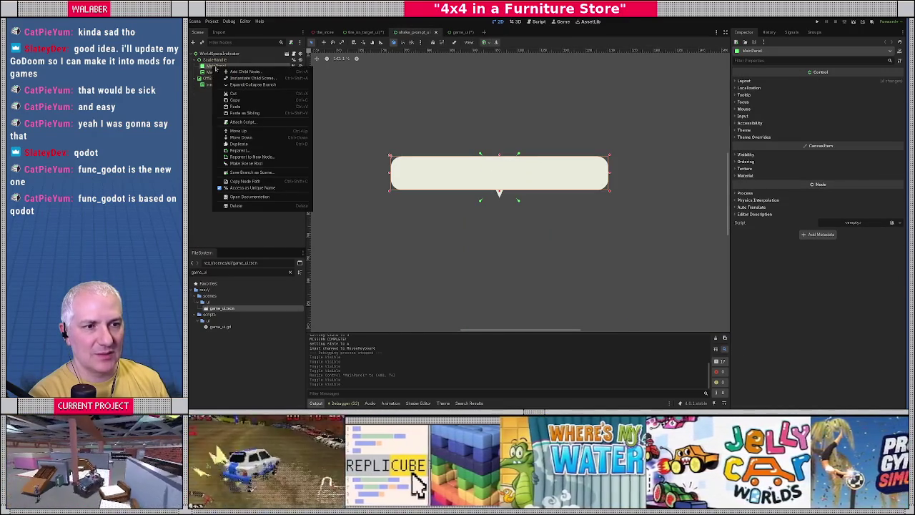
pyautogui.click(236, 106)
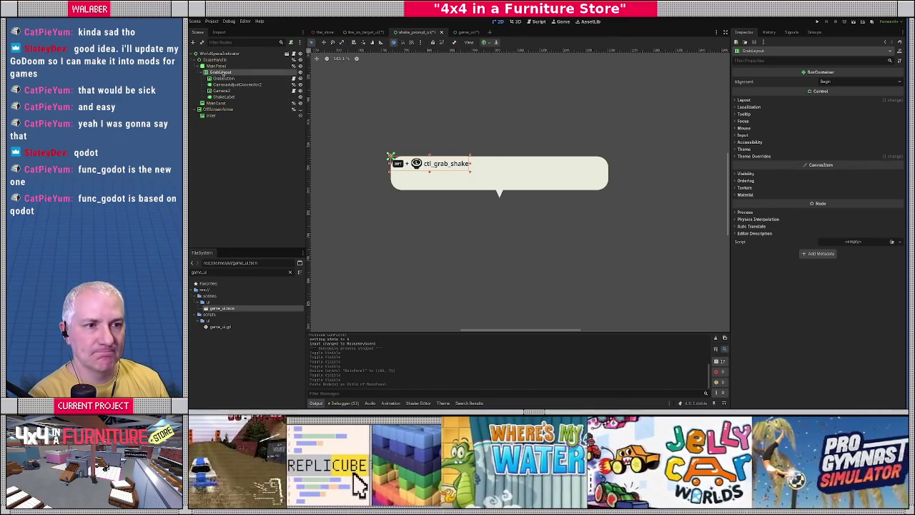
pyautogui.click(218, 66)
pyautogui.moveTo(610, 173); pyautogui.dragTo(555, 173)
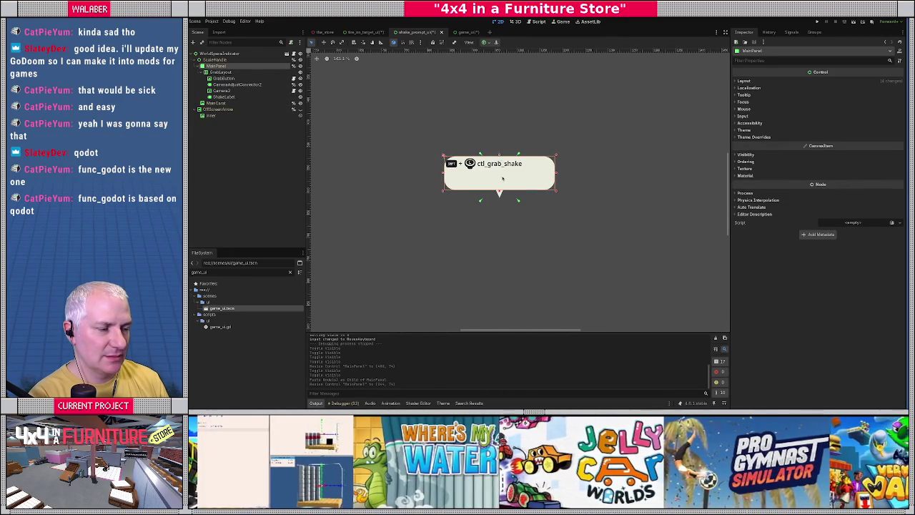
pyautogui.scroll(3, 503, 174)
pyautogui.moveTo(498, 141); pyautogui.dragTo(496, 160)
pyautogui.hotkey('ctrl', 'z')
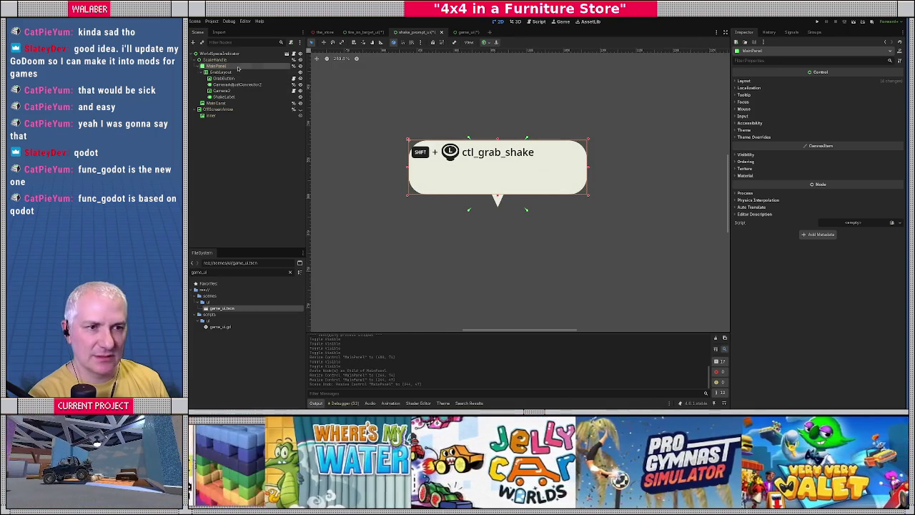
# Bring up the scene picker to instance a child under MainPanel, then cancel it
pyautogui.click(214, 59)
pyautogui.scroll(-5, 434, 181)
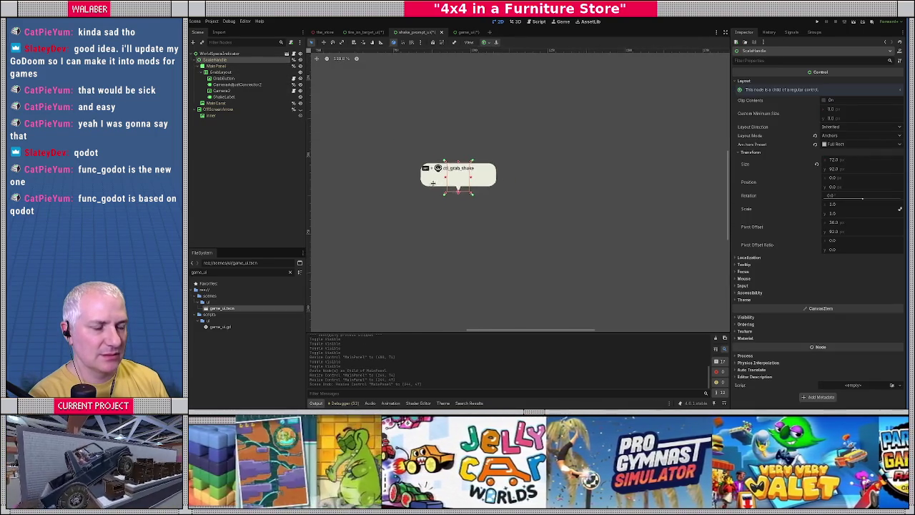
pyautogui.scroll(4, 434, 182)
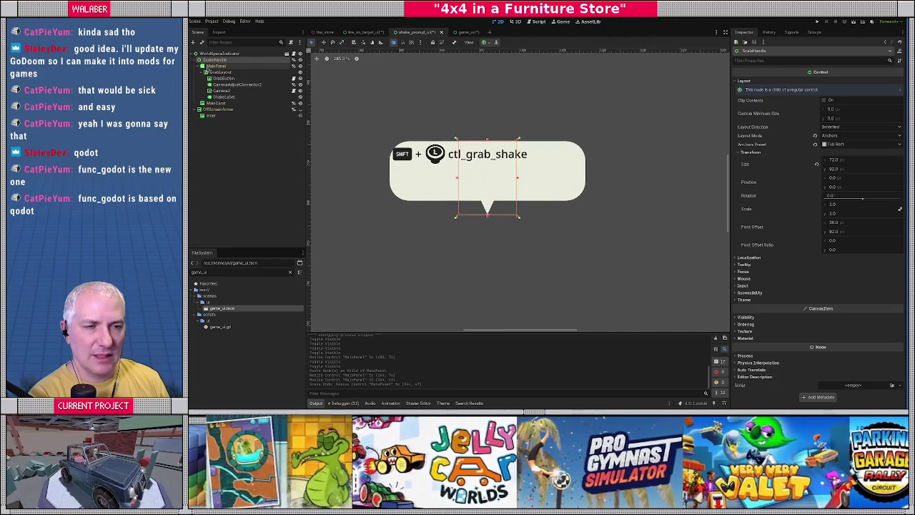
pyautogui.click(217, 65)
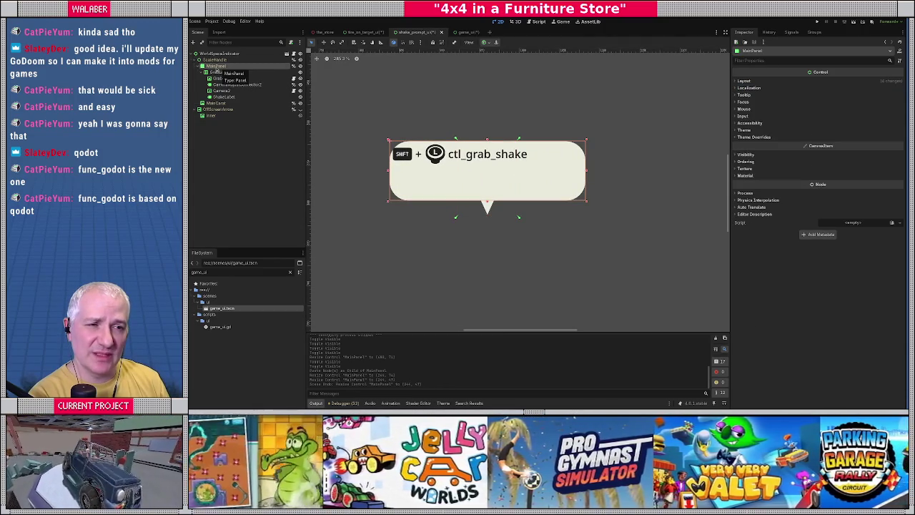
pyautogui.rightClick(215, 68)
pyautogui.click(241, 78)
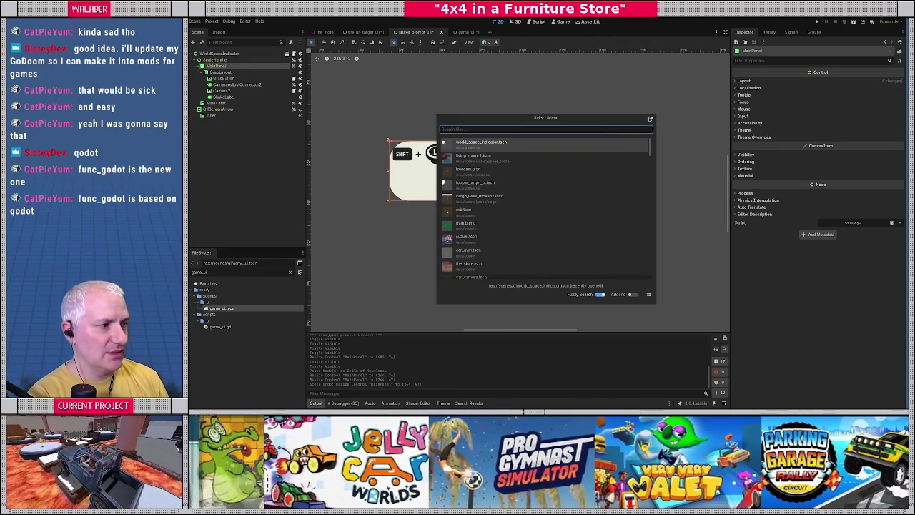
pyautogui.press('Escape')
# Add a Full Rect CenterContainer under MainPanel and move GrabLayout into it
pyautogui.rightClick(236, 70)
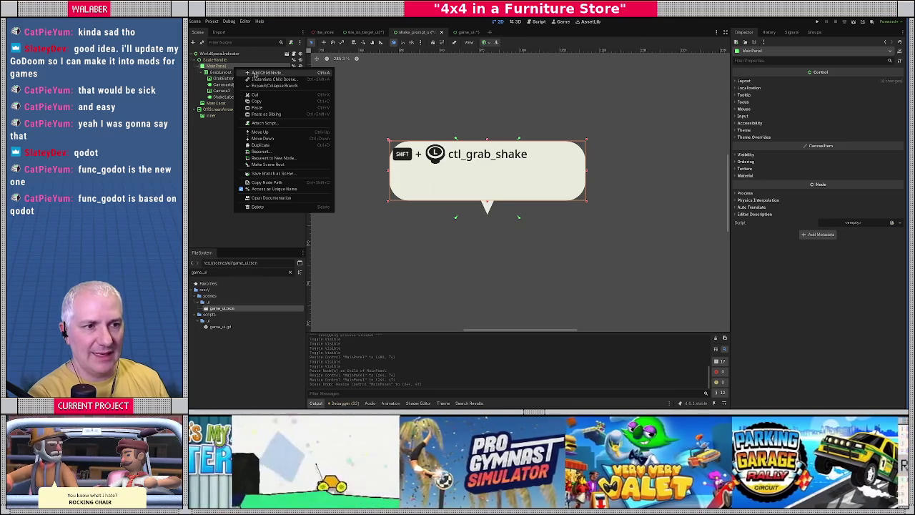
pyautogui.click(255, 74)
pyautogui.write('cent')
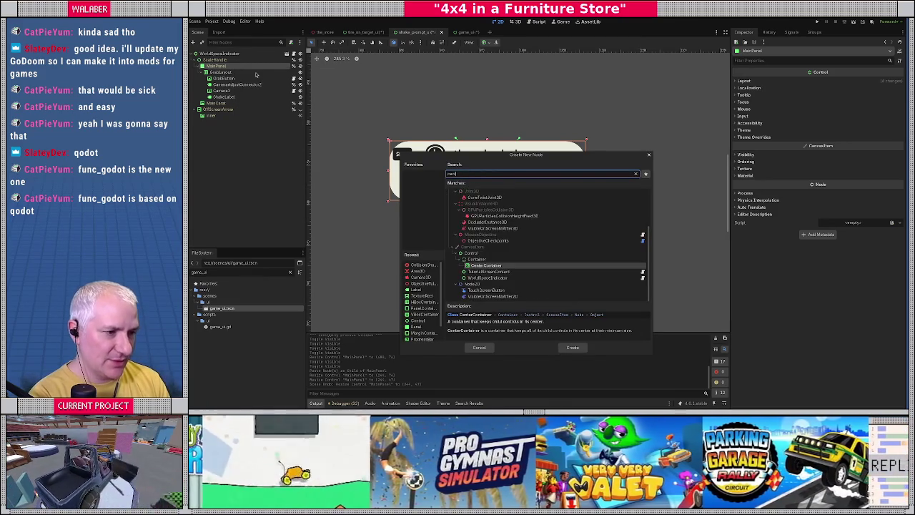
pyautogui.press('Return')
pyautogui.moveTo(222, 73); pyautogui.dragTo(226, 104)
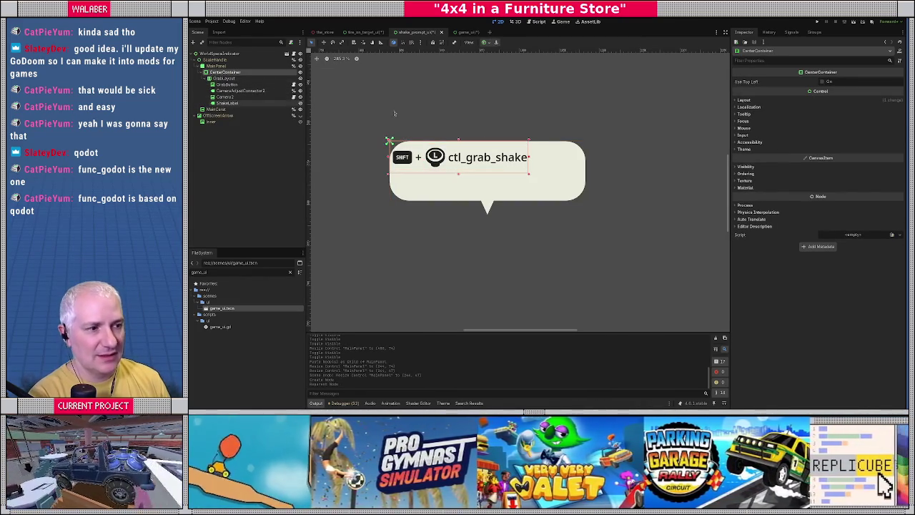
pyautogui.click(490, 44)
pyautogui.click(517, 93)
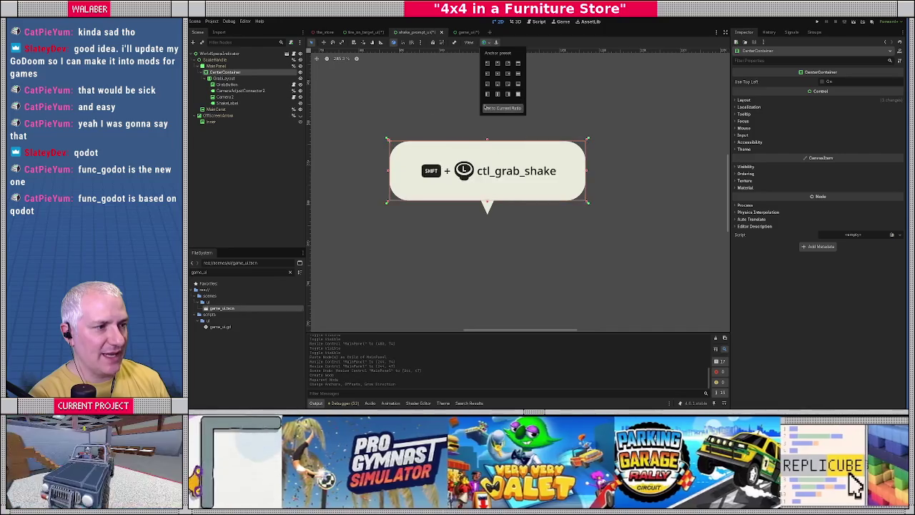
# Narrow the MainPanel evenly on both sides to fit the SHIFT + ctl_grab_shake row
pyautogui.click(216, 66)
pyautogui.moveTo(587, 172); pyautogui.dragTo(570, 172)
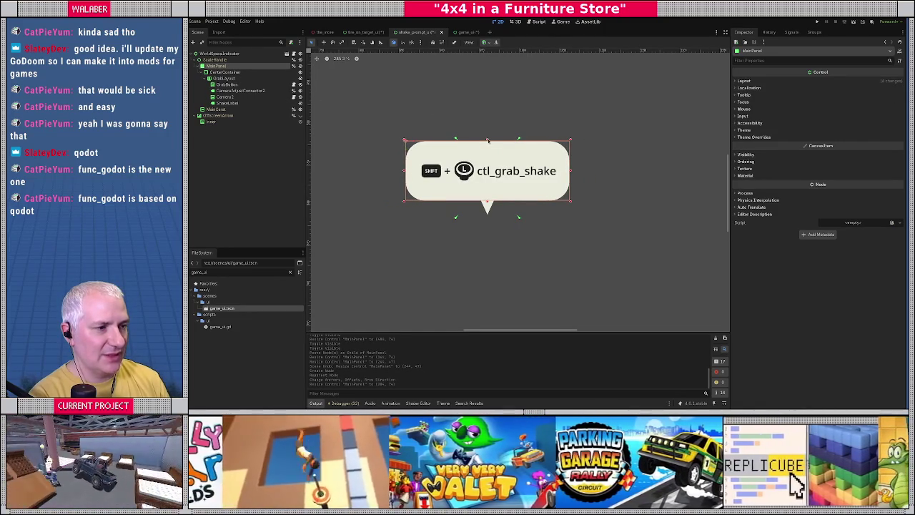
pyautogui.scroll(-3, 476, 211)
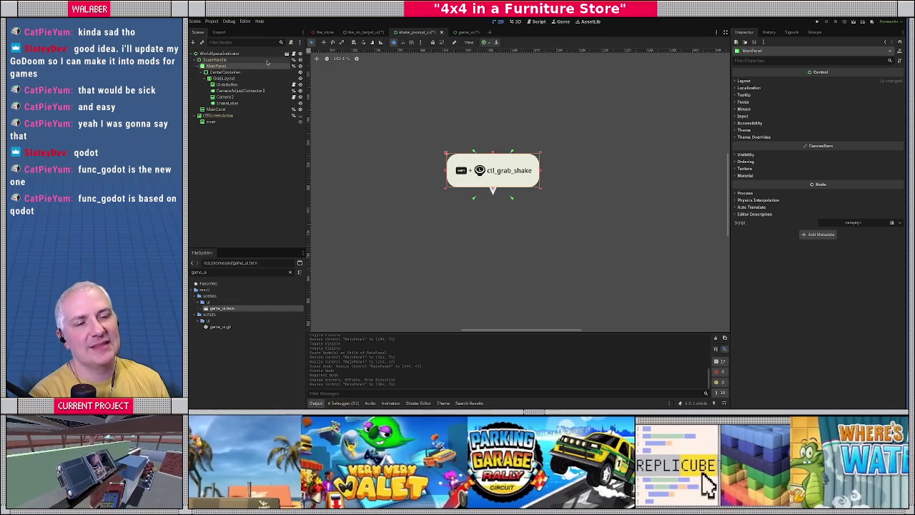
pyautogui.scroll(3, 462, 173)
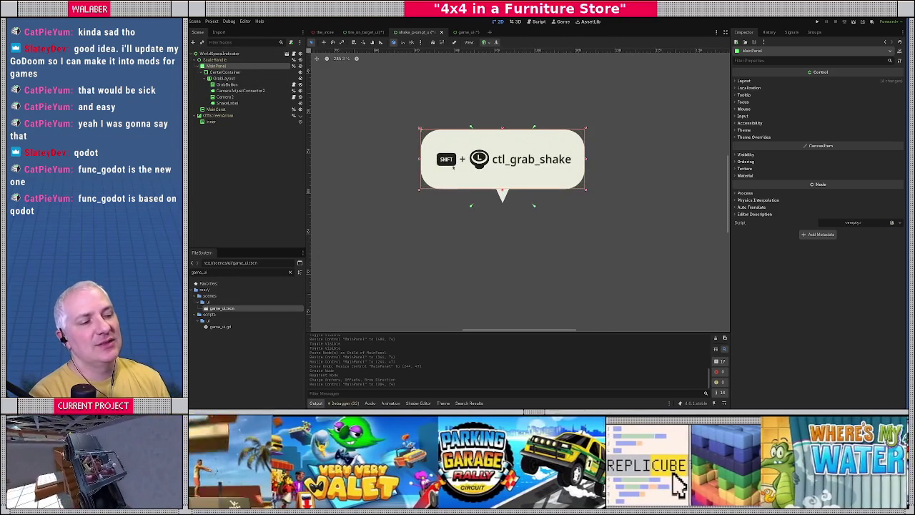
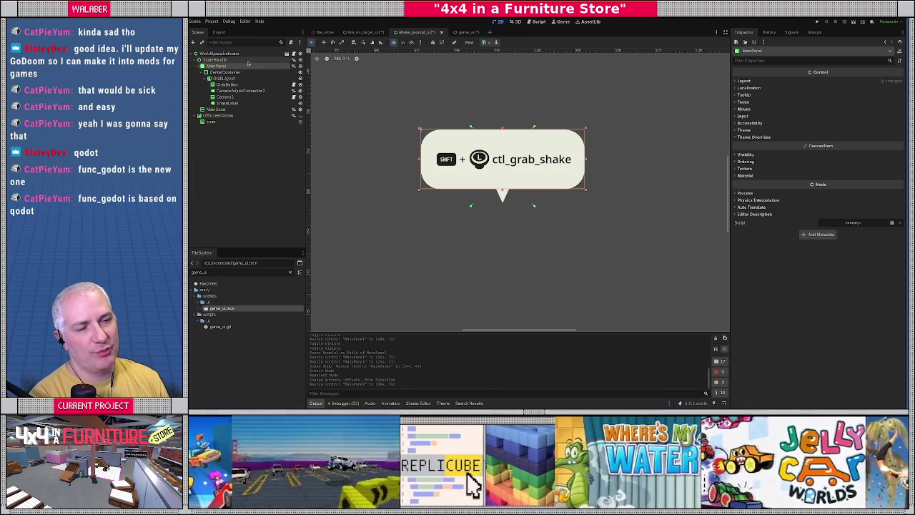
# Add a plain Node child under WorldSpaceIndicator and name it ShakePromptUI
pyautogui.rightClick(242, 55)
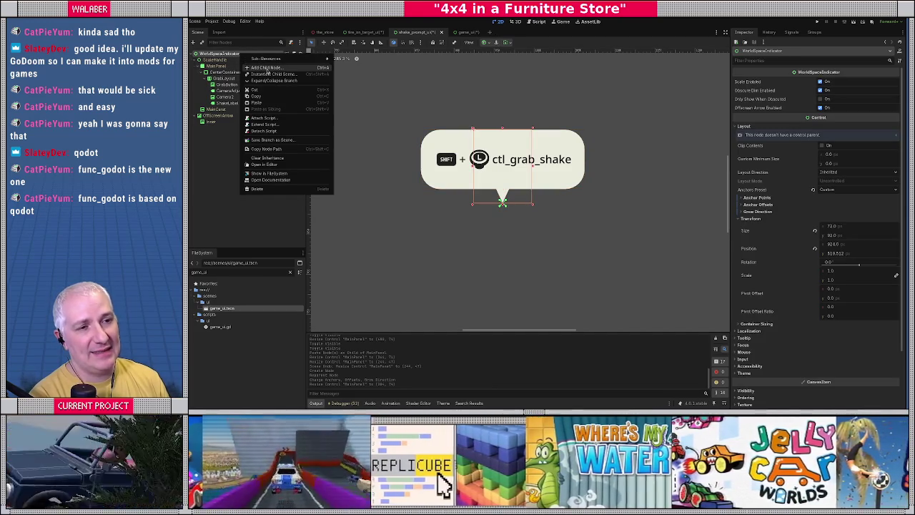
pyautogui.click(266, 68)
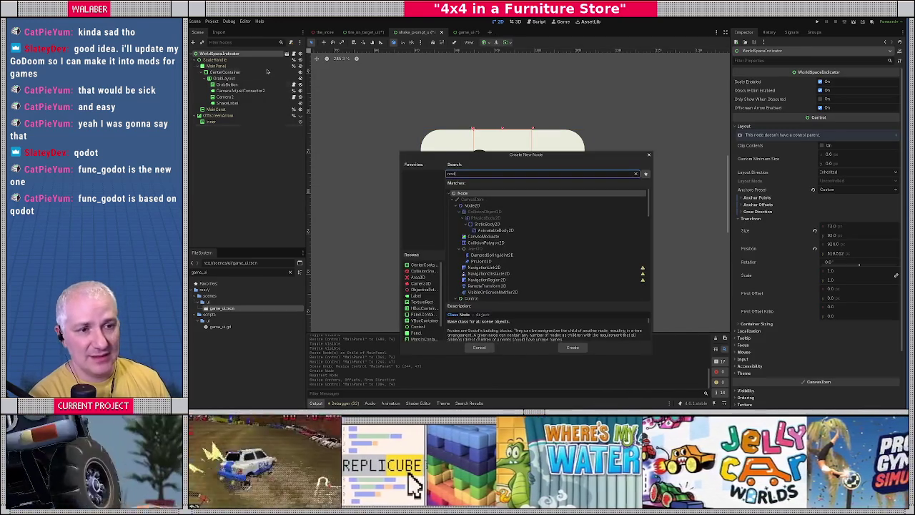
pyautogui.press('Return')
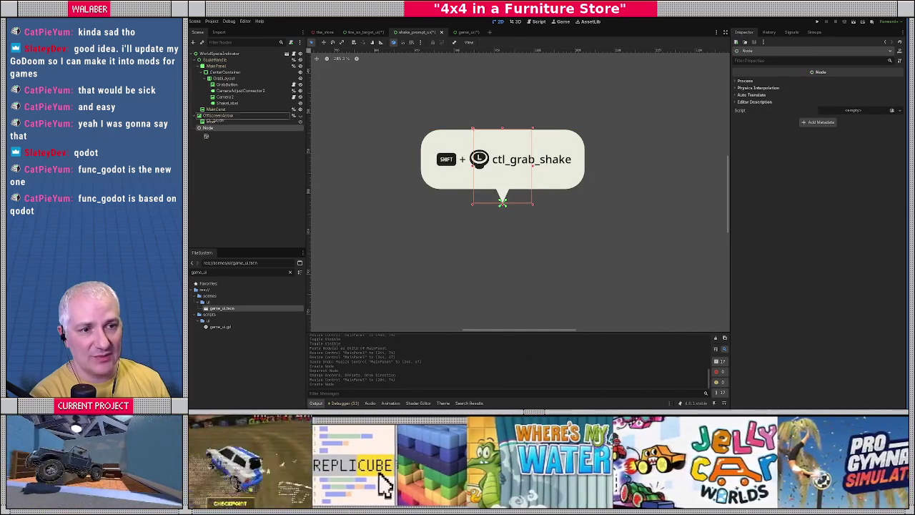
pyautogui.press('F2')
pyautogui.write('Shake')
pyautogui.press('Return')
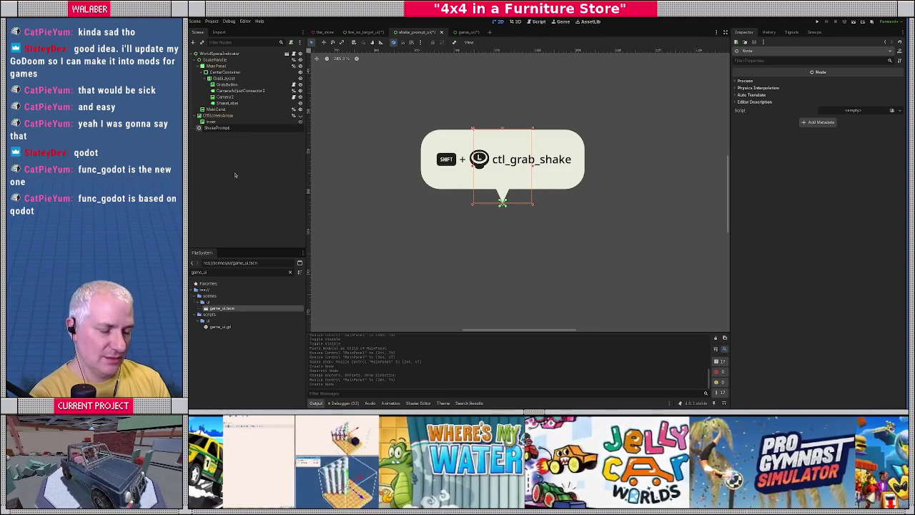
pyautogui.write('UI')
pyautogui.press('Return')
# Attach a new script shake_prompt_ui.gd saved in res://scripts/ui, declaring class_name ShakePromptUI
pyautogui.rightClick(235, 130)
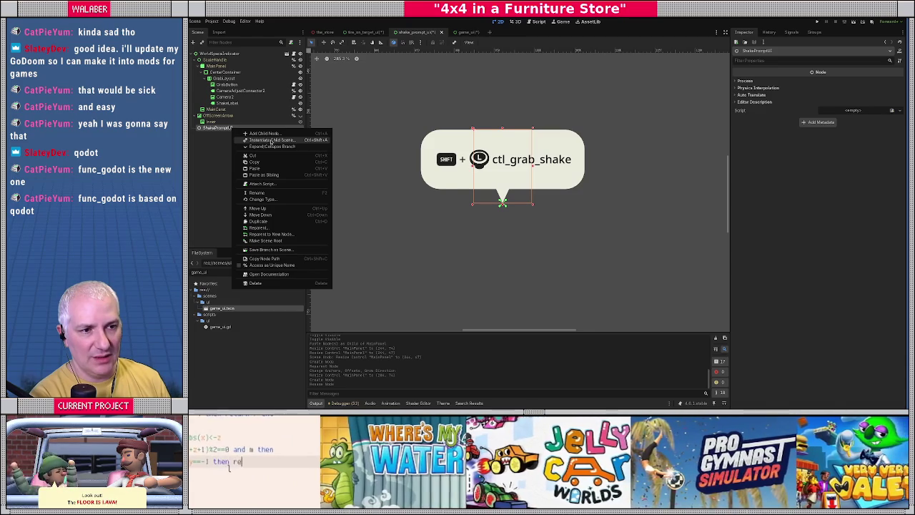
pyautogui.click(262, 184)
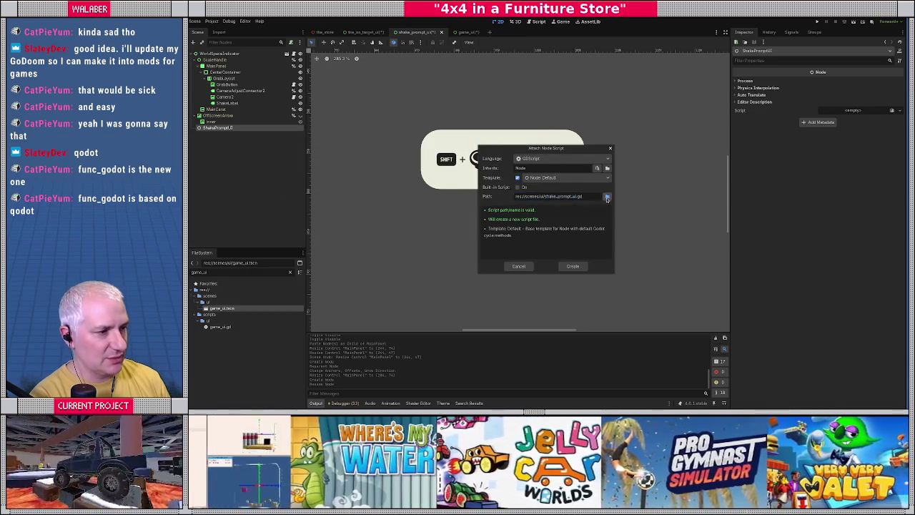
pyautogui.click(606, 196)
pyautogui.click(419, 120)
pyautogui.click(420, 121)
pyautogui.doubleClick(632, 148)
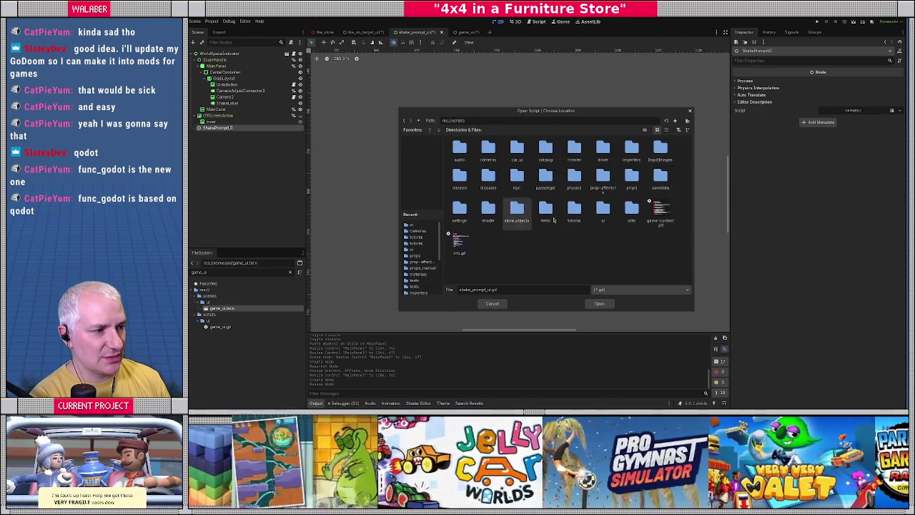
pyautogui.doubleClick(603, 207)
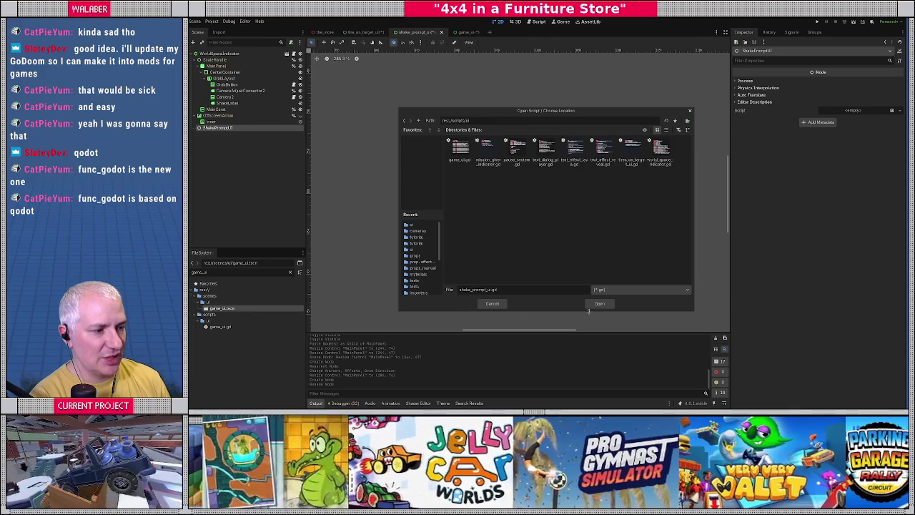
pyautogui.click(599, 303)
pyautogui.click(572, 266)
pyautogui.write('class')
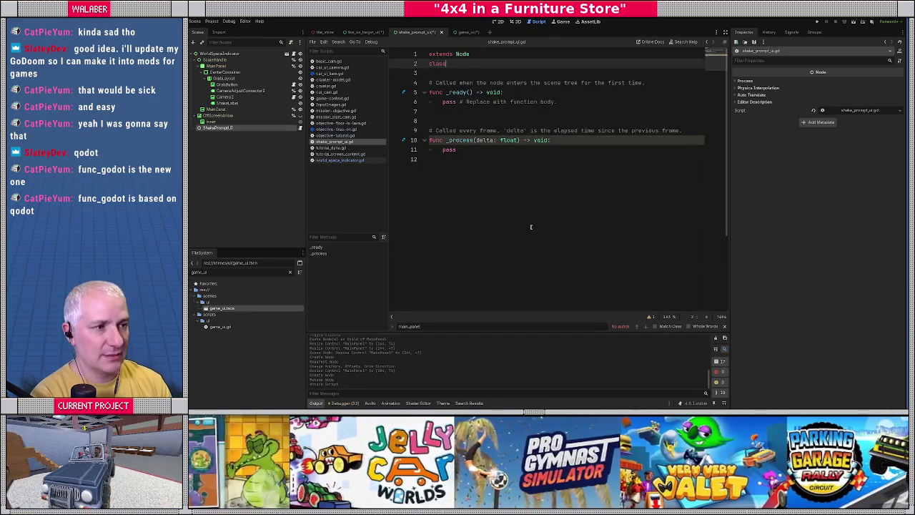
pyautogui.write('_name ShakePromptUI')
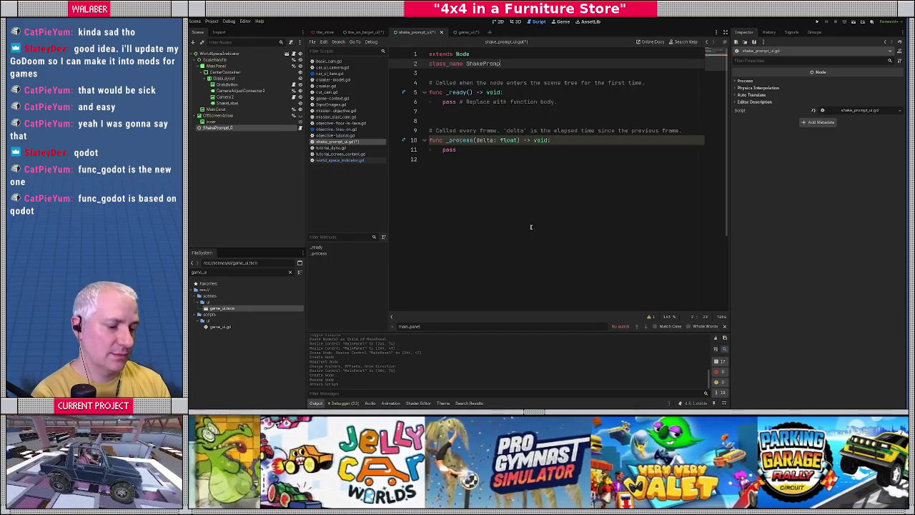
# Add blank lines below the class name and remove the breakpoint on line 14
pyautogui.press('Return')
pyautogui.press('Return')
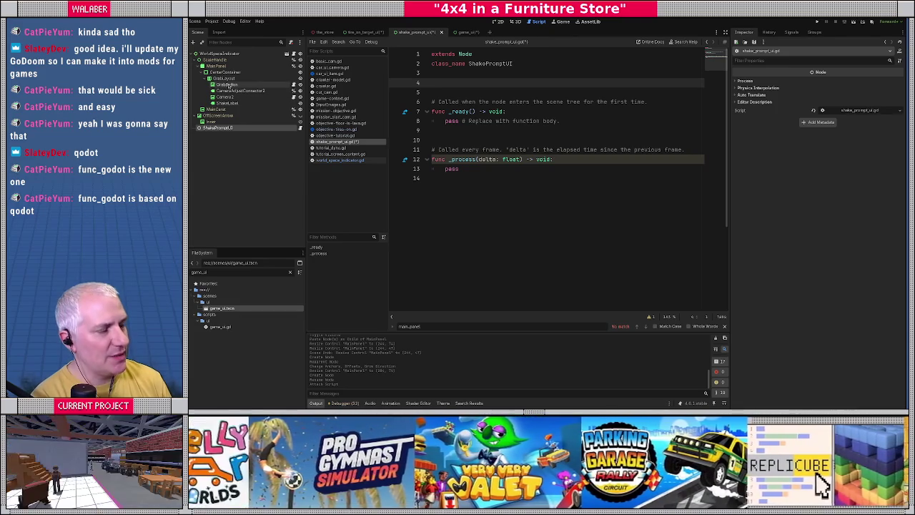
pyautogui.click(228, 85)
pyautogui.click(228, 97)
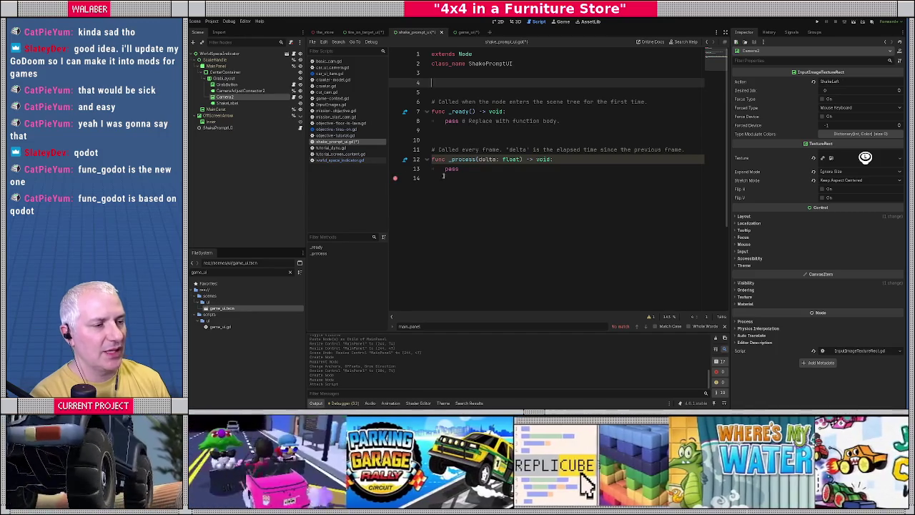
pyautogui.click(395, 178)
pyautogui.click(395, 179)
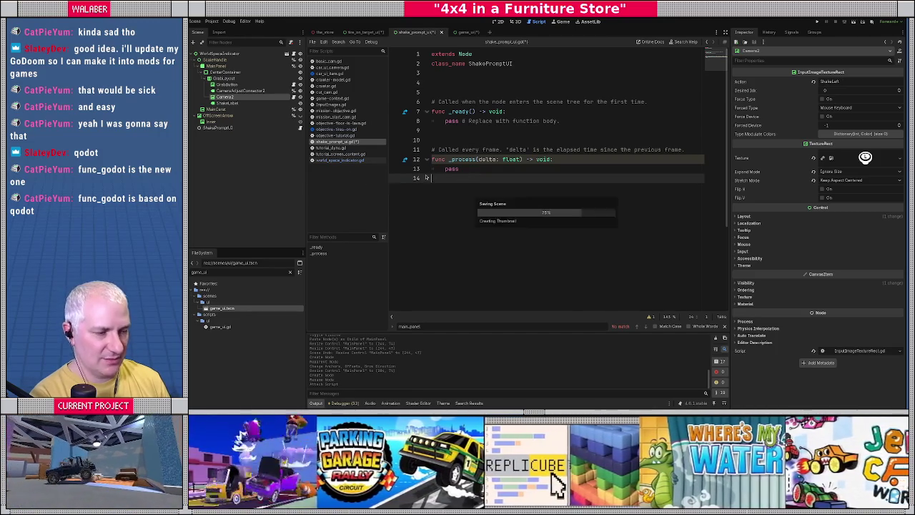
# Rename the scene's root node to ShakePromptUI
pyautogui.click(235, 128)
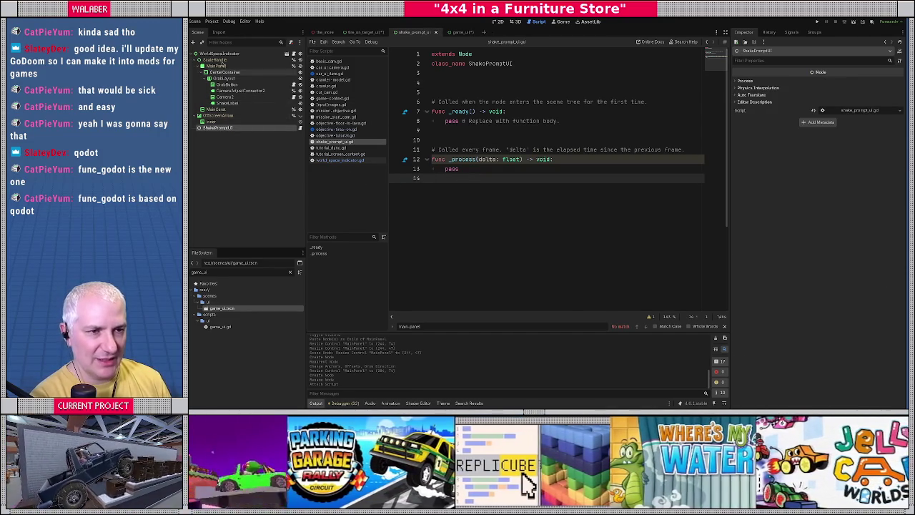
pyautogui.click(222, 54)
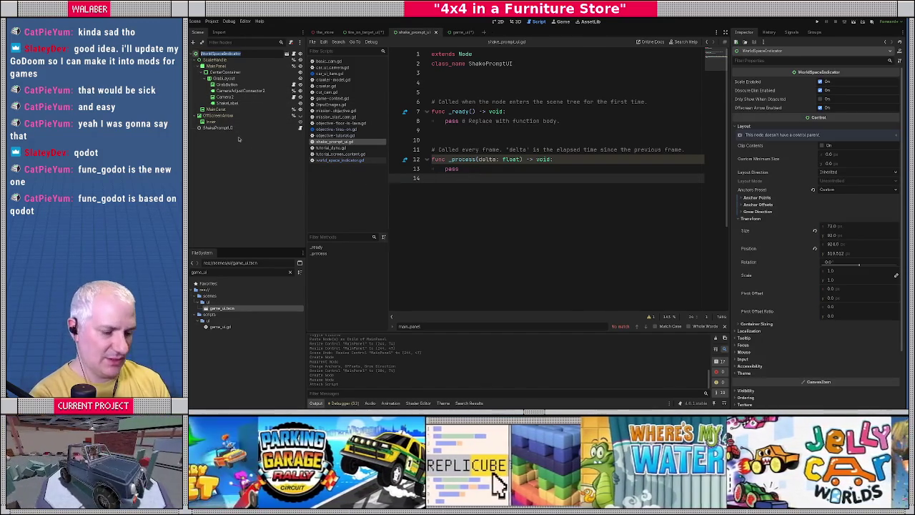
pyautogui.write('ShakePromptUI')
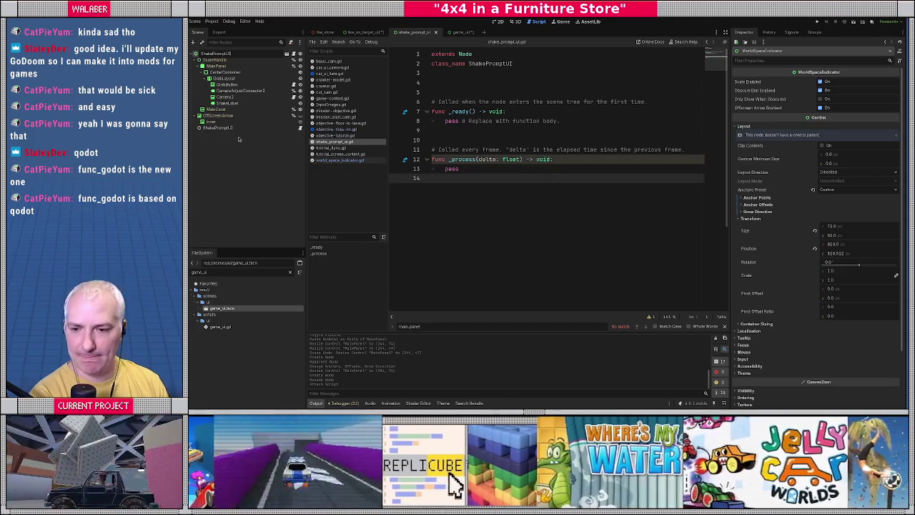
pyautogui.press('Return')
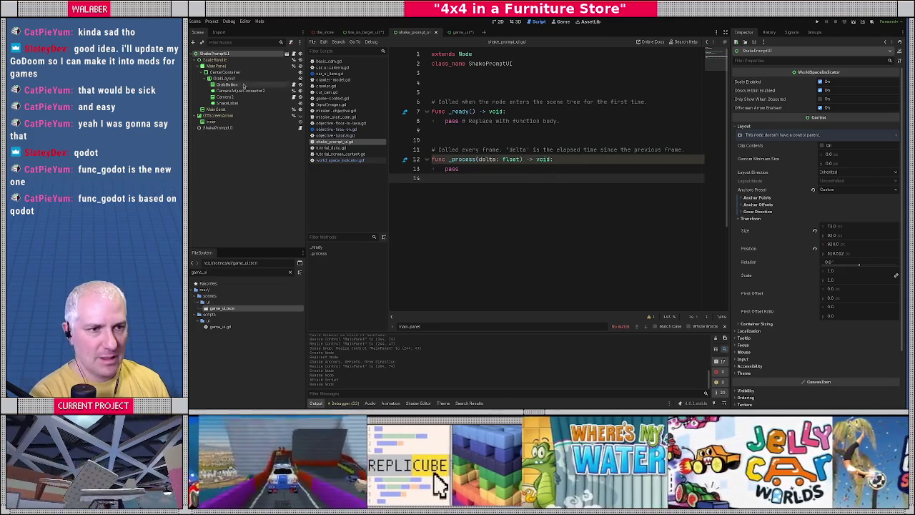
# Close the shake prompt, tire-on-target and game UI scene tabs without saving
pyautogui.click(436, 33)
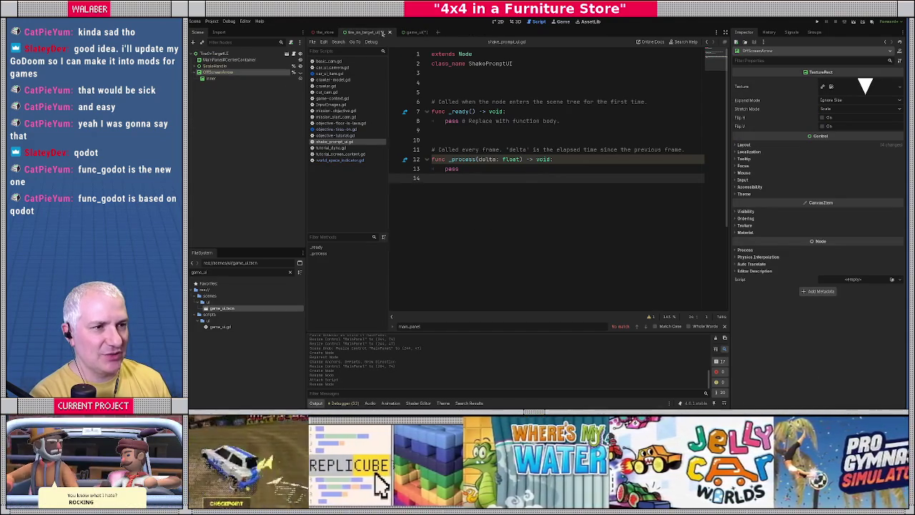
pyautogui.click(390, 33)
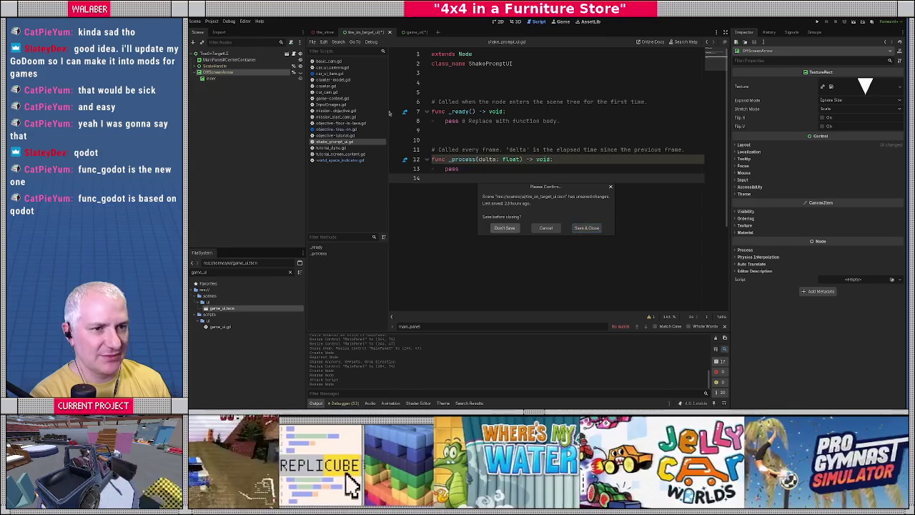
pyautogui.click(504, 227)
pyautogui.click(361, 32)
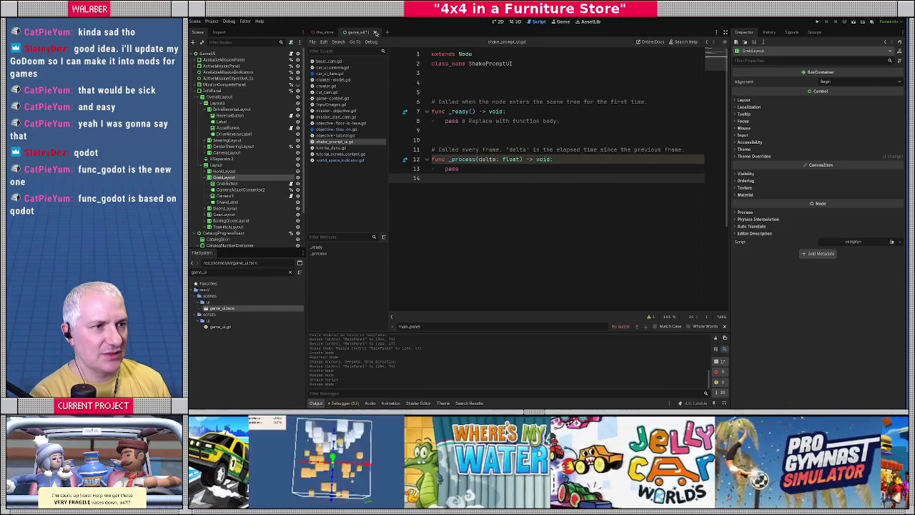
pyautogui.click(374, 32)
pyautogui.click(506, 228)
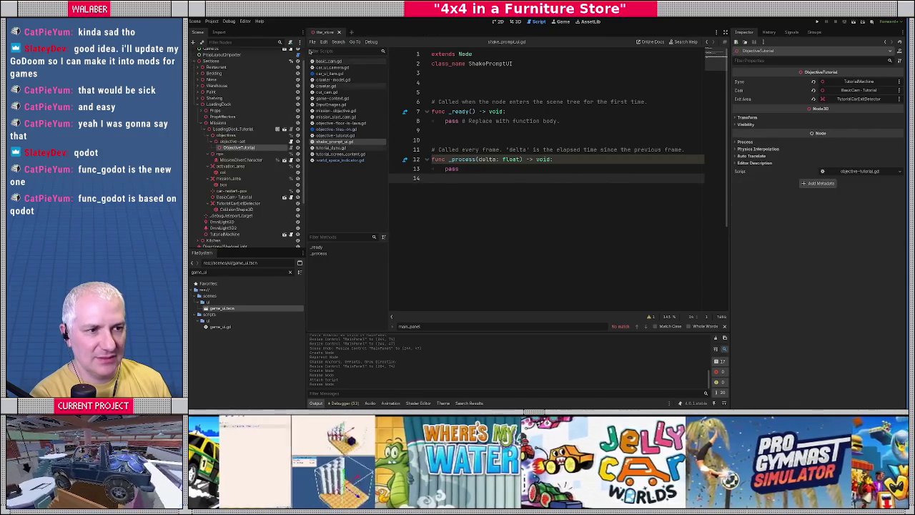
# Copy the UI container and tire UI declarations from objective-tires-on.gd into objective-tutorial.gd below the step variable
pyautogui.click(335, 128)
pyautogui.click(517, 154)
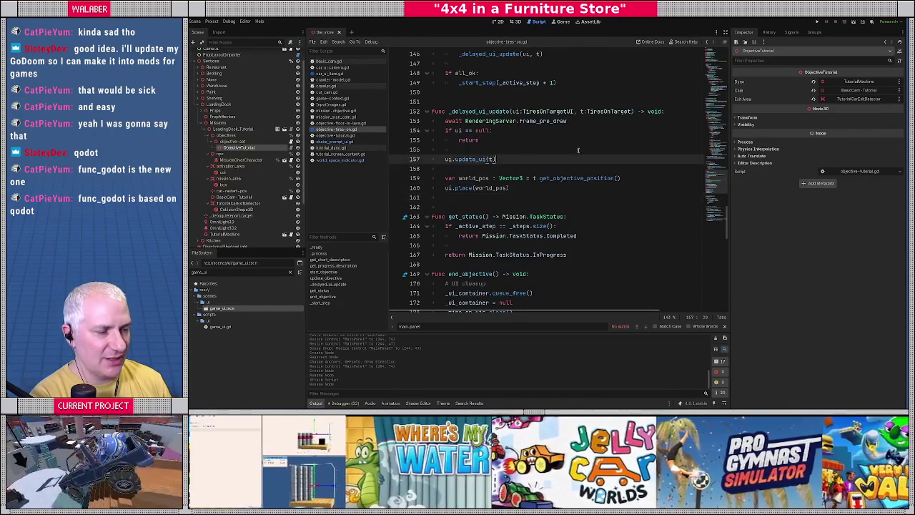
pyautogui.scroll(20, 574, 146)
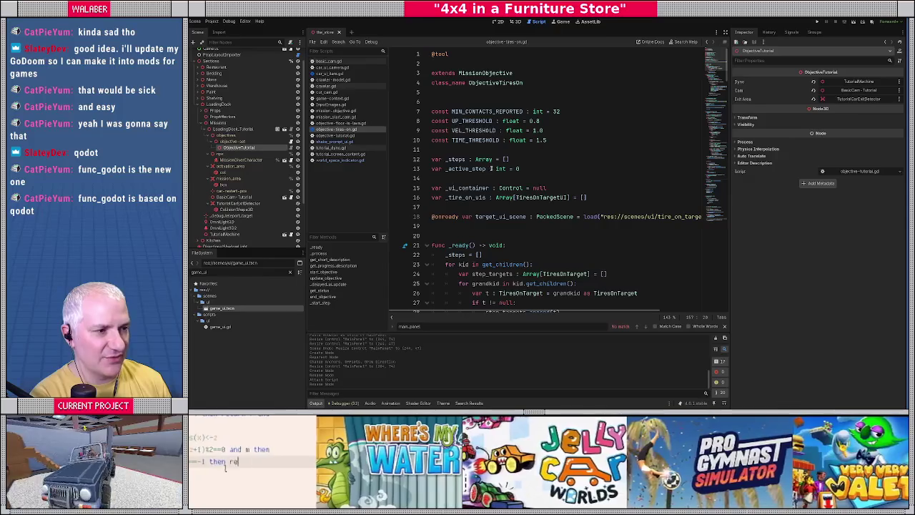
pyautogui.moveTo(592, 198); pyautogui.dragTo(432, 188)
pyautogui.hotkey('ctrl', 'c')
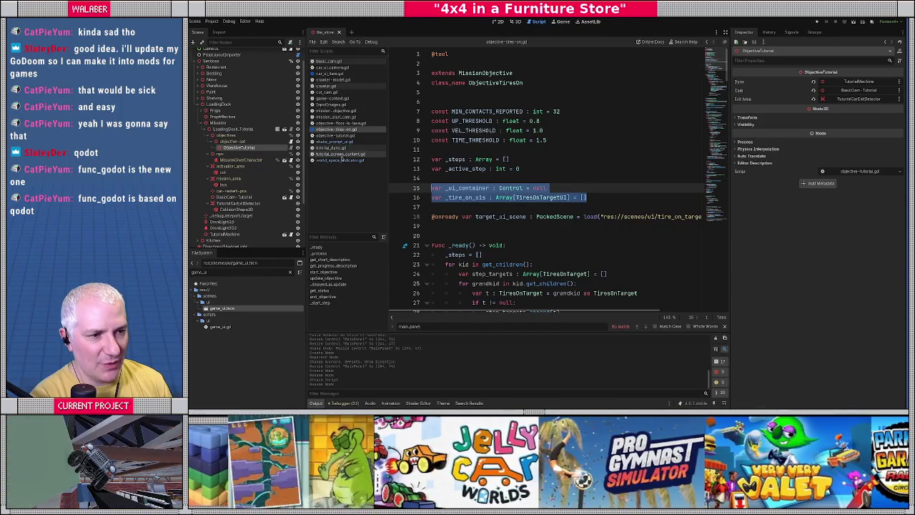
pyautogui.click(342, 135)
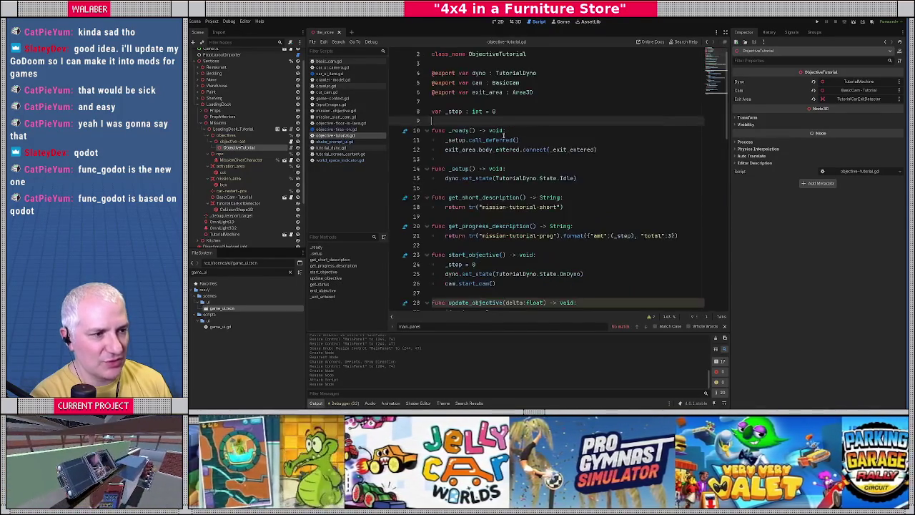
pyautogui.click(507, 125)
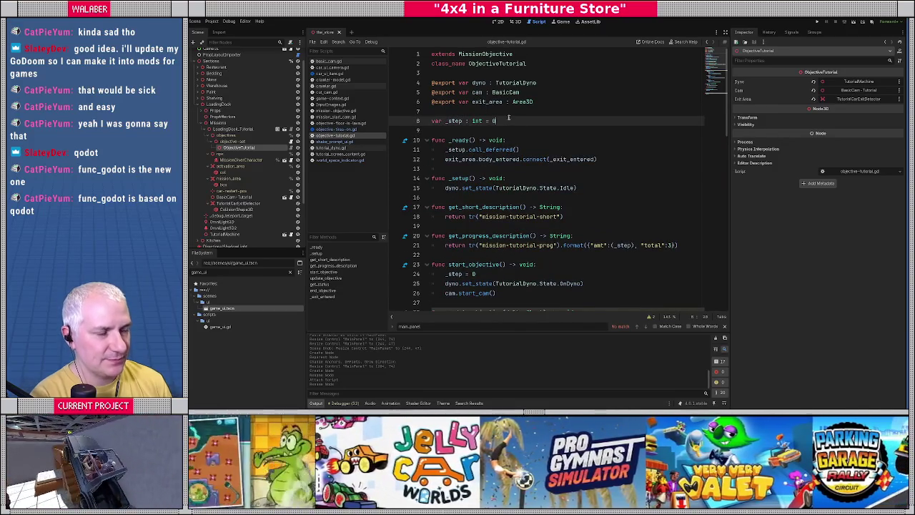
pyautogui.press('Return')
pyautogui.press('Return')
pyautogui.hotkey('ctrl', 'v')
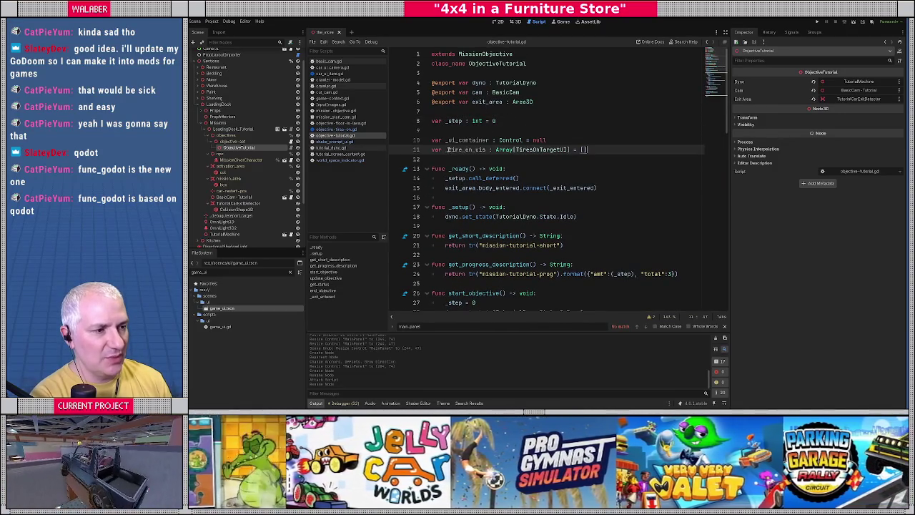
# Change line 11 into a shake_prompts variable of type WorldSpaceIndicator defaulting to null
pyautogui.moveTo(449, 149); pyautogui.dragTo(489, 150)
pyautogui.write('shake_prompt')
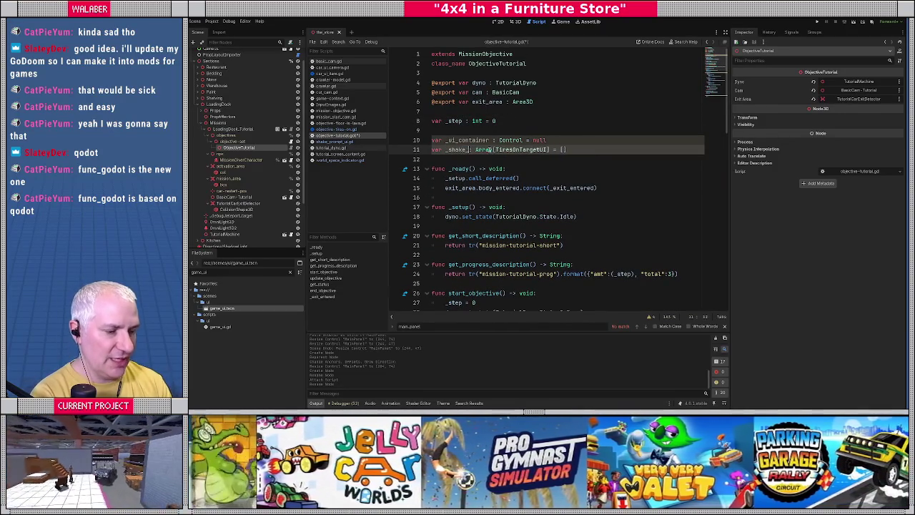
pyautogui.write('s')
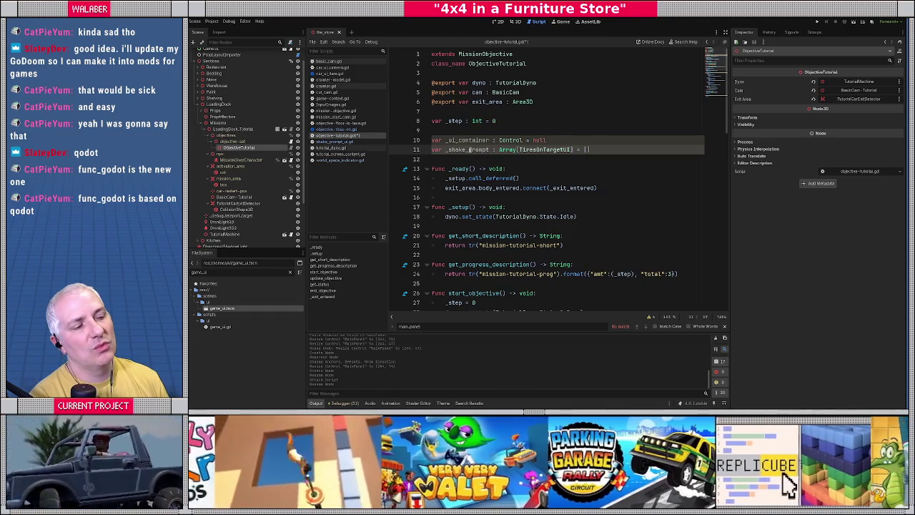
pyautogui.moveTo(500, 150); pyautogui.dragTo(612, 150)
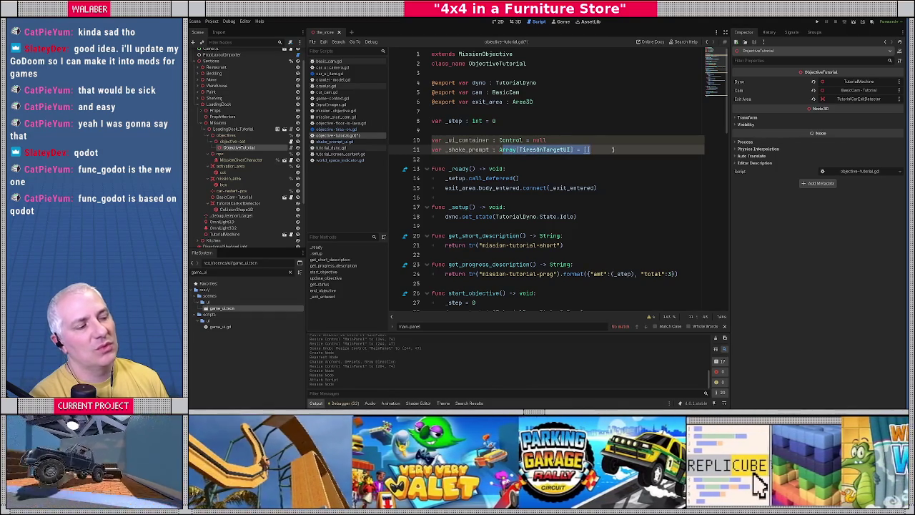
pyautogui.write('A')
pyautogui.write('World')
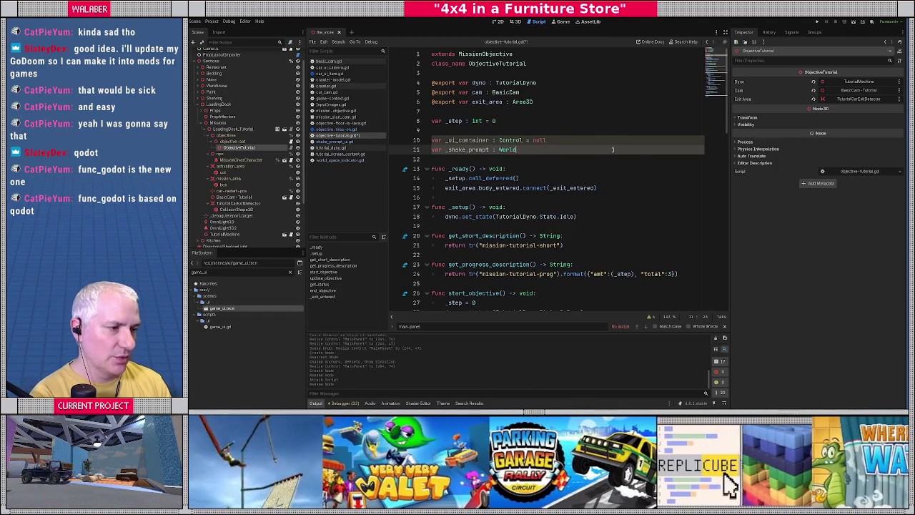
pyautogui.press('Return')
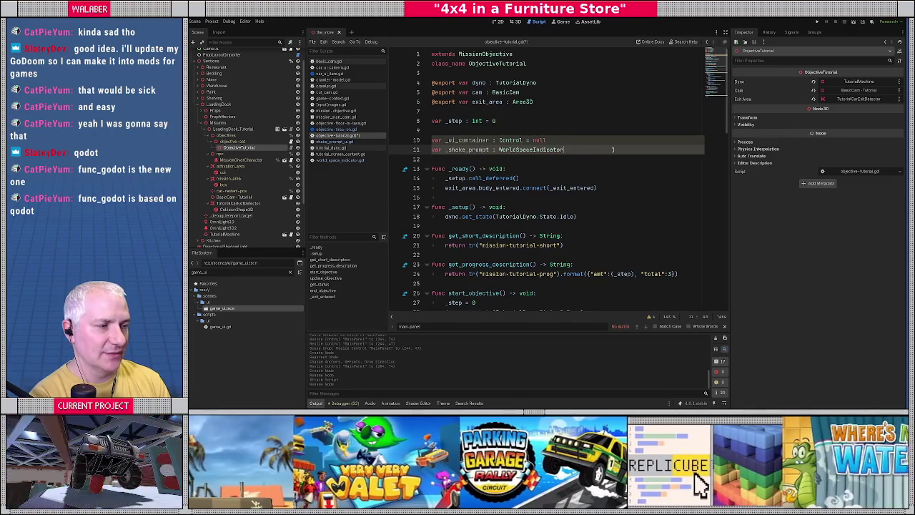
pyautogui.write(' = null')
pyautogui.press('Escape')
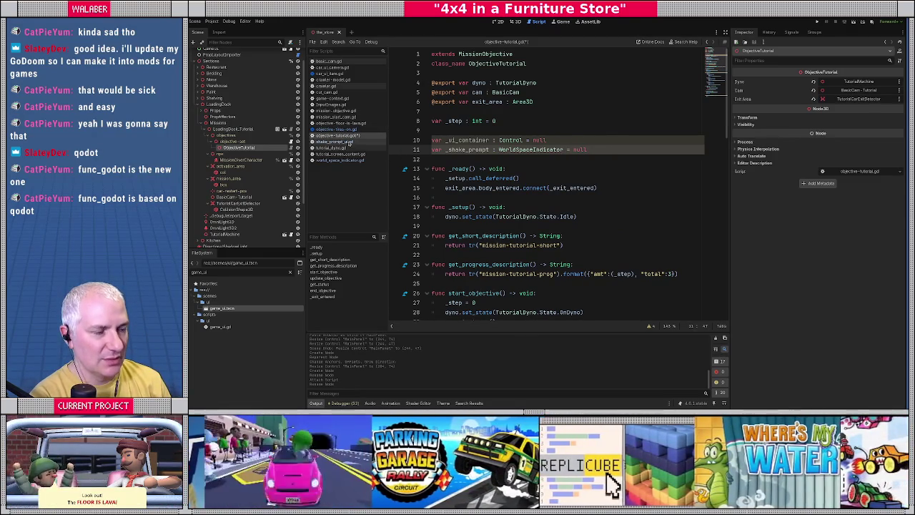
# Add the declaration 'var _all_indicators : Array[WorldSpaceIndicator] = []'
pyautogui.click(556, 140)
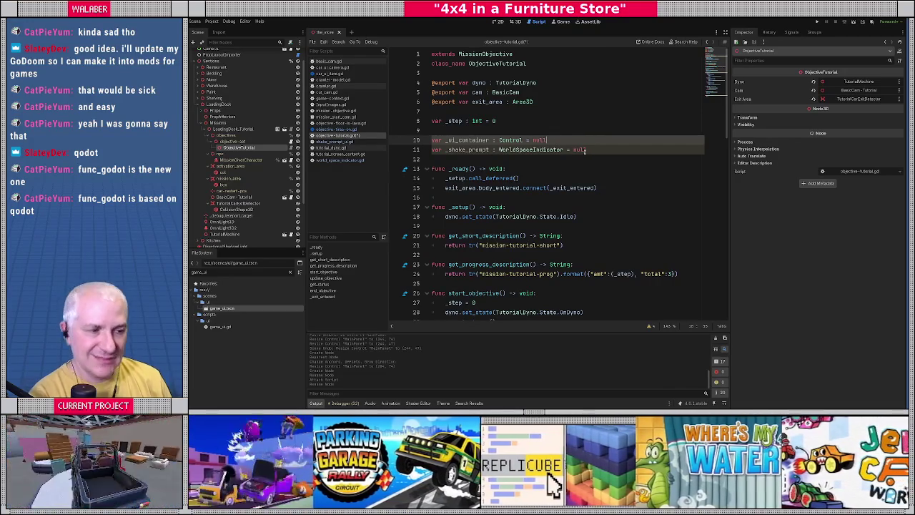
pyautogui.press('Return')
pyautogui.write('var')
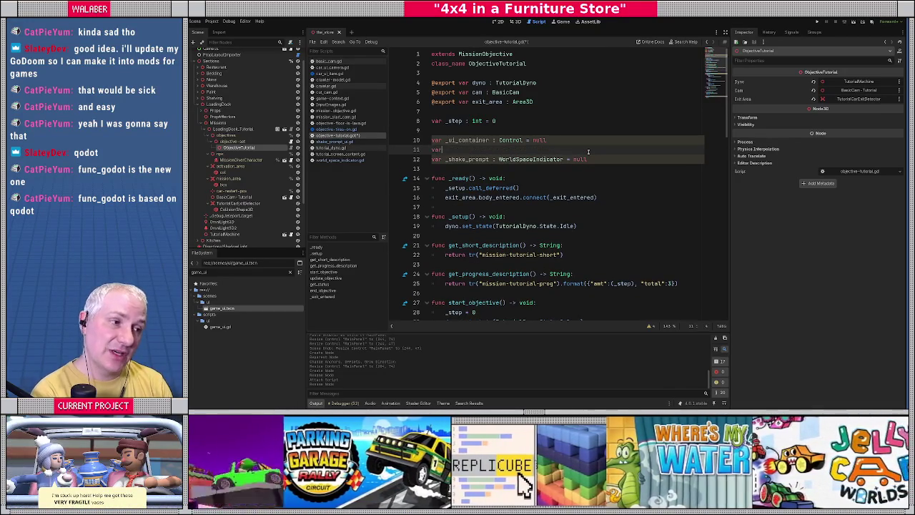
pyautogui.write(' _all_indi')
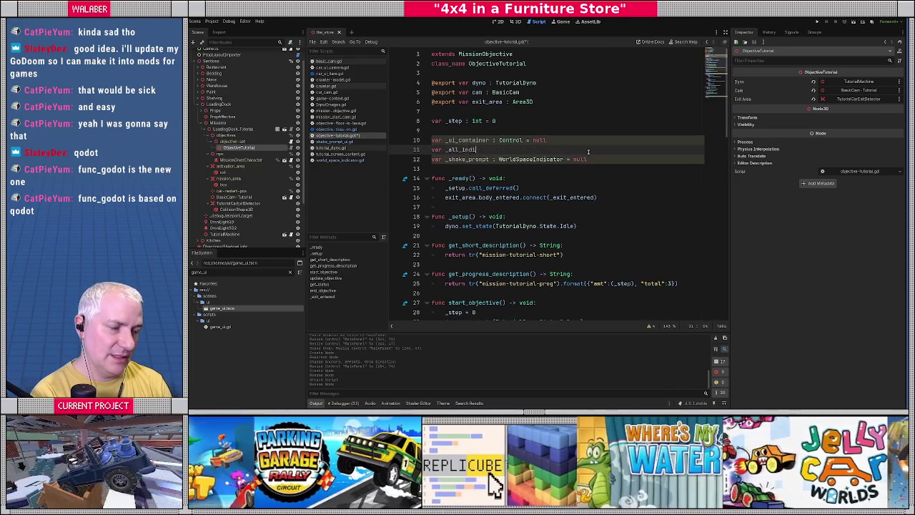
pyautogui.write('cators : Array[WorldSp')
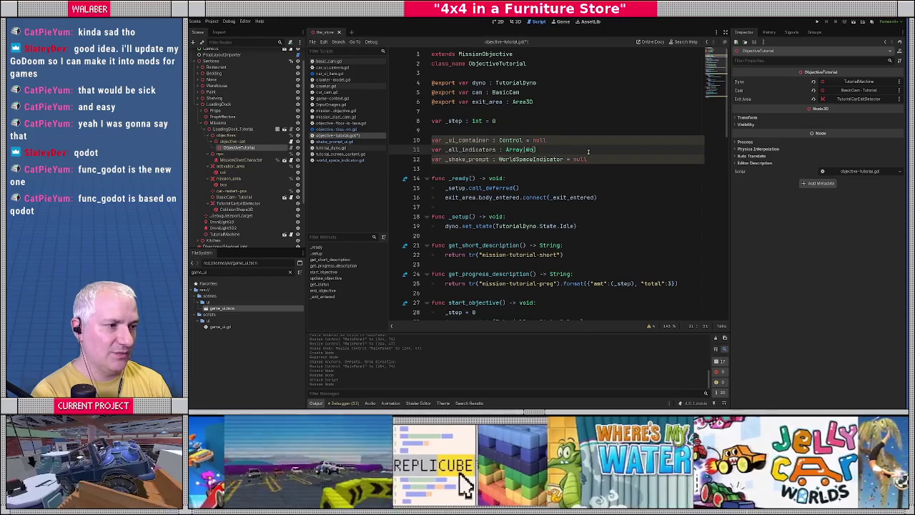
pyautogui.press('Return')
pyautogui.write('] ')
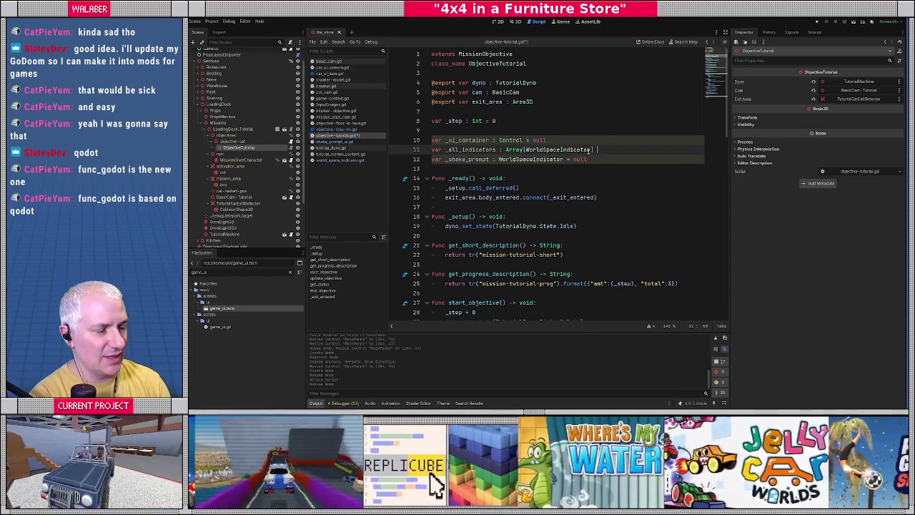
pyautogui.write('= []')
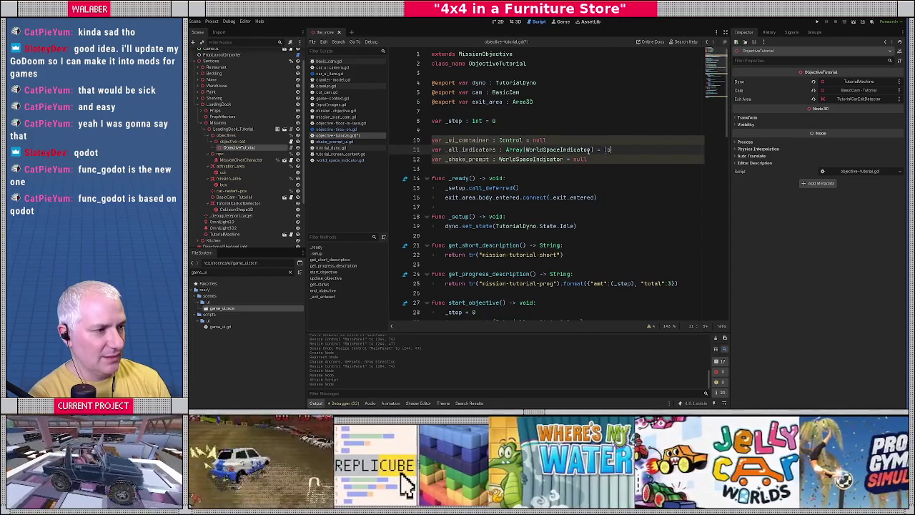
pyautogui.moveTo(447, 150); pyautogui.dragTo(611, 150)
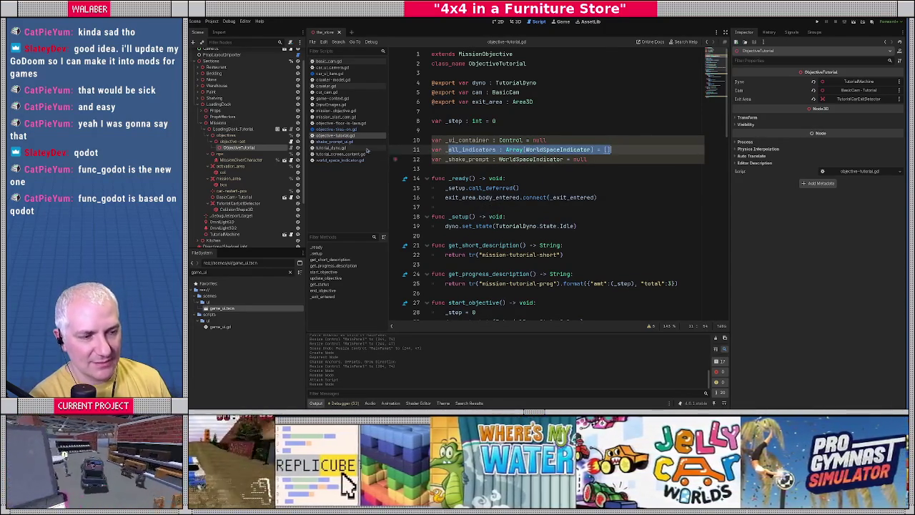
# Copy the _delayed_ui_update code on lines 146–160 of objective-tires-on.gd
pyautogui.click(334, 129)
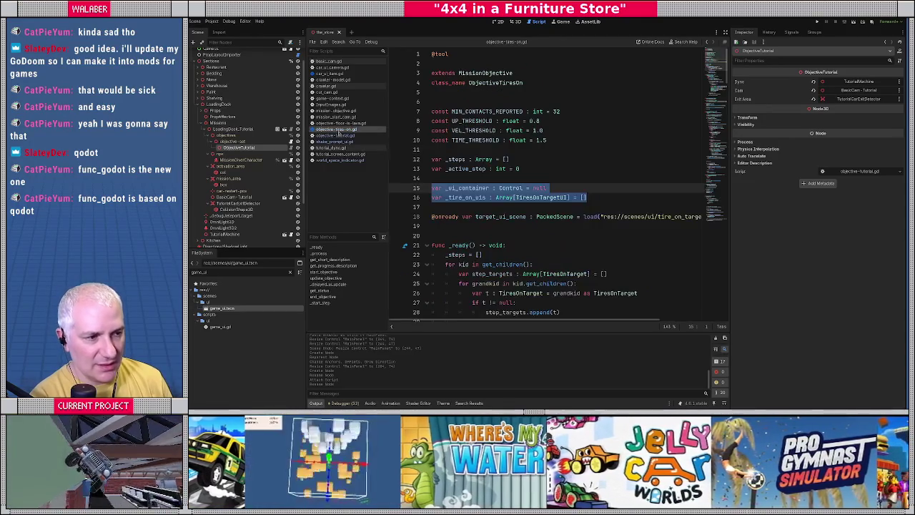
pyautogui.scroll(-3, 466, 187)
pyautogui.scroll(-3, 464, 185)
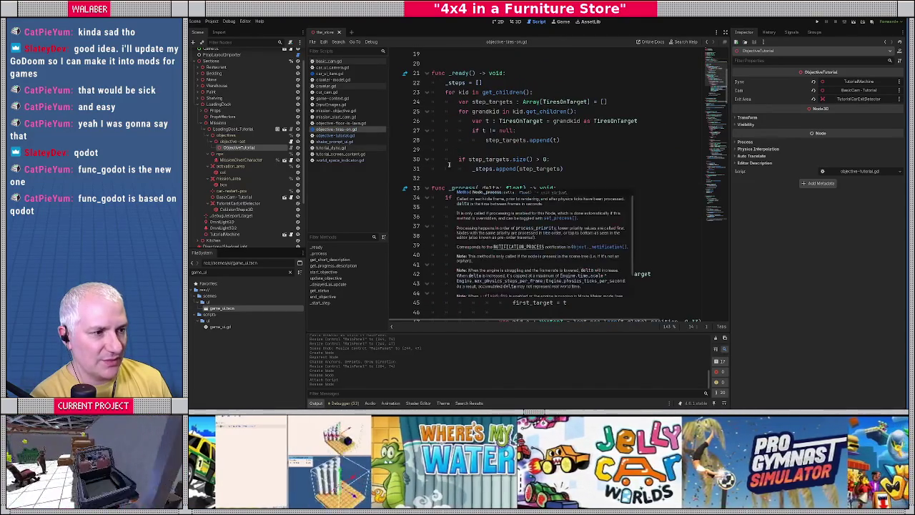
pyautogui.scroll(-8, 451, 180)
pyautogui.scroll(-8, 443, 177)
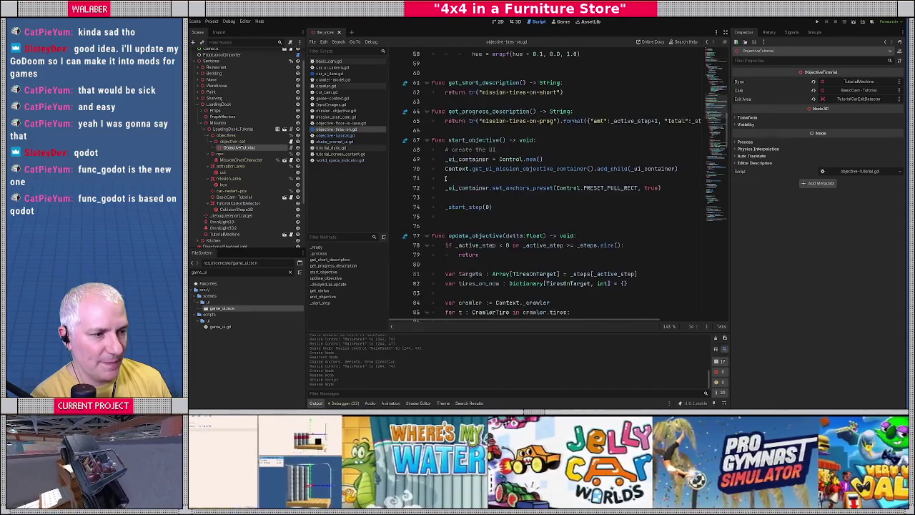
pyautogui.scroll(-15, 445, 138)
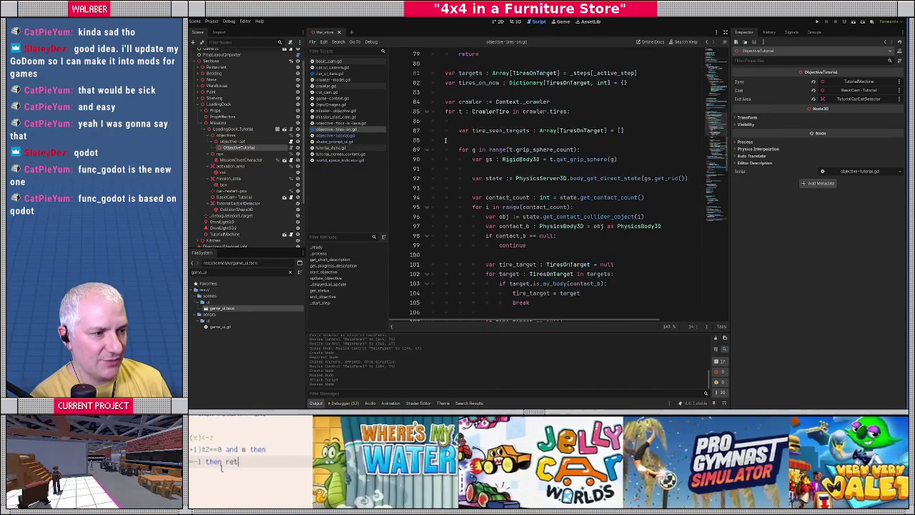
pyautogui.scroll(-3, 446, 144)
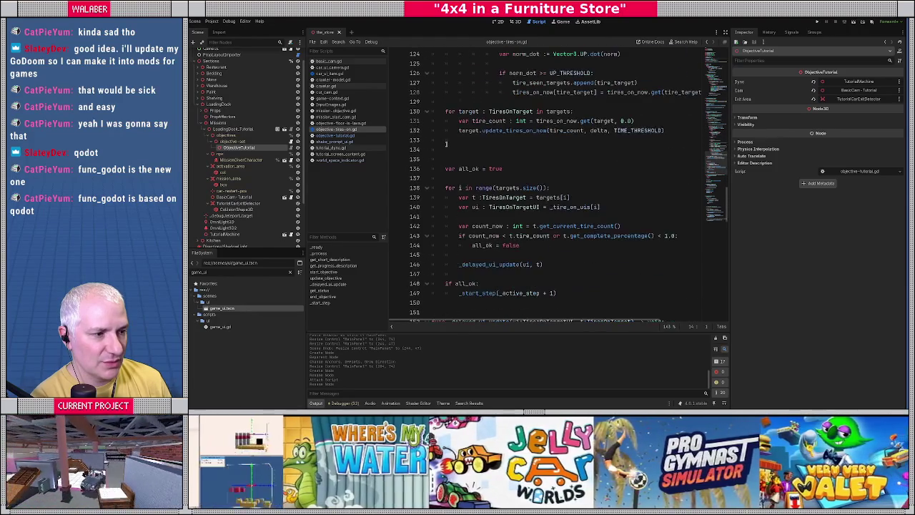
pyautogui.scroll(-4, 446, 143)
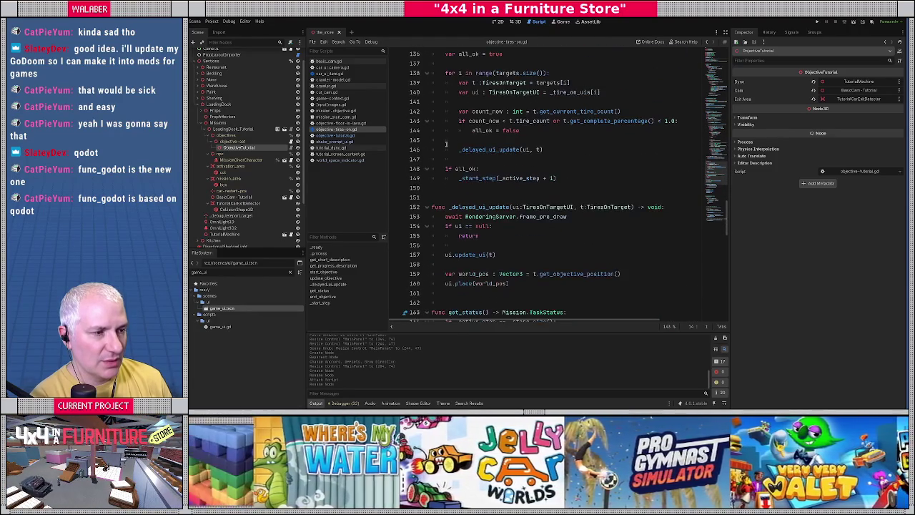
pyautogui.moveTo(459, 150); pyautogui.dragTo(564, 149)
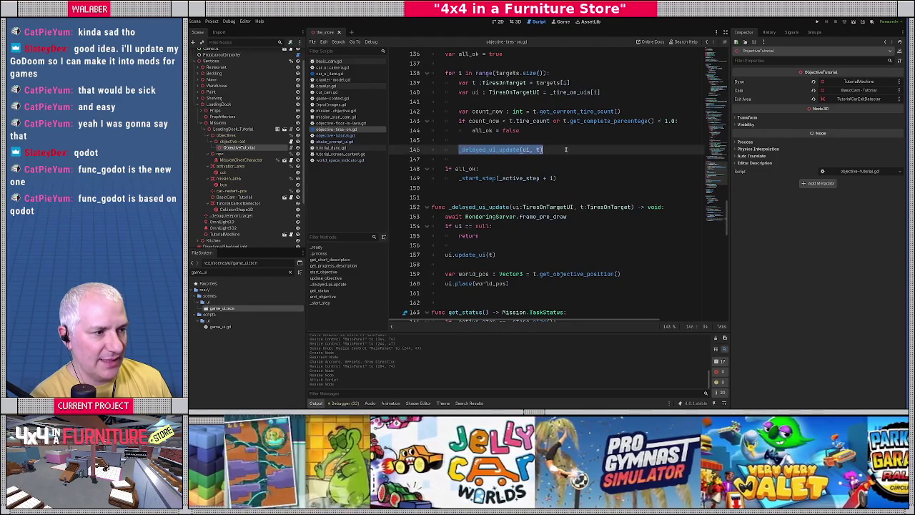
pyautogui.scroll(-2, 478, 227)
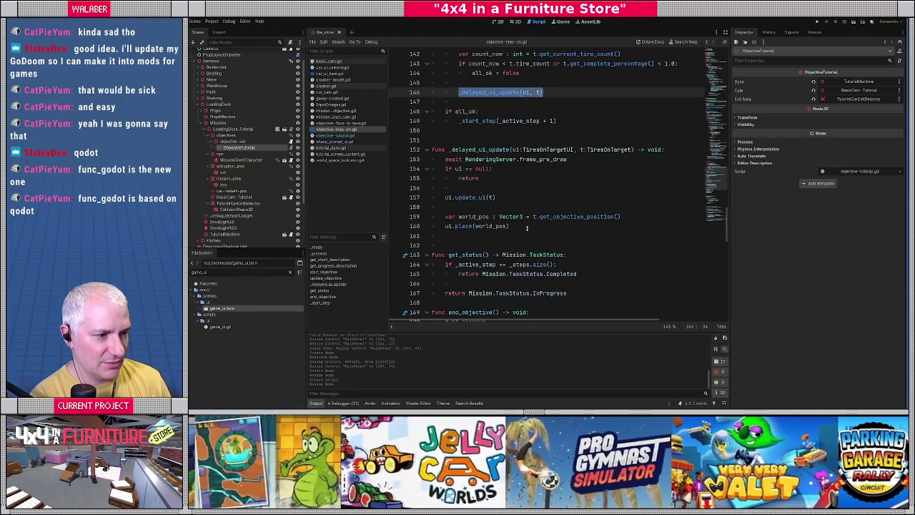
pyautogui.keyDown('shift'); pyautogui.click(526, 226); pyautogui.keyUp('shift')
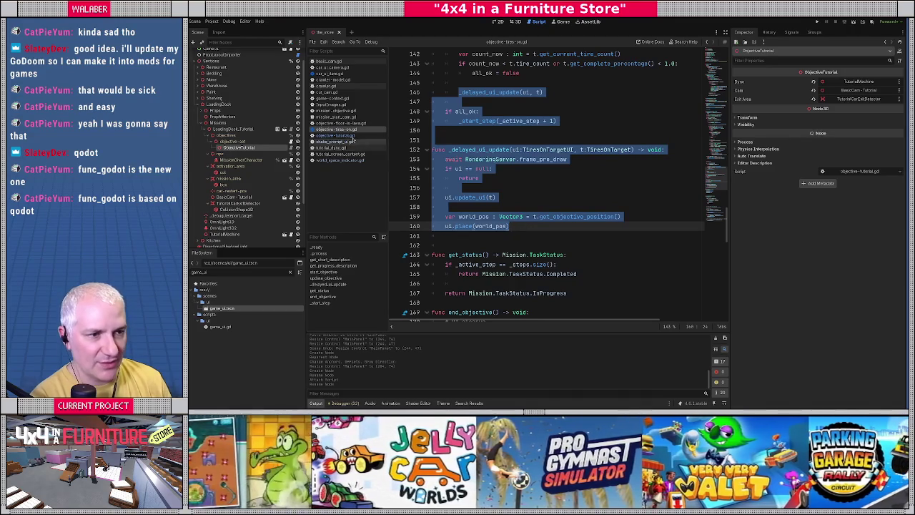
pyautogui.click(336, 135)
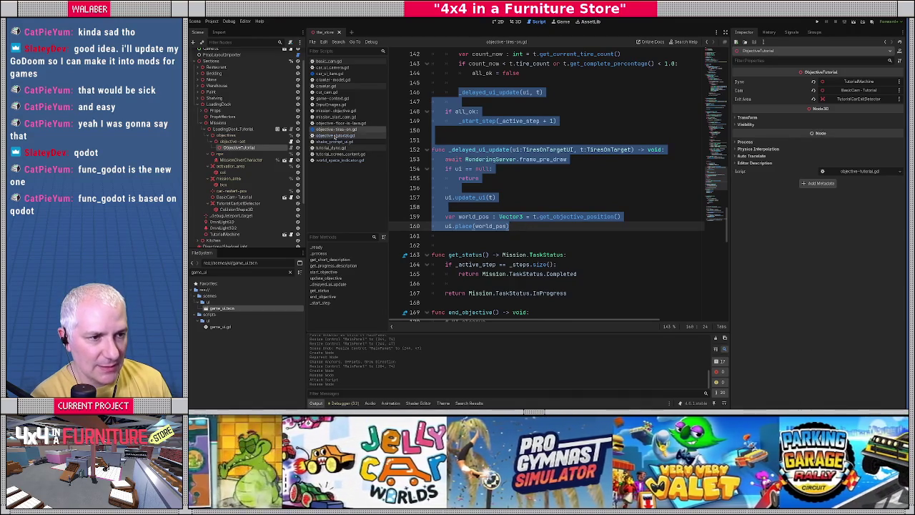
pyautogui.scroll(-6, 450, 180)
pyautogui.click(449, 179)
# Paste the delayed UI-update code after the final step and delete the unneeded if all_ok block
pyautogui.scroll(-4, 452, 181)
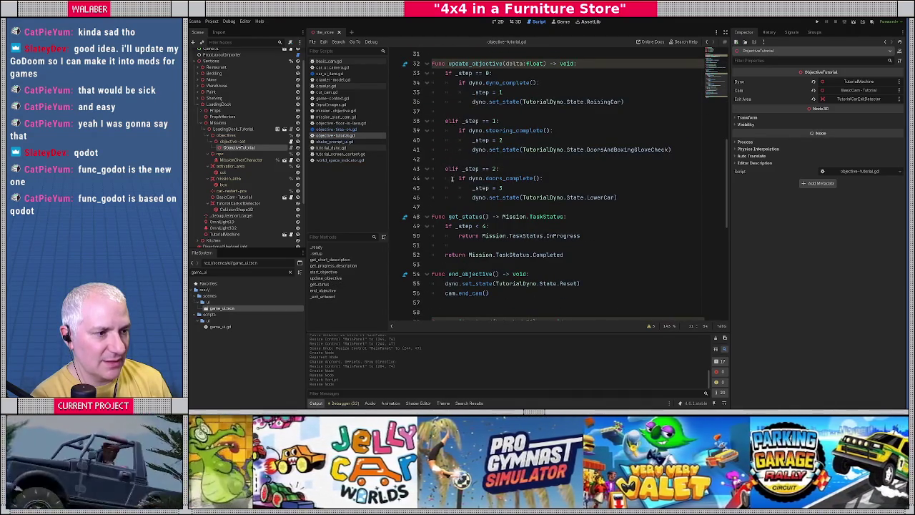
pyautogui.click(633, 193)
pyautogui.press('Return')
pyautogui.press('Return')
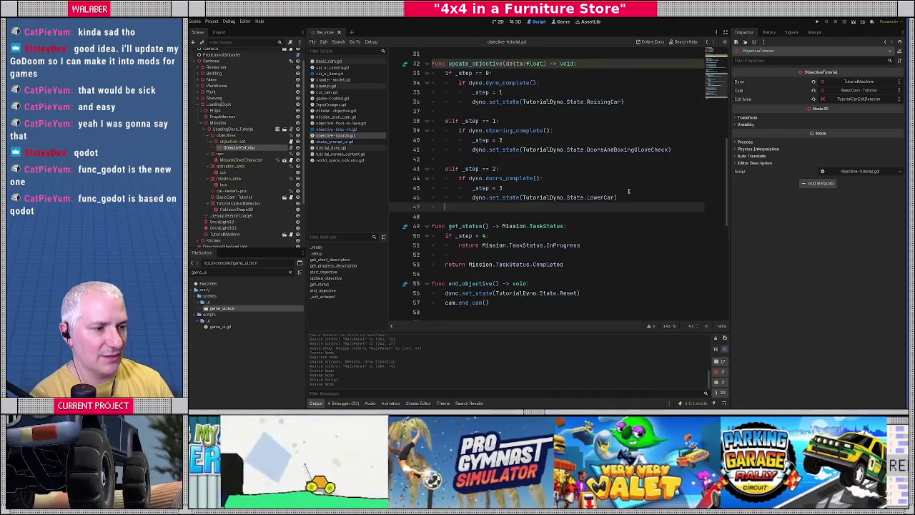
pyautogui.press('BackSpace')
pyautogui.press('BackSpace')
pyautogui.hotkey('ctrl', 'v')
pyautogui.click(456, 171)
pyautogui.press('Return')
pyautogui.press('Down')
pyautogui.press('Down')
pyautogui.press('Down')
pyautogui.hotkey('shift', 'Down')
pyautogui.hotkey('shift', 'Down')
pyautogui.press('Delete')
pyautogui.press('BackSpace')
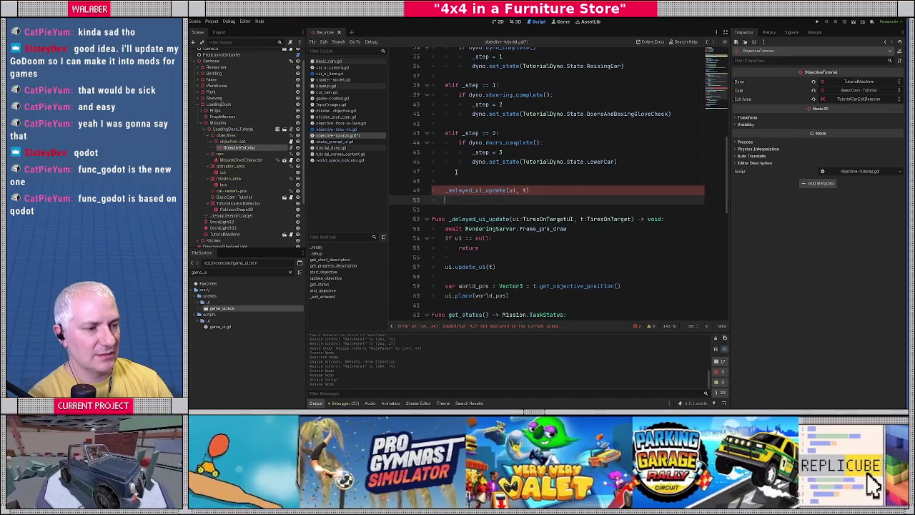
# Drop the ui, t arguments and parameters, and use _ui_container instead of ui
pyautogui.scroll(-1, 521, 180)
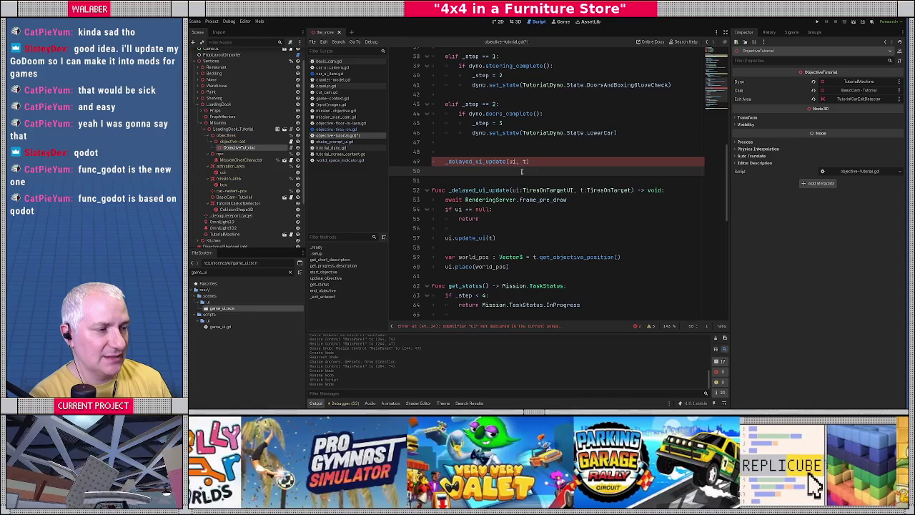
pyautogui.moveTo(509, 161); pyautogui.dragTo(528, 162)
pyautogui.press('BackSpace')
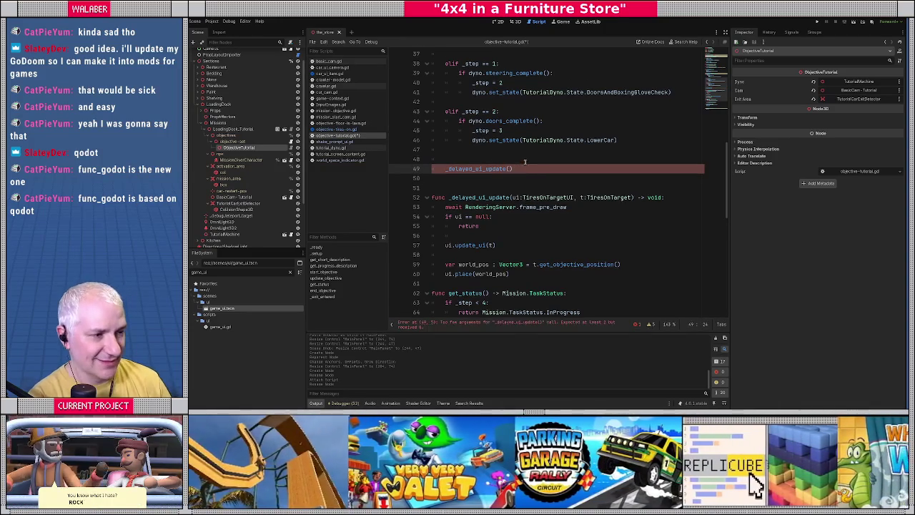
pyautogui.doubleClick(514, 198)
pyautogui.moveTo(553, 198); pyautogui.dragTo(626, 203)
pyautogui.press('BackSpace')
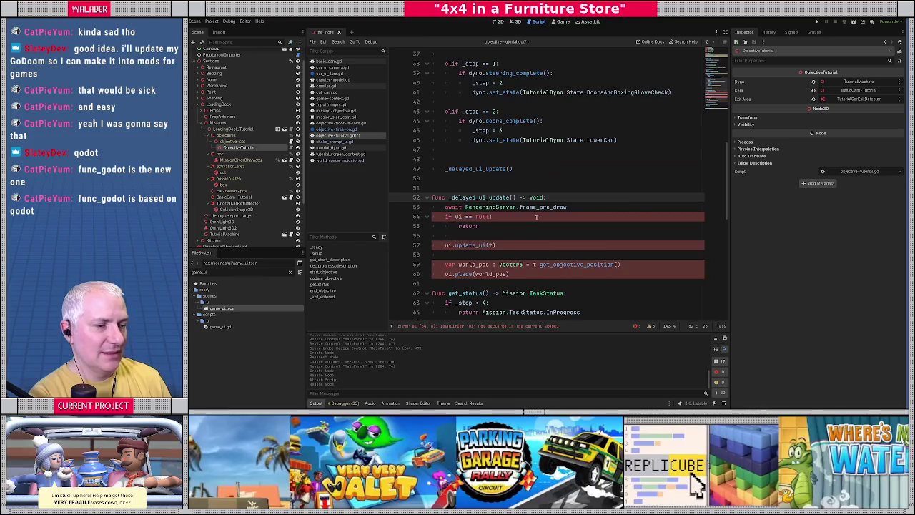
pyautogui.scroll(-1, 509, 216)
pyautogui.click(459, 188)
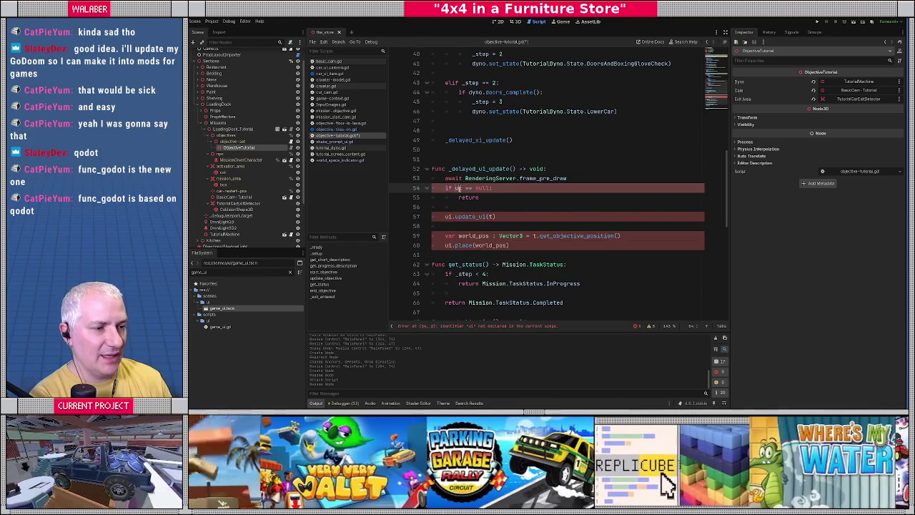
pyautogui.write('_')
pyautogui.press('Return')
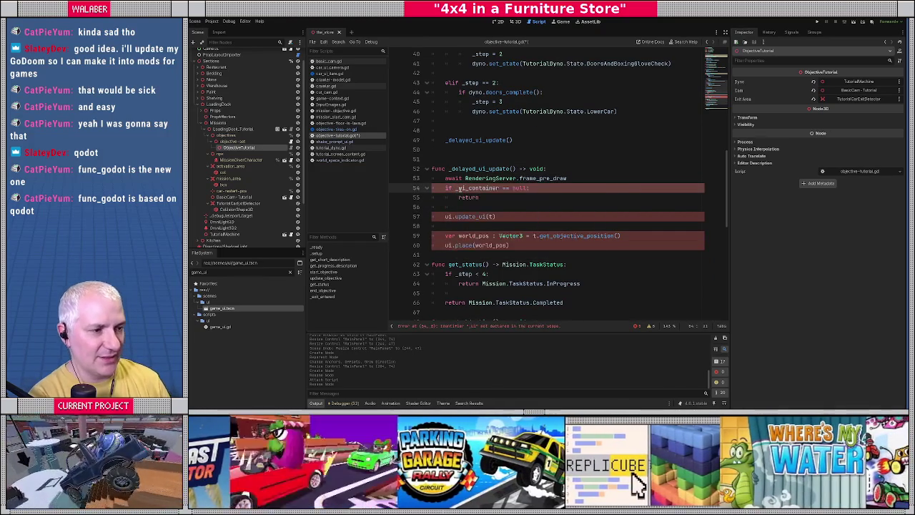
# Delete the ui.update_ui(t) call and start a new line for a loop
pyautogui.scroll(-1, 474, 198)
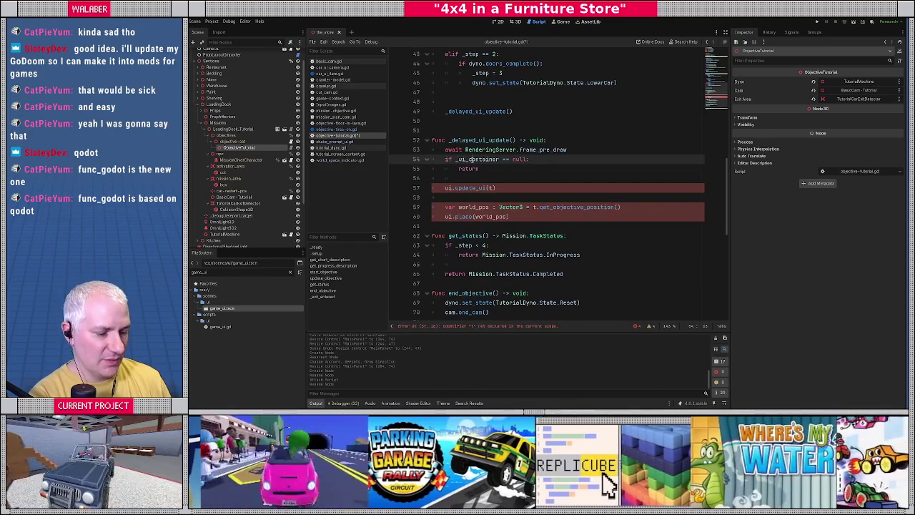
pyautogui.doubleClick(472, 159)
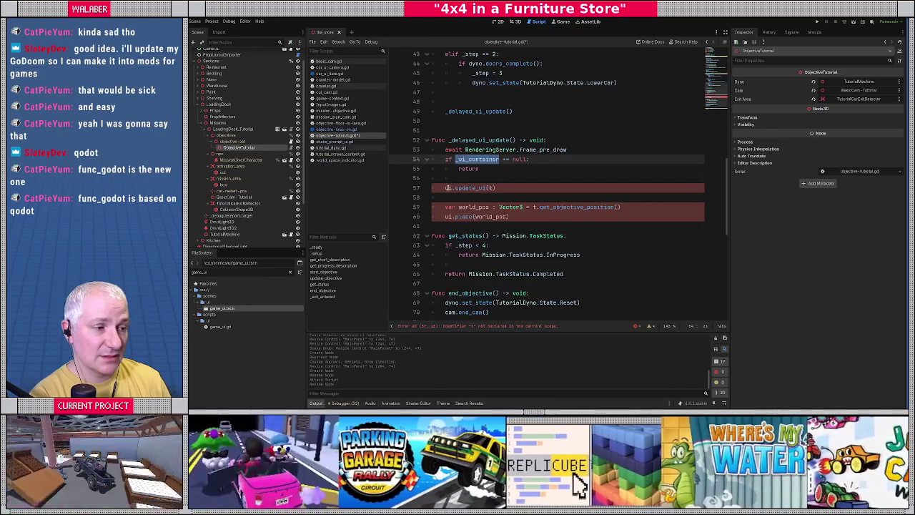
pyautogui.moveTo(445, 188); pyautogui.dragTo(526, 188)
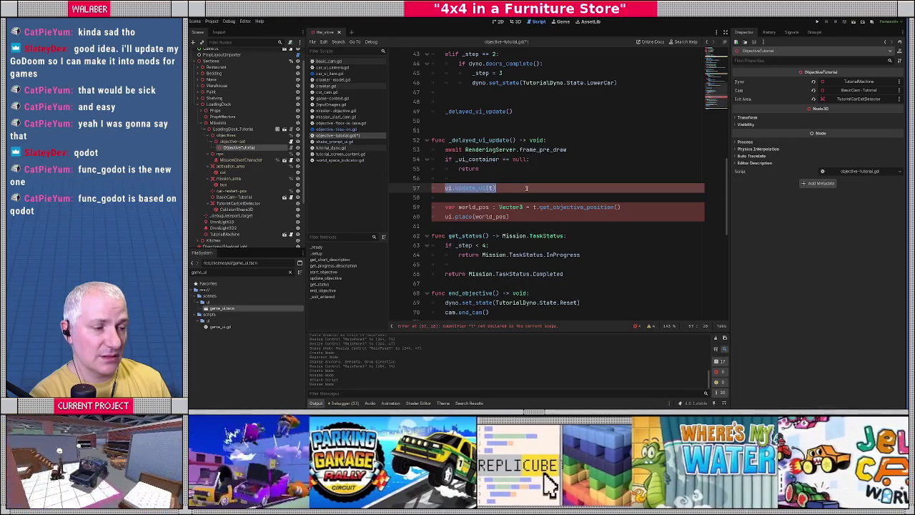
pyautogui.press('BackSpace')
pyautogui.press('BackSpace')
pyautogui.press('BackSpace')
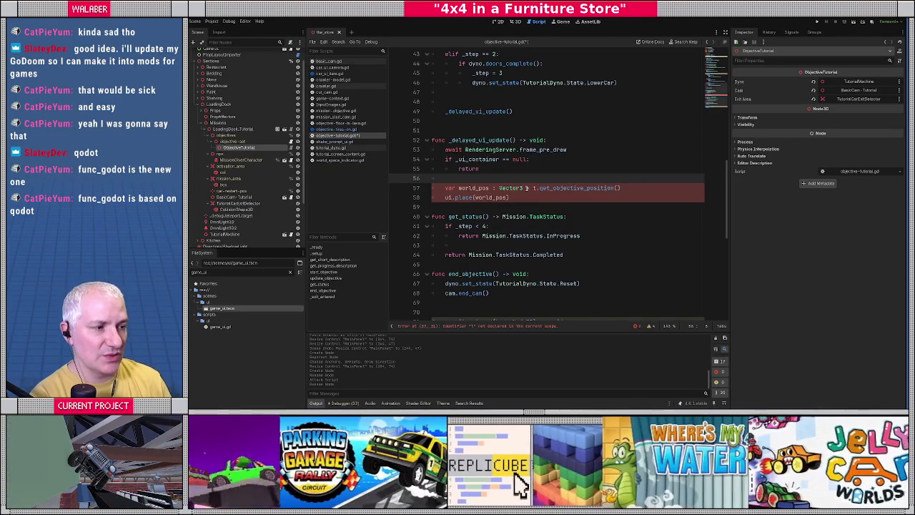
pyautogui.press('Return')
# Write 'for ui : WorldSpaceIndicator in _all_indicators:' and indent the positioning lines beneath it
pyautogui.write('for')
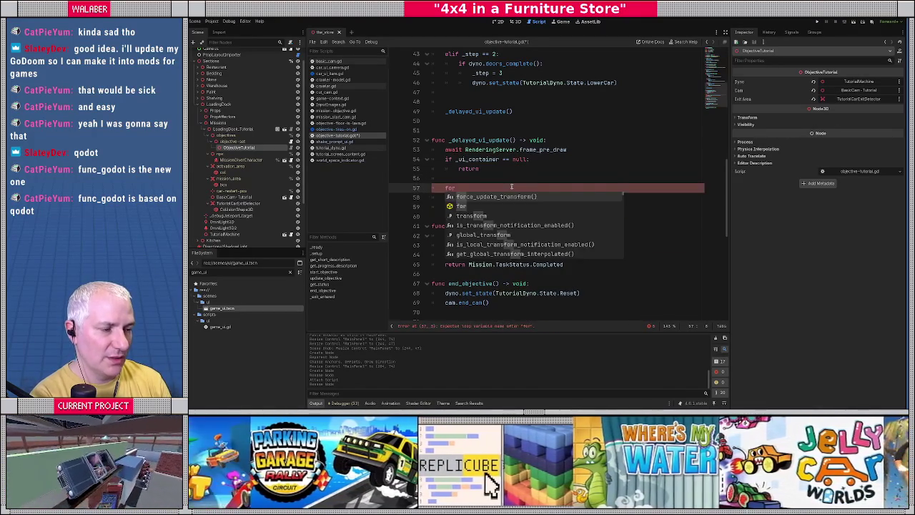
pyautogui.press('Escape')
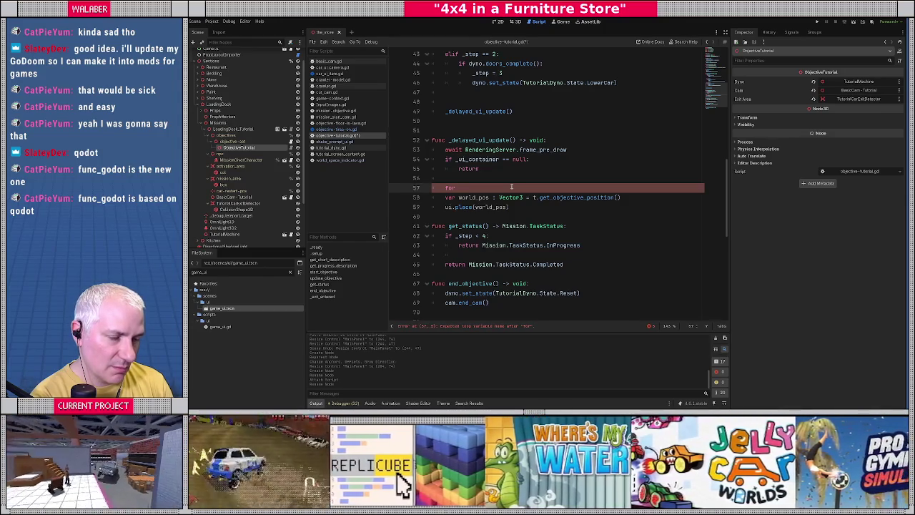
pyautogui.write('ui : World')
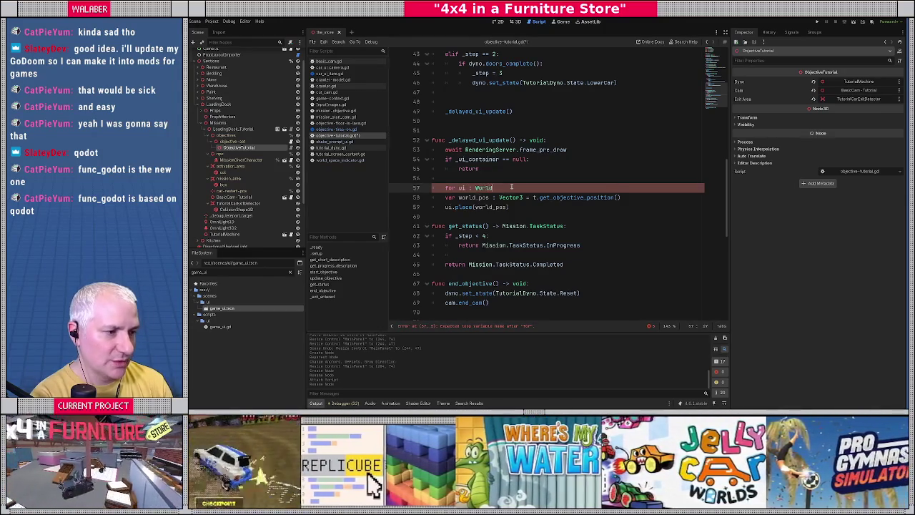
pyautogui.write('S')
pyautogui.press('Return')
pyautogui.write('in ')
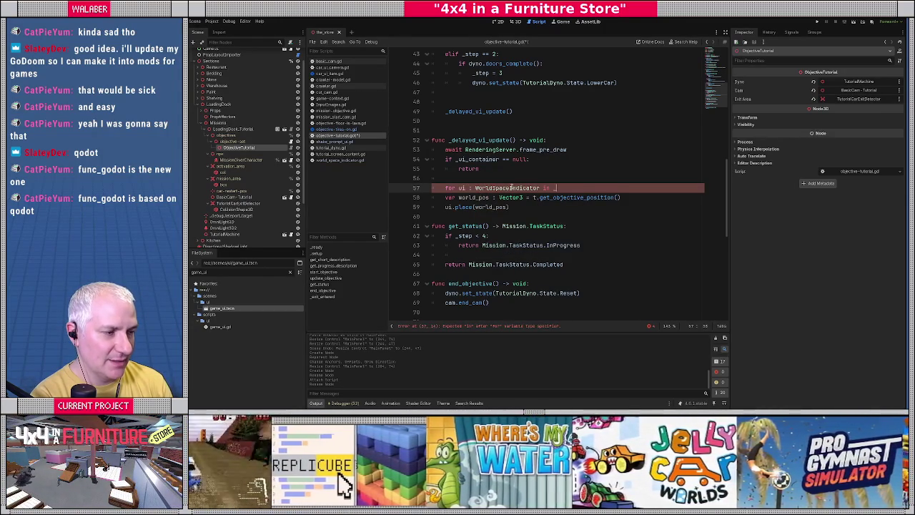
pyautogui.write('_all')
pyautogui.press('Return')
pyautogui.write(':')
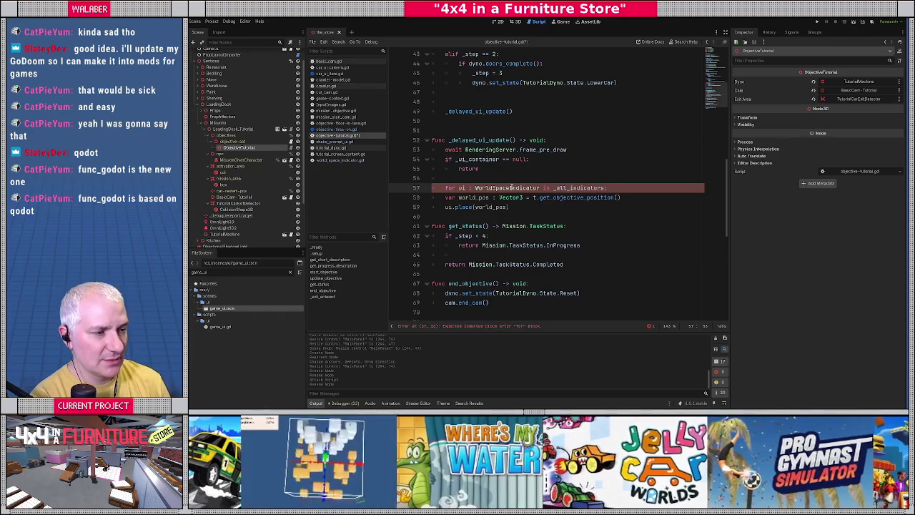
pyautogui.press('Down')
pyautogui.press('Home')
pyautogui.press('Tab')
pyautogui.press('Down')
pyautogui.press('Home')
pyautogui.press('Tab')
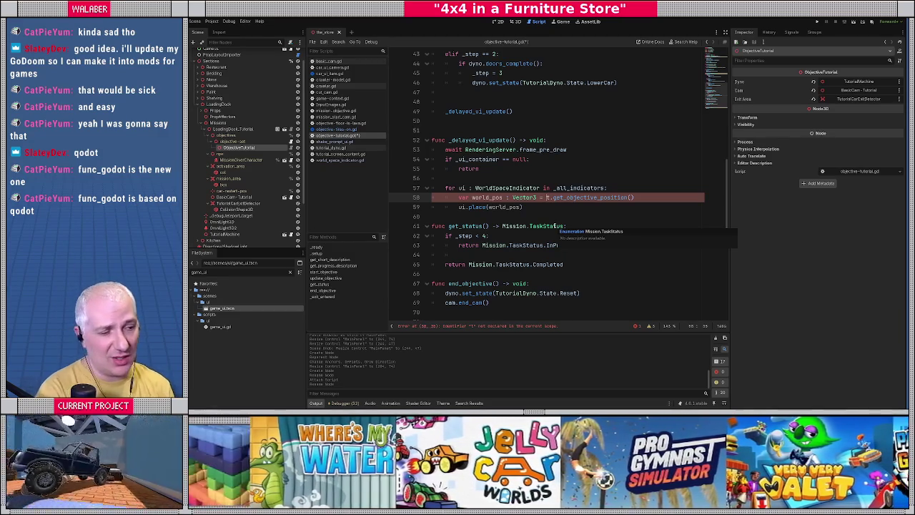
# Position each indicator at Context._crawler.car_body.global_position + Vector3(0.0, 1.0, 0.0)
pyautogui.hotkey('shift', 'End')
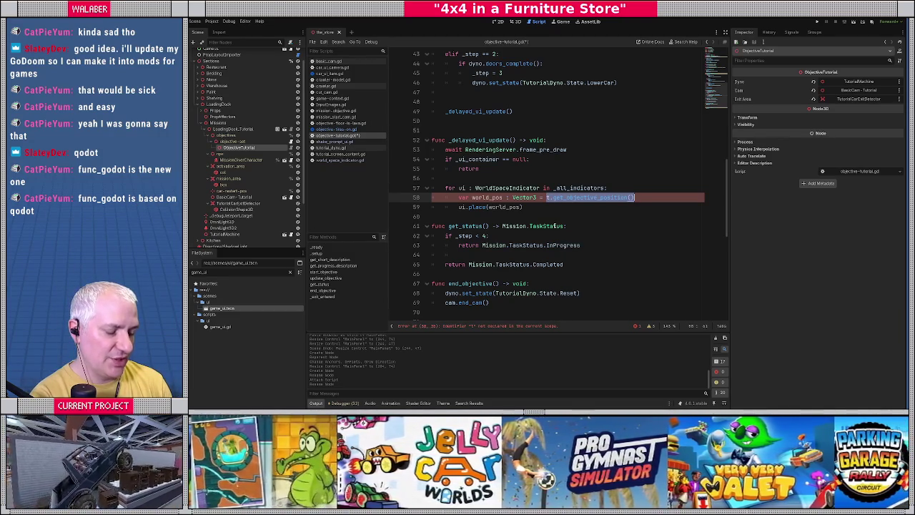
pyautogui.write('Context._crawler.')
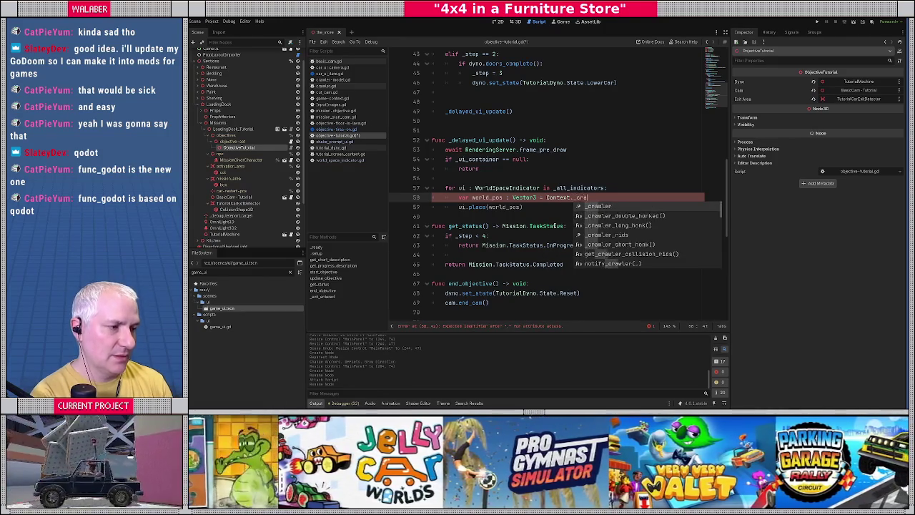
pyautogui.write('car_bo')
pyautogui.press('Return')
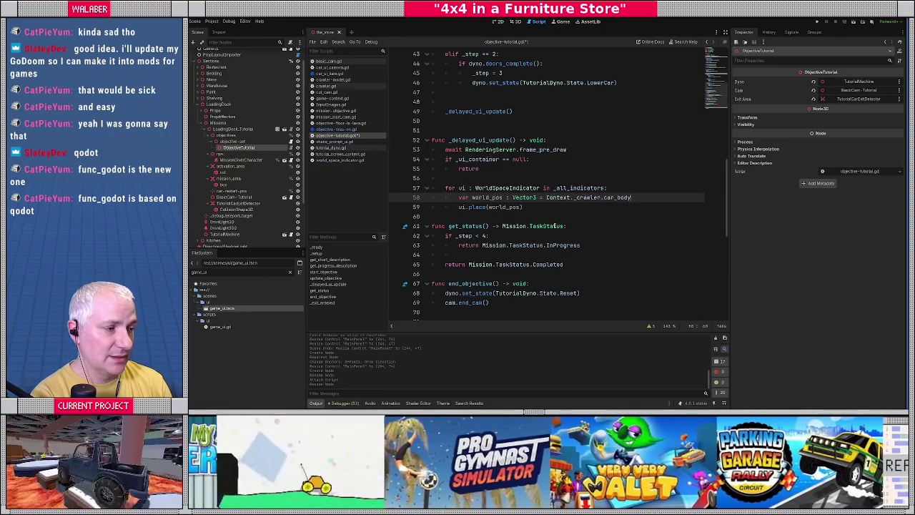
pyautogui.write('.global')
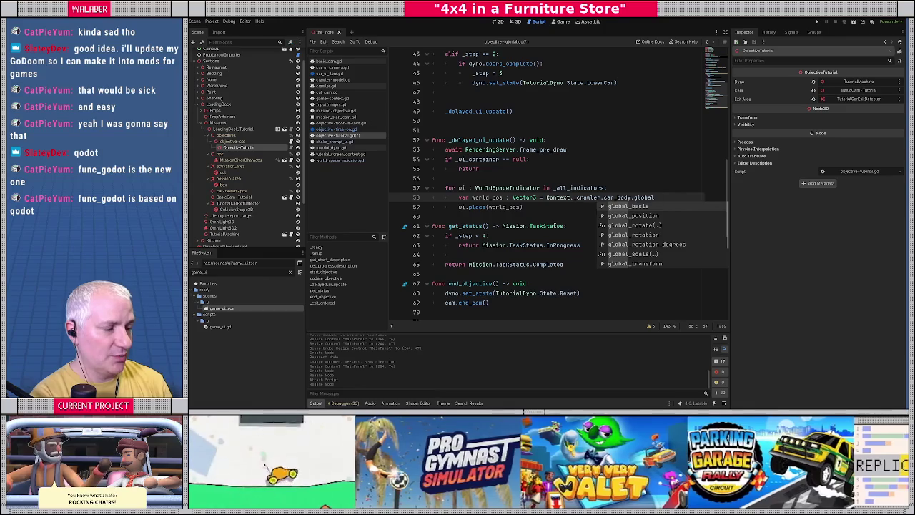
pyautogui.press('Down')
pyautogui.press('Return')
pyautogui.write('+')
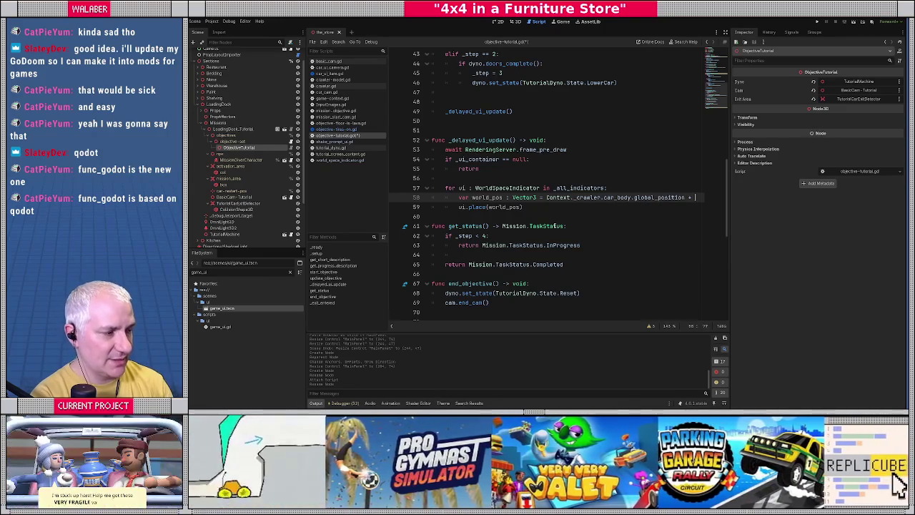
pyautogui.write(' Vector3(0.0')
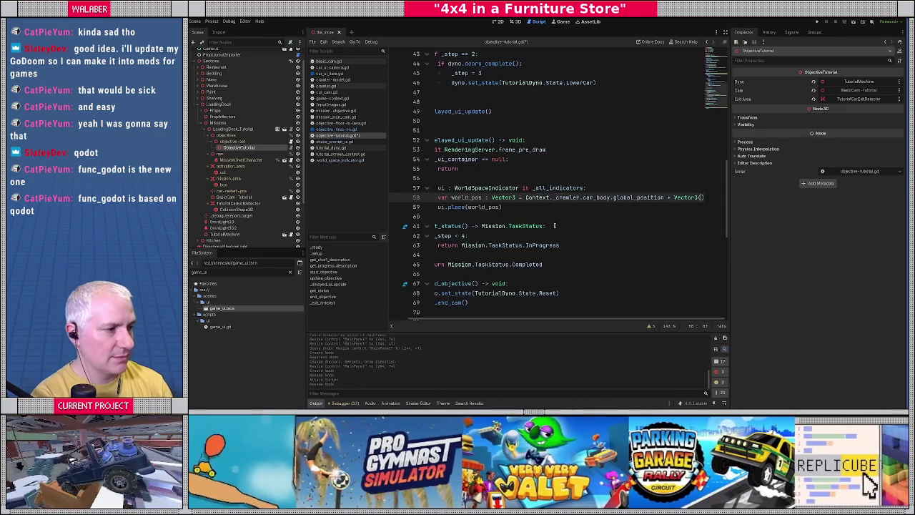
pyautogui.write(', 1.0, 0.0')
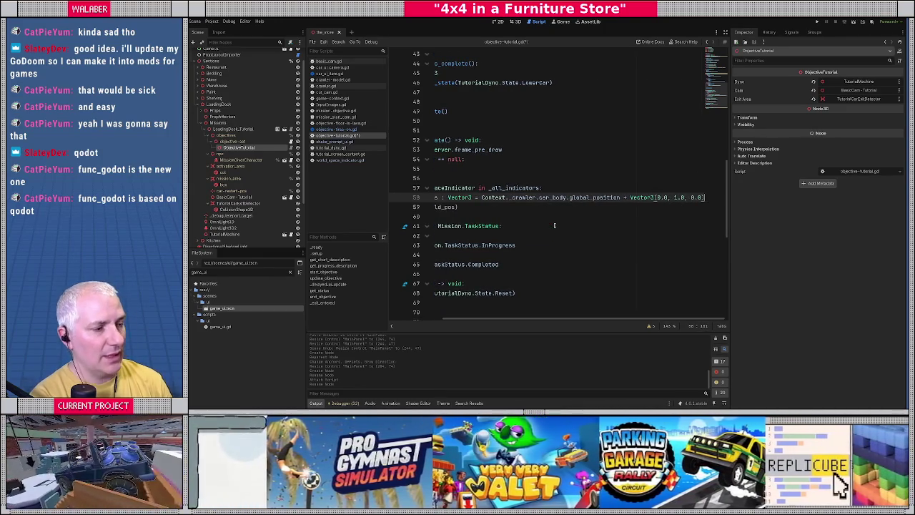
pyautogui.press('Down')
pyautogui.press('Home')
pyautogui.press('Home')
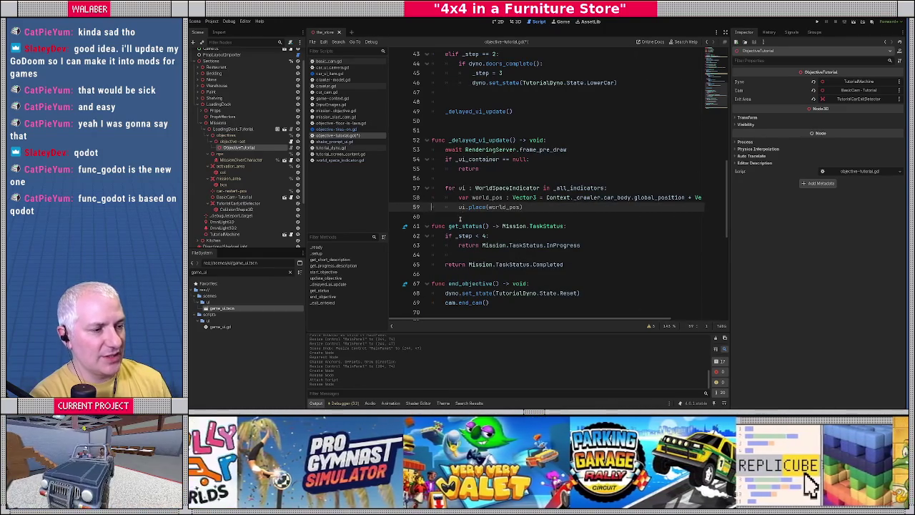
pyautogui.press('Down')
pyautogui.press('Return')
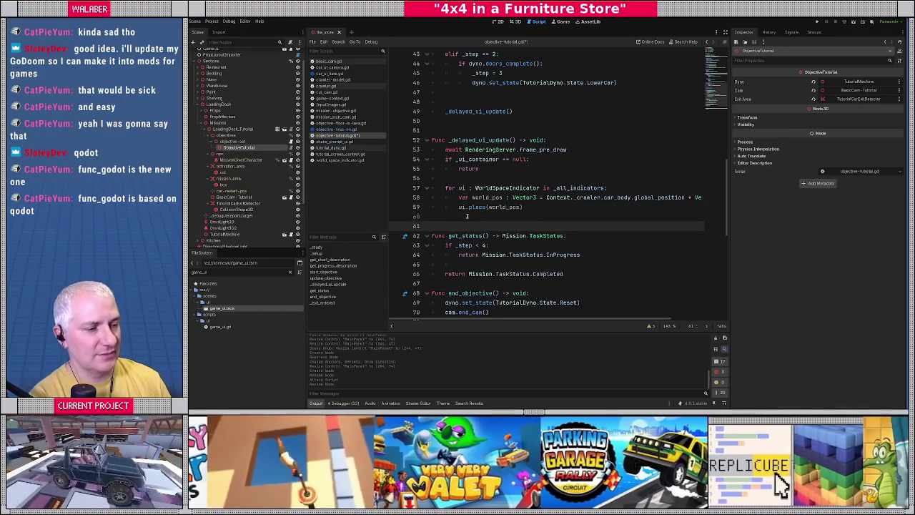
pyautogui.click(336, 129)
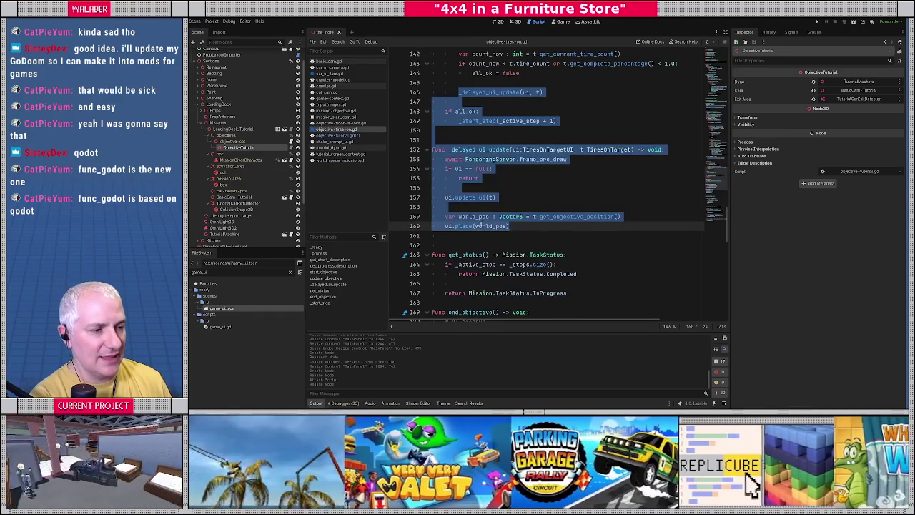
# Copy the UI-container creation lines from objective-tires-on.gd into start_objective after cam.start_cam()
pyautogui.scroll(-11, 480, 213)
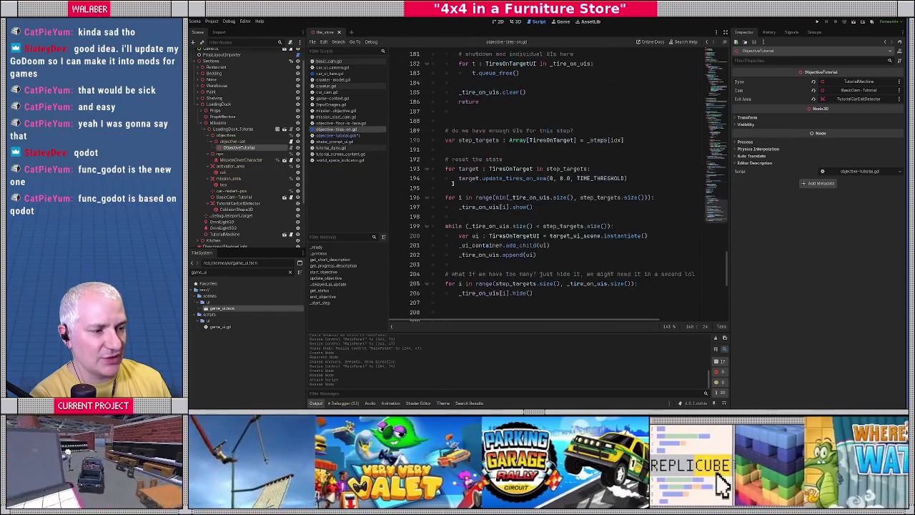
pyautogui.hotkey('ctrl', 'z')
pyautogui.hotkey('ctrl', 'z')
pyautogui.hotkey('ctrl', 'z')
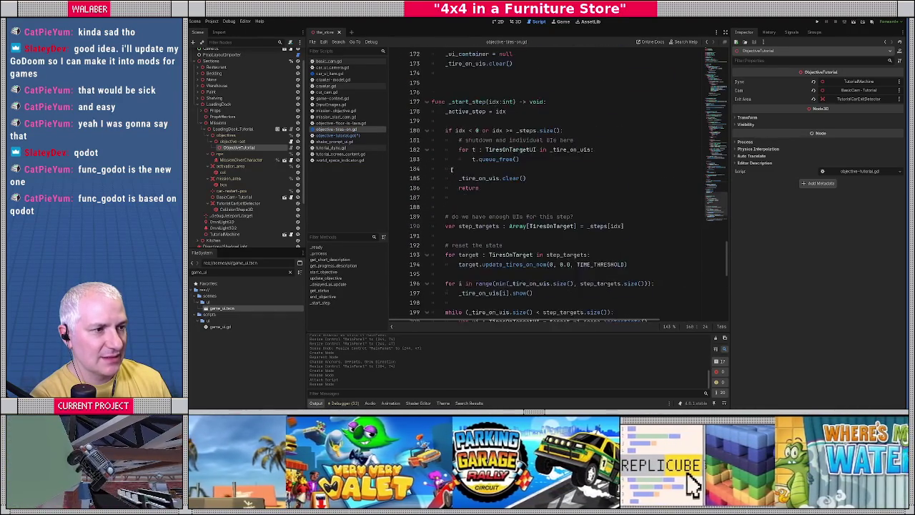
pyautogui.hotkey('ctrl', 'z')
pyautogui.hotkey('ctrl', 'z')
pyautogui.hotkey('ctrl', 'z')
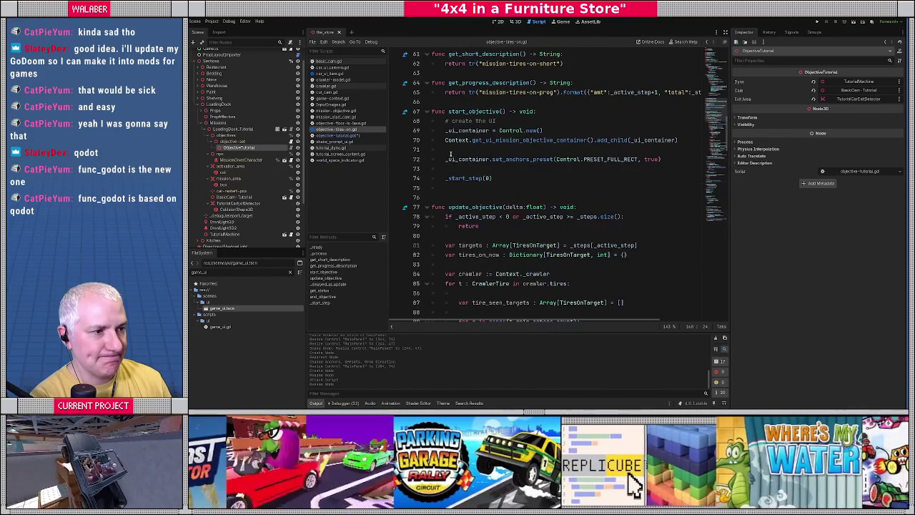
pyautogui.moveTo(444, 121); pyautogui.dragTo(448, 169)
pyautogui.hotkey('ctrl', 'c')
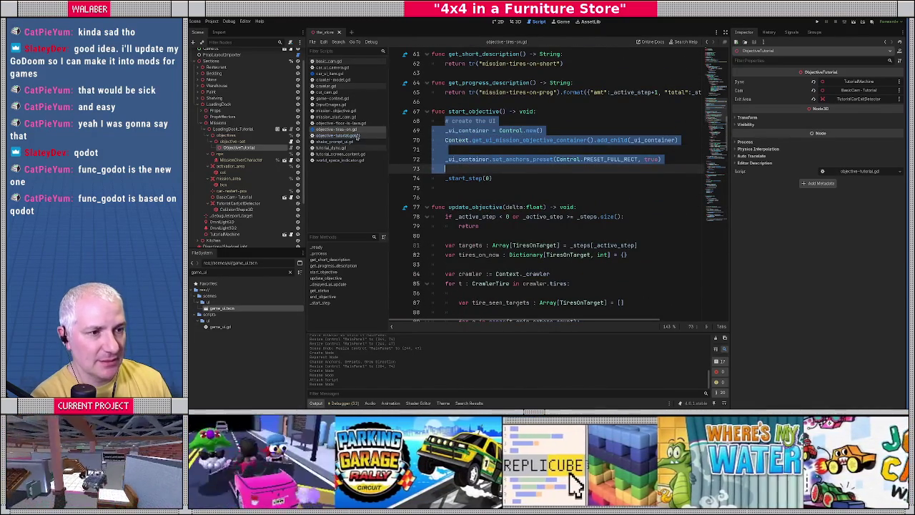
pyautogui.click(336, 135)
pyautogui.scroll(10, 478, 158)
pyautogui.hotkey('ctrl', 'f')
pyautogui.write('start')
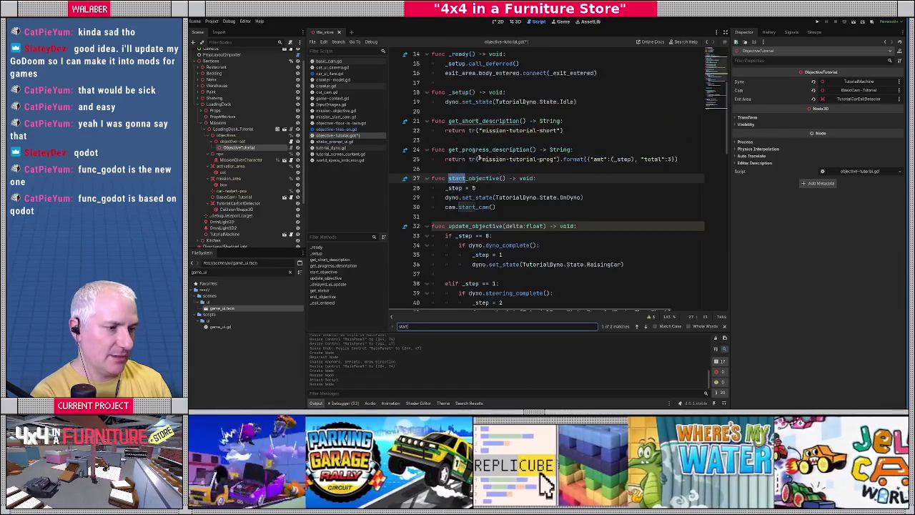
pyautogui.press('Escape')
pyautogui.click(503, 206)
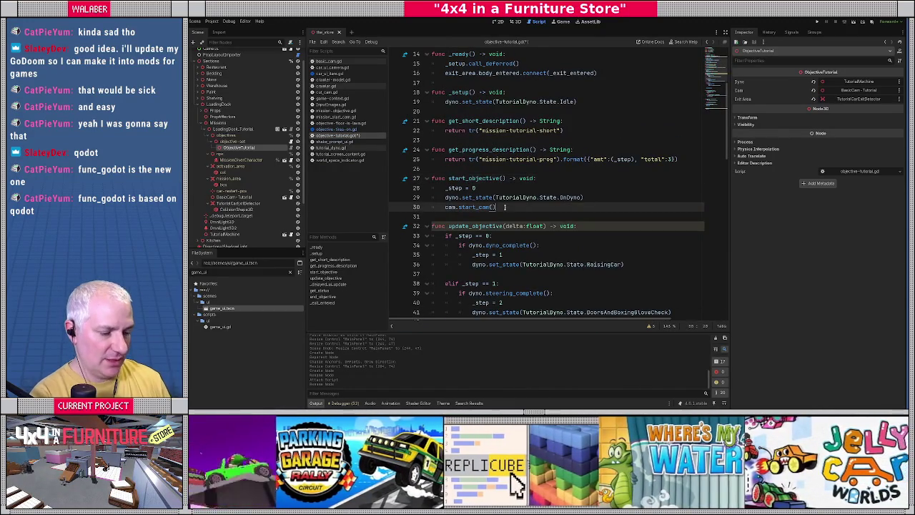
pyautogui.hotkey('ctrl', 'v')
# Paste the '# UI cleanup' lines freeing _ui_container and setting it to null into end_objective
pyautogui.click(341, 129)
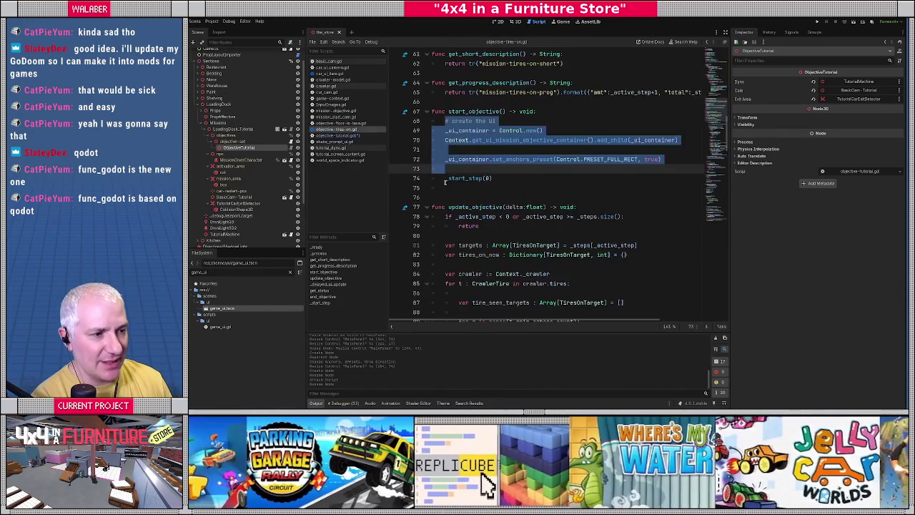
pyautogui.scroll(-20, 440, 192)
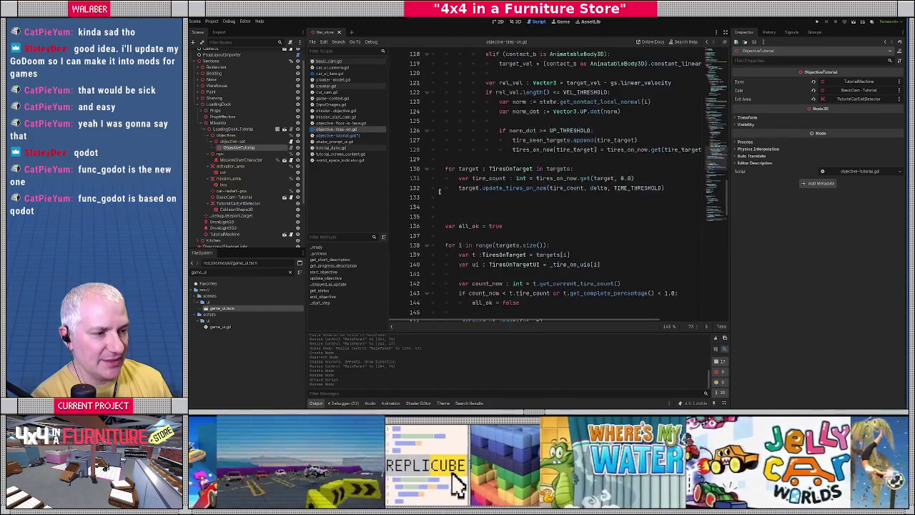
pyautogui.scroll(-4, 440, 191)
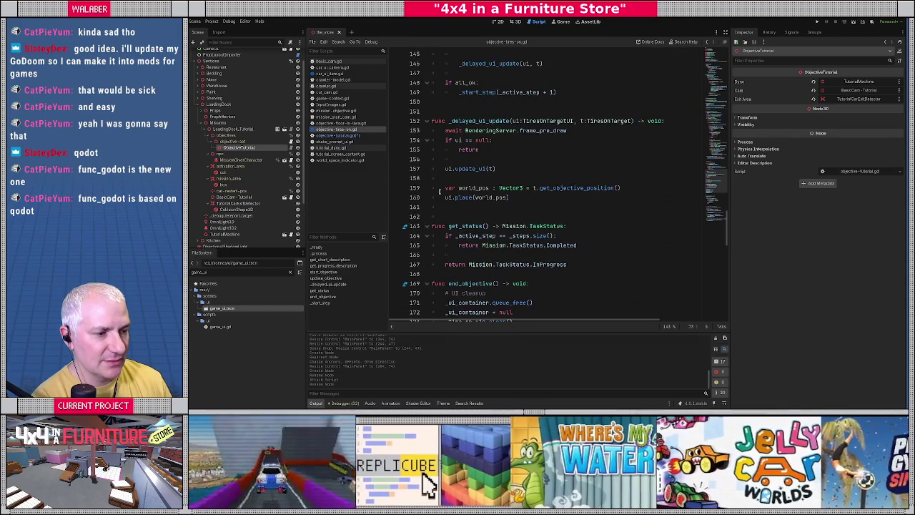
pyautogui.scroll(-4, 439, 191)
pyautogui.moveTo(443, 178)
pyautogui.mouseDown()
pyautogui.moveTo(494, 180)
pyautogui.moveTo(520, 197)
pyautogui.mouseUp()
pyautogui.hotkey('ctrl', 'c')
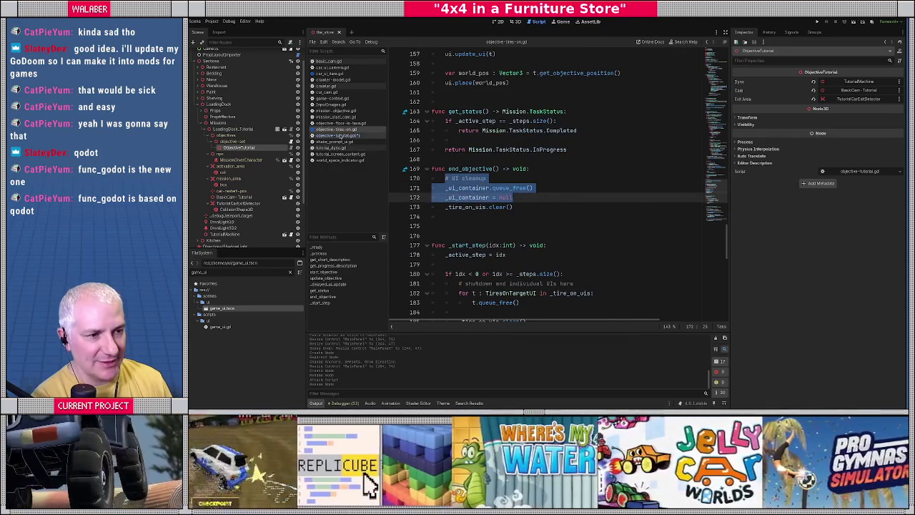
pyautogui.hotkey('alt', 'Left')
pyautogui.scroll(-14, 443, 234)
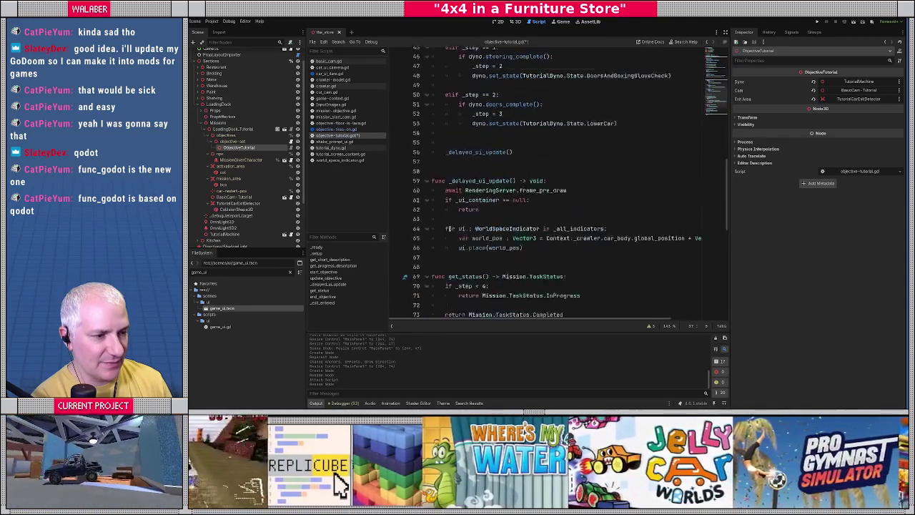
pyautogui.scroll(-1, 448, 233)
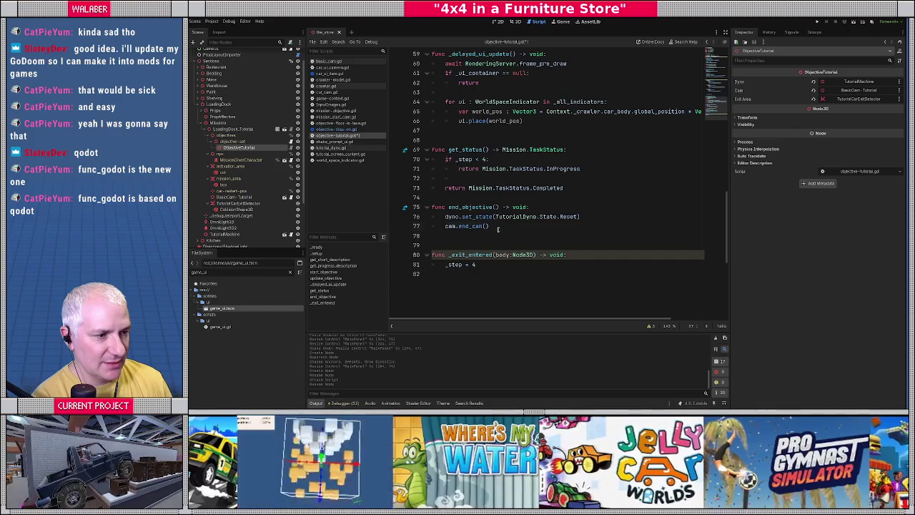
pyautogui.click(499, 229)
pyautogui.hotkey('ctrl', 'v')
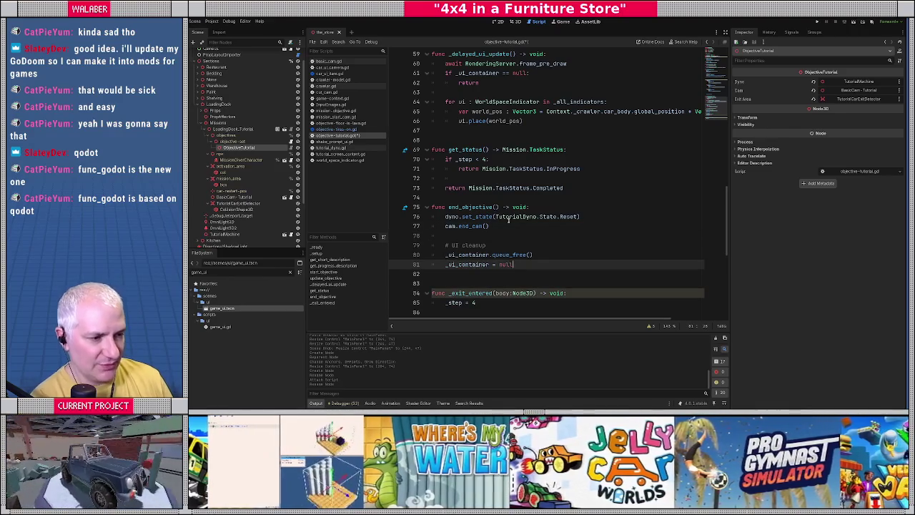
pyautogui.scroll(-3, 506, 219)
pyautogui.click(490, 188)
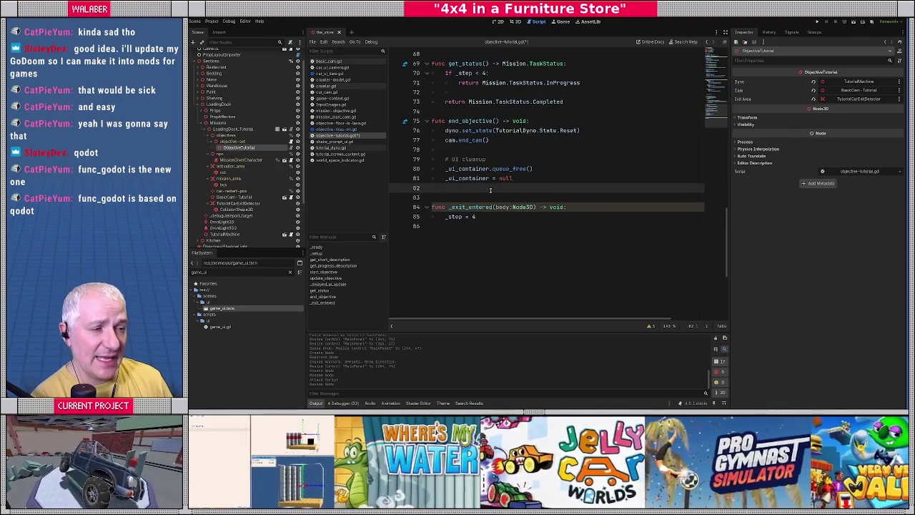
pyautogui.scroll(14, 490, 188)
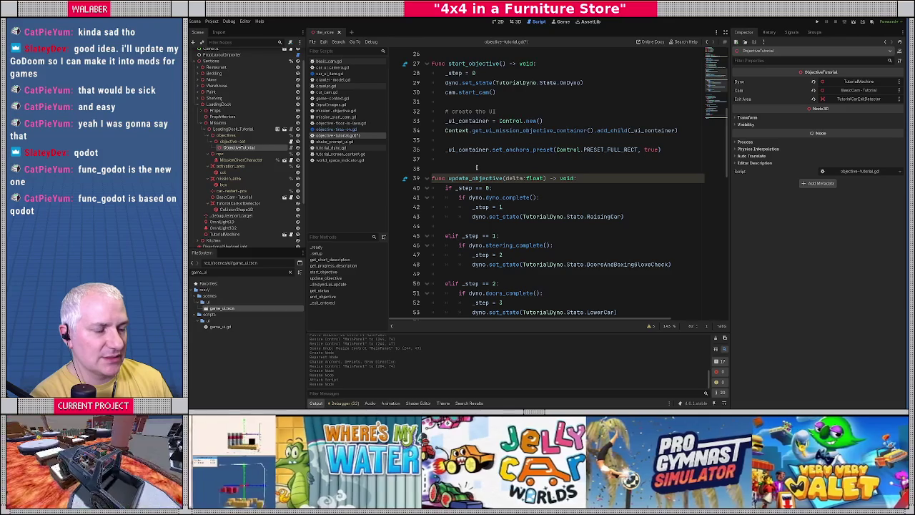
# Add a _go_shake_prompt() call on a new line after the LowerCar set_state call
pyautogui.scroll(-1, 477, 168)
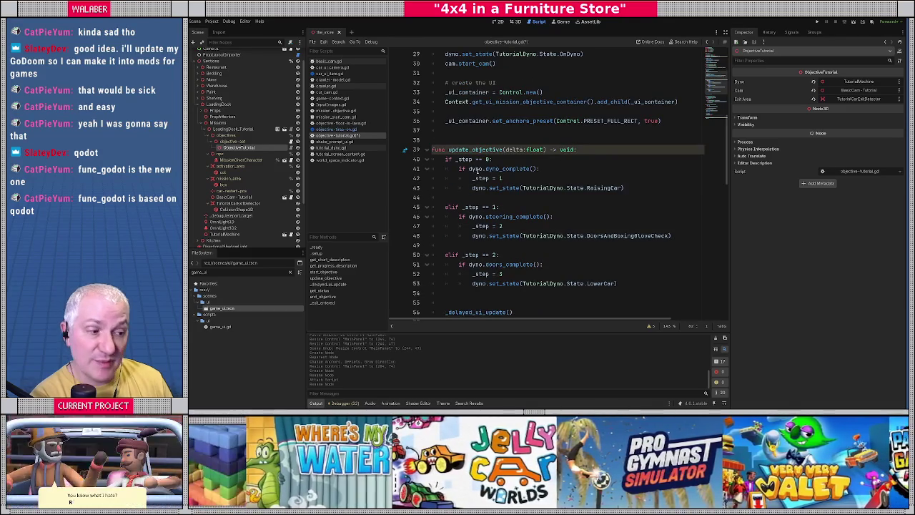
pyautogui.scroll(-2, 477, 168)
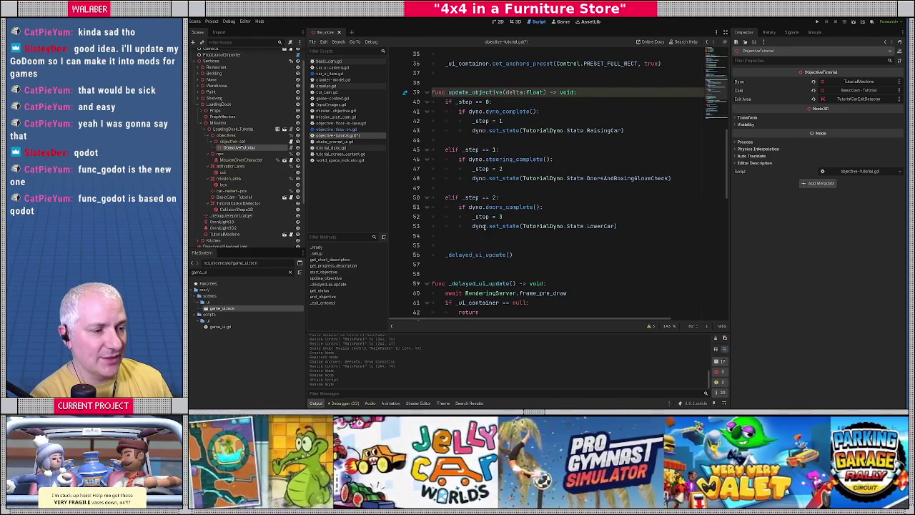
pyautogui.moveTo(472, 226); pyautogui.dragTo(597, 226)
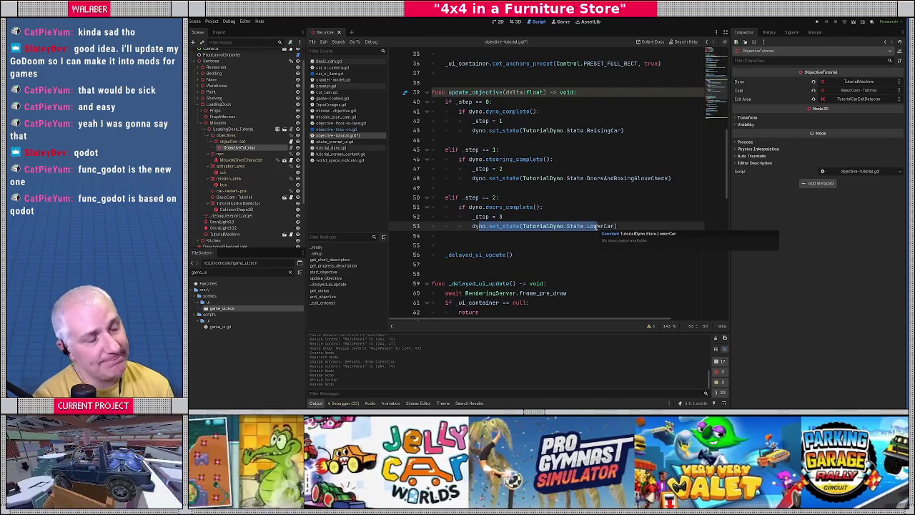
pyautogui.click(648, 224)
pyautogui.press('Return')
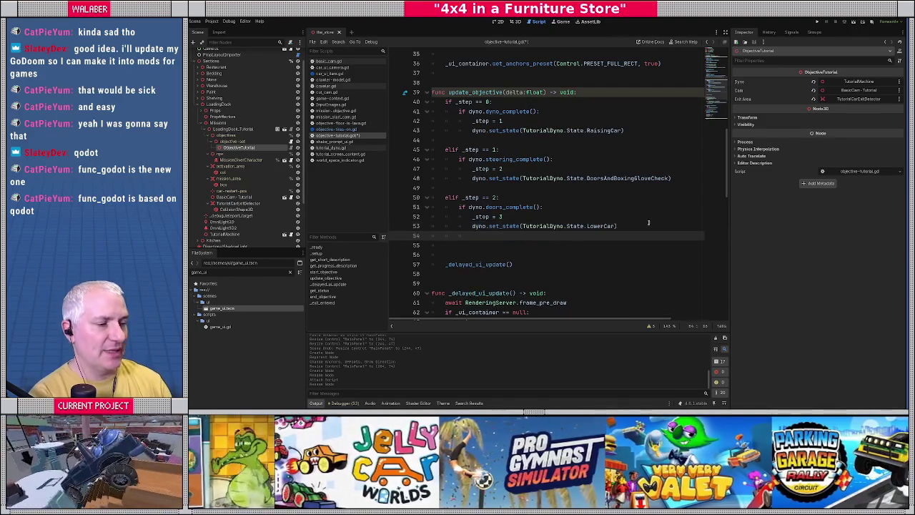
pyautogui.write('_')
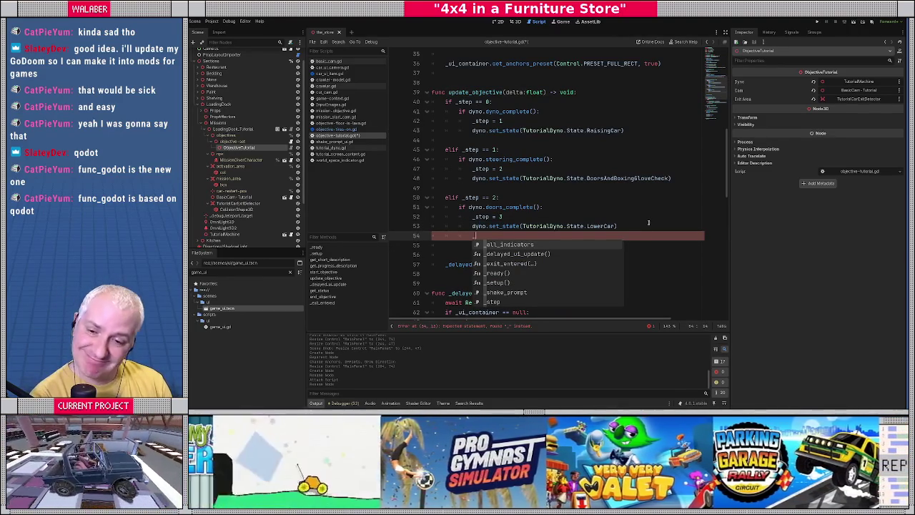
pyautogui.write('go')
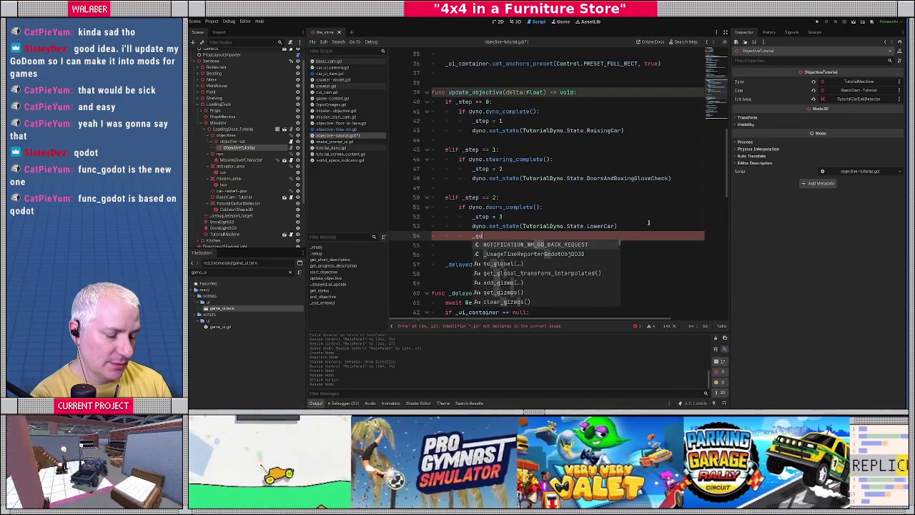
pyautogui.write('_shake_prompt()')
pyautogui.hotkey('shift', 'Right')
pyautogui.hotkey('shift', 'Right')
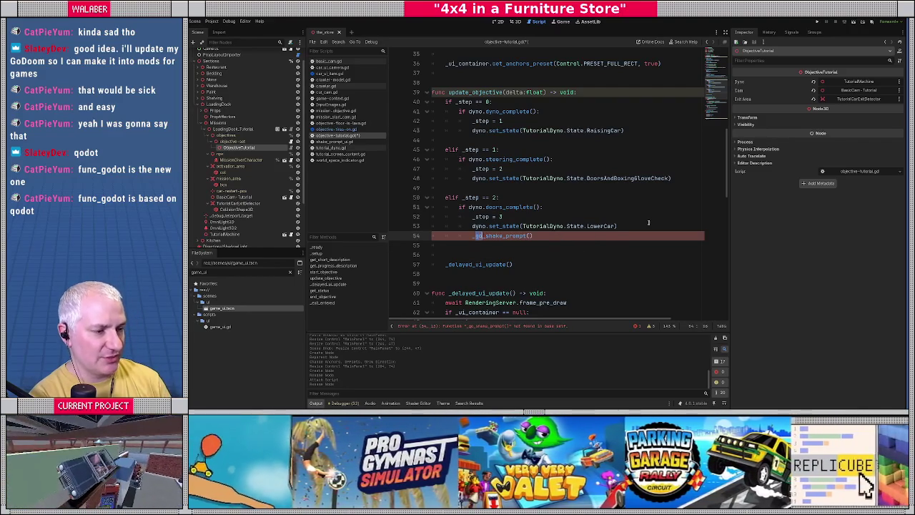
pyautogui.press('Home')
pyautogui.hotkey('shift', 'End')
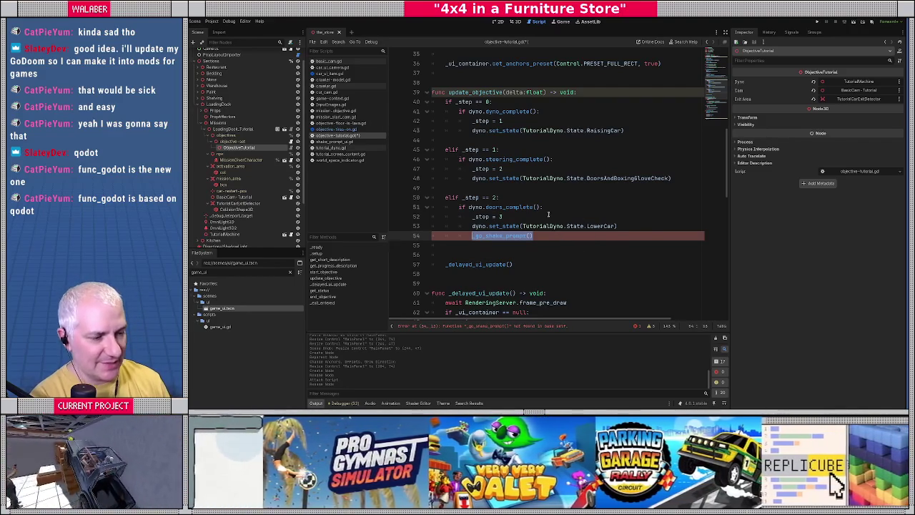
# Start a new function header 'func _go_shake_prompt() -> void:' below end_objective
pyautogui.scroll(-8, 550, 214)
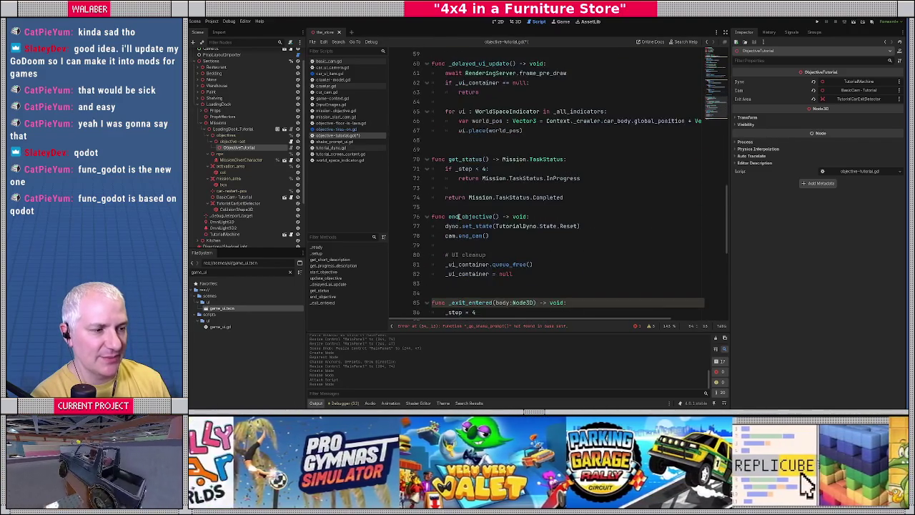
pyautogui.scroll(-3, 457, 213)
pyautogui.click(440, 197)
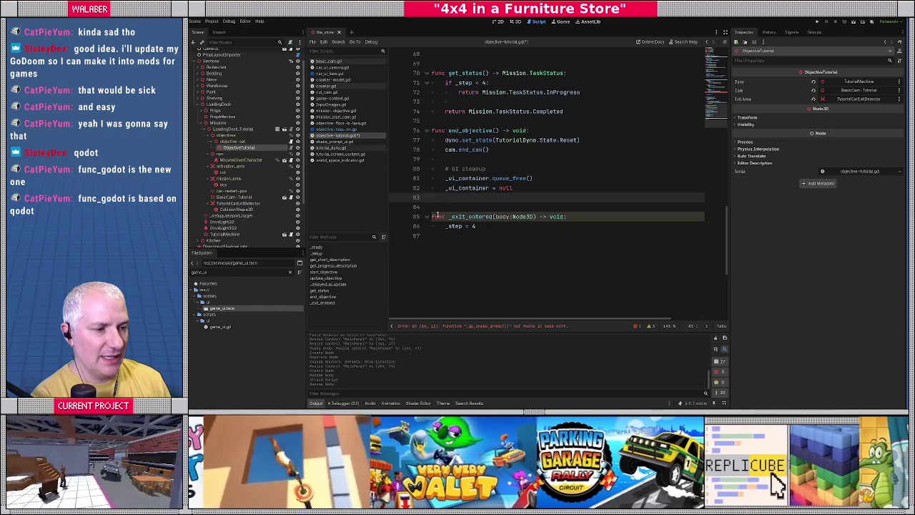
pyautogui.press('Return')
pyautogui.press('Return')
pyautogui.write('func _go_shake_prompt()(')
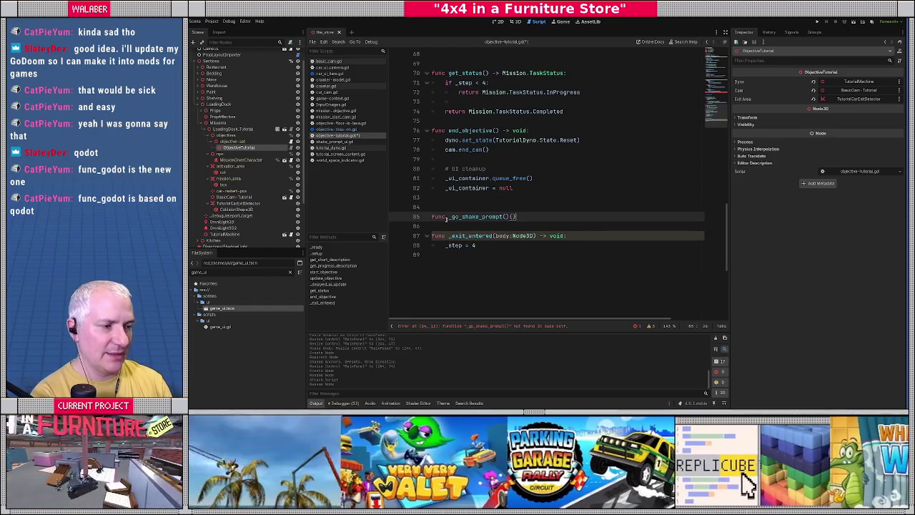
pyautogui.write(' -> void:')
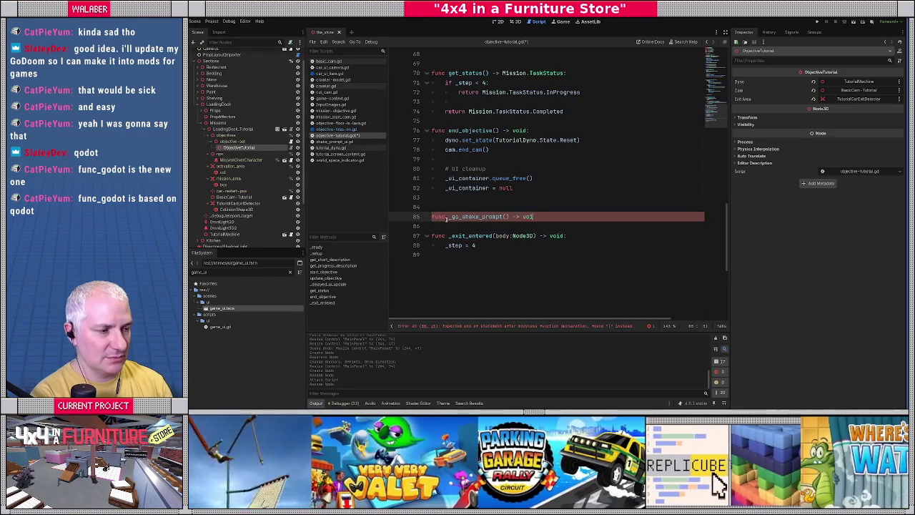
# Give _go_shake_prompt a body that awaits get_tree().create_timer(1.0).timeout, then calls _clear_indicators()
pyautogui.press('Return')
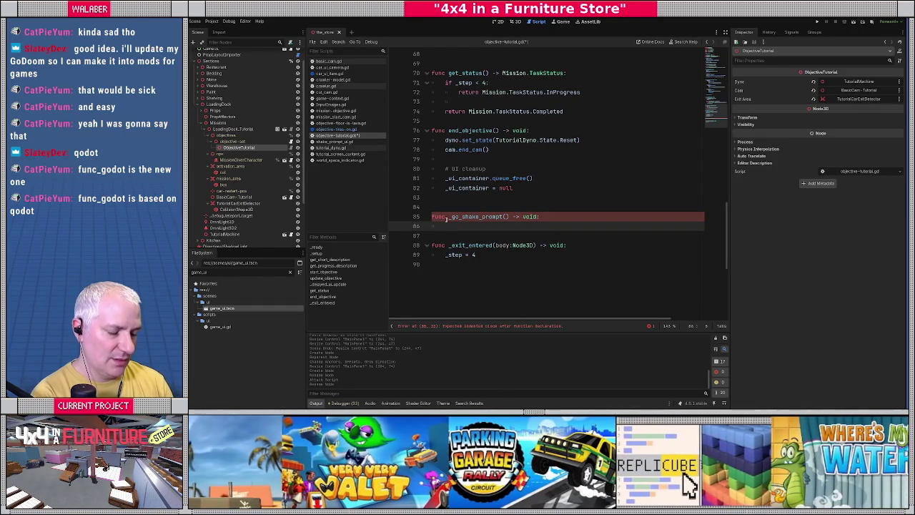
pyautogui.write('await get_tre')
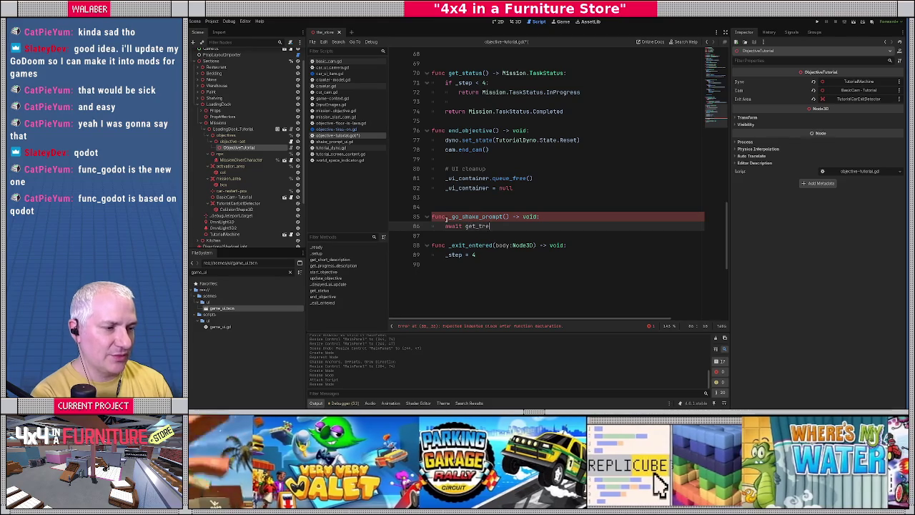
pyautogui.write('e().create_t')
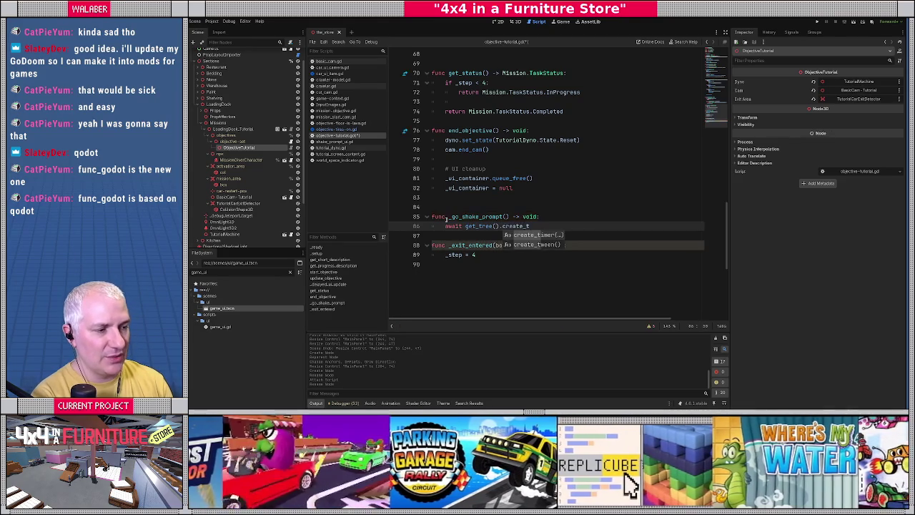
pyautogui.write('imer(1.0).timeout')
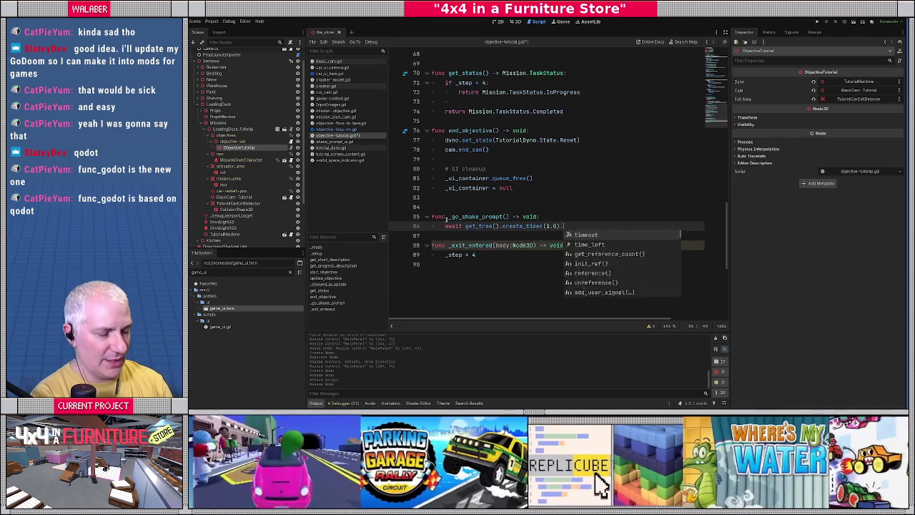
pyautogui.press('Return')
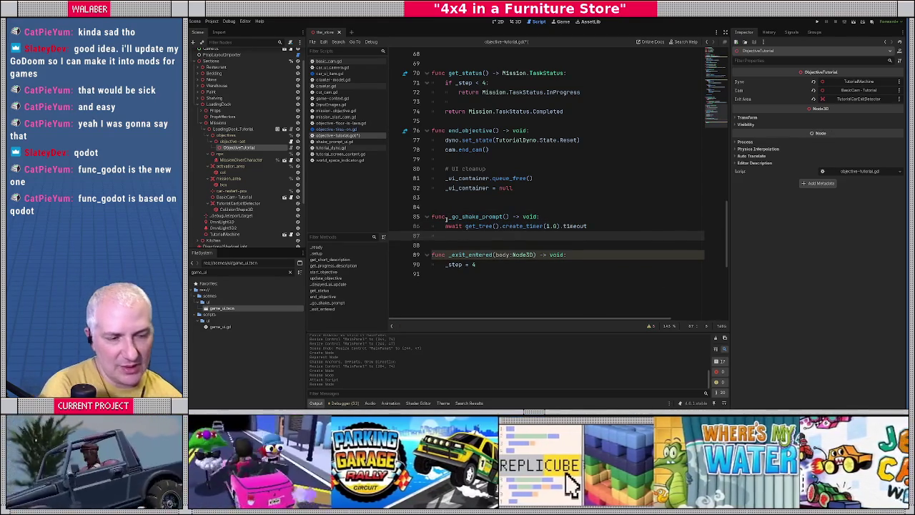
pyautogui.press('Return')
pyautogui.write('var')
pyautogui.press('BackSpace')
pyautogui.press('BackSpace')
pyautogui.press('BackSpace')
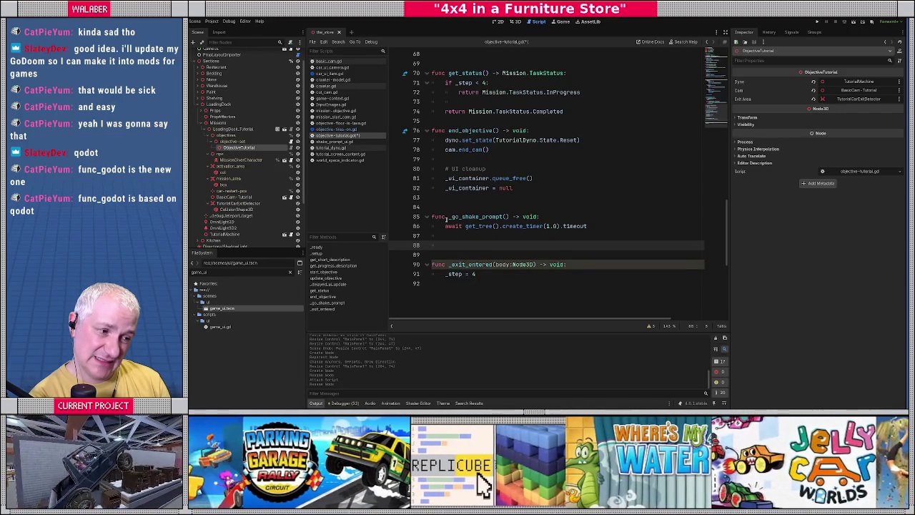
pyautogui.write('_clear')
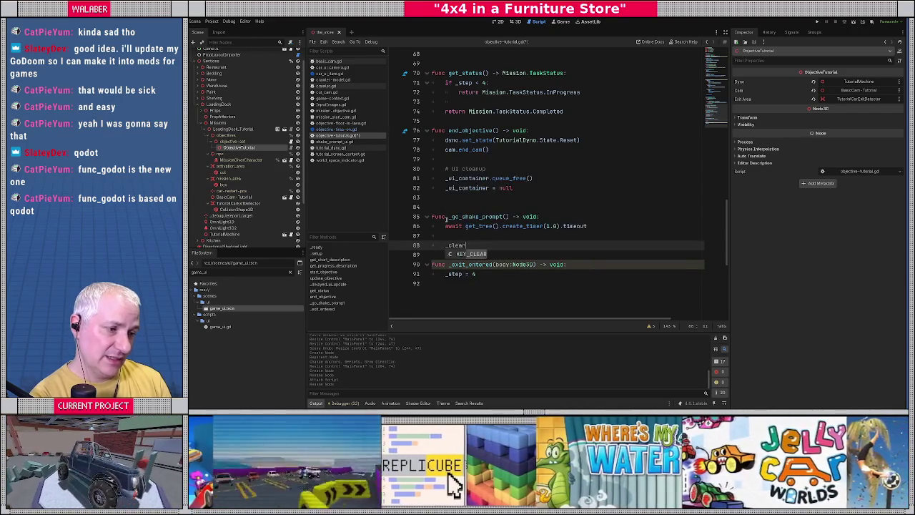
pyautogui.write('_indicators()')
pyautogui.press('Return')
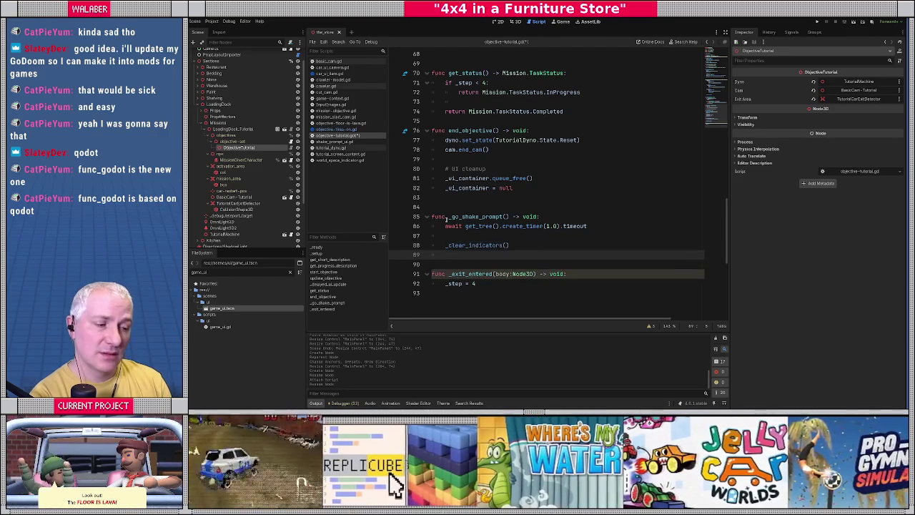
pyautogui.press('Down')
pyautogui.press('Down')
pyautogui.press('Down')
# Add the header 'func _clear_indicators() -> void:' at the end of the script
pyautogui.press('Return')
pyautogui.write('func')
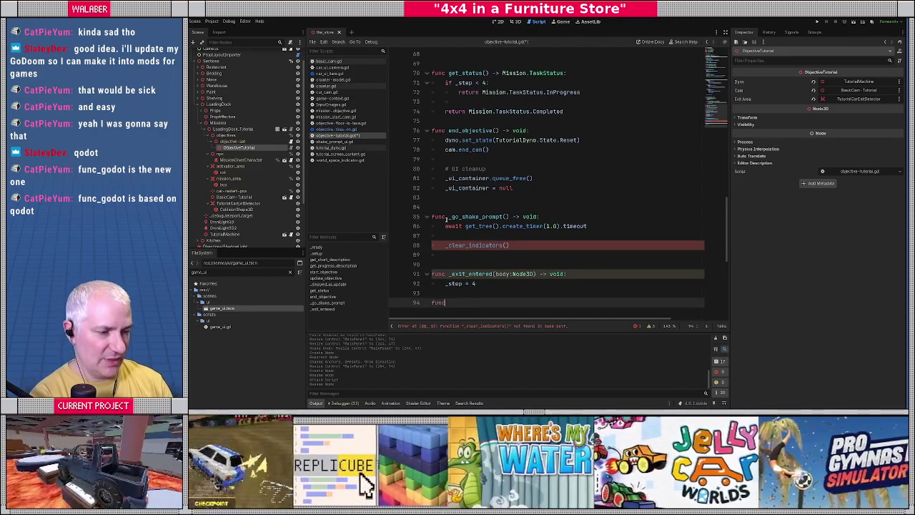
pyautogui.write(' _clear_in')
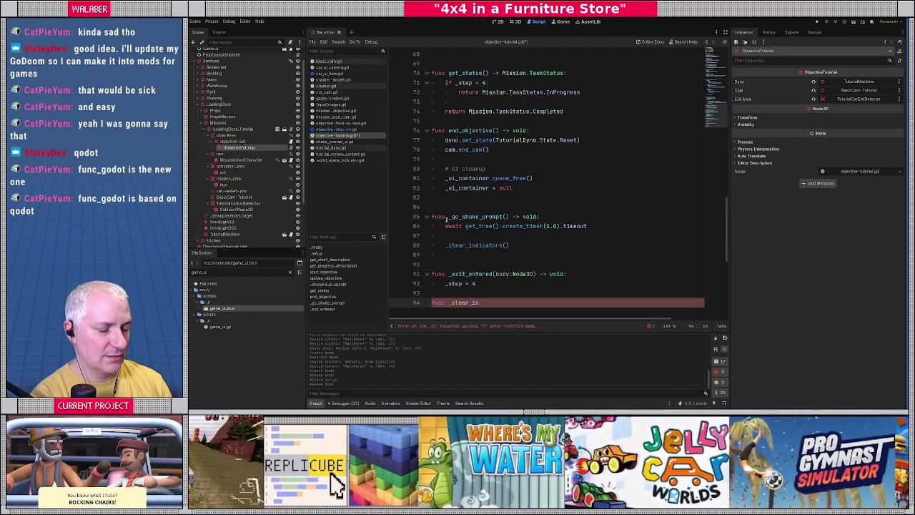
pyautogui.write('dicators() -> void:L')
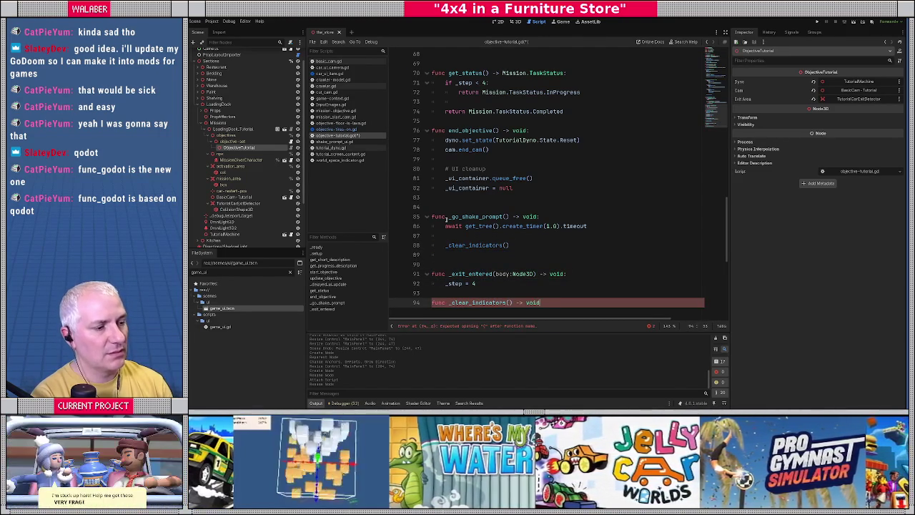
pyautogui.press('Escape')
pyautogui.press('Return')
# Fill its body with NodeUtils.remove_all_children(_ui_container) and _all_indicators.clear()
pyautogui.write('nodeu')
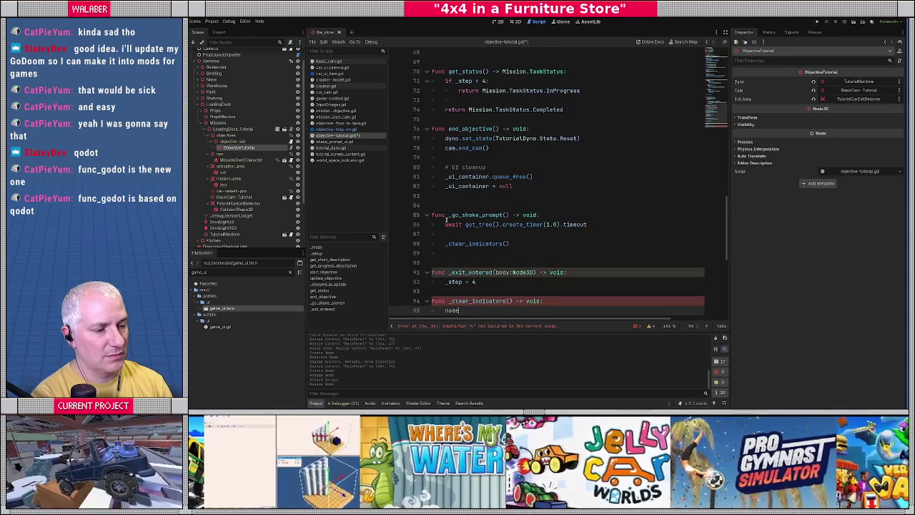
pyautogui.press('Return')
pyautogui.write('.')
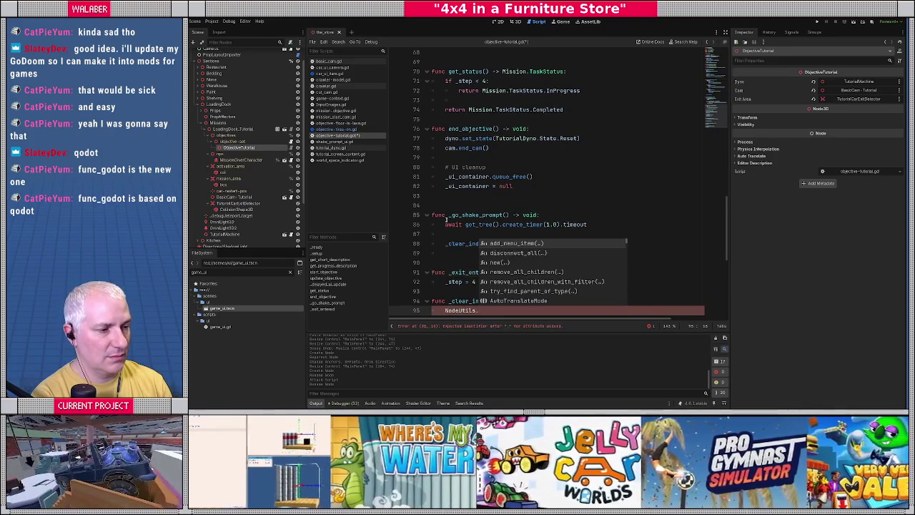
pyautogui.press('Down')
pyautogui.press('Down')
pyautogui.press('Down')
pyautogui.press('Return')
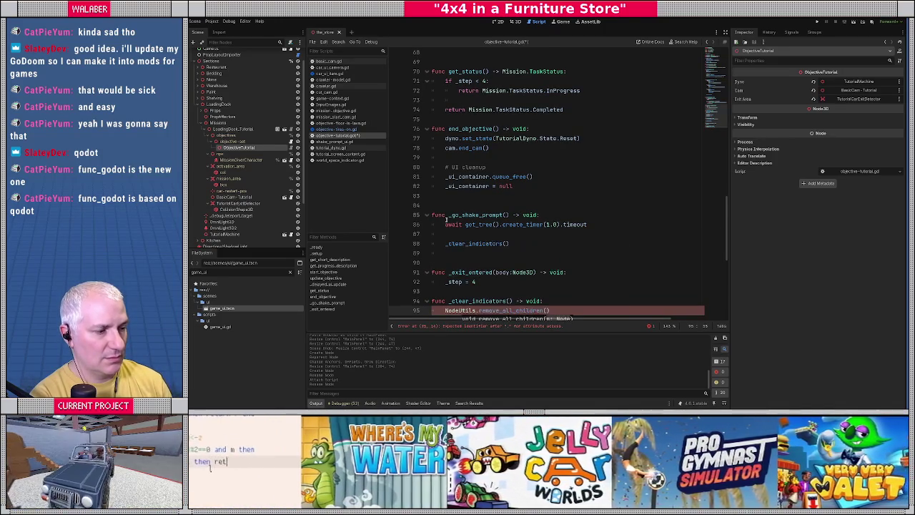
pyautogui.write('_ui_c')
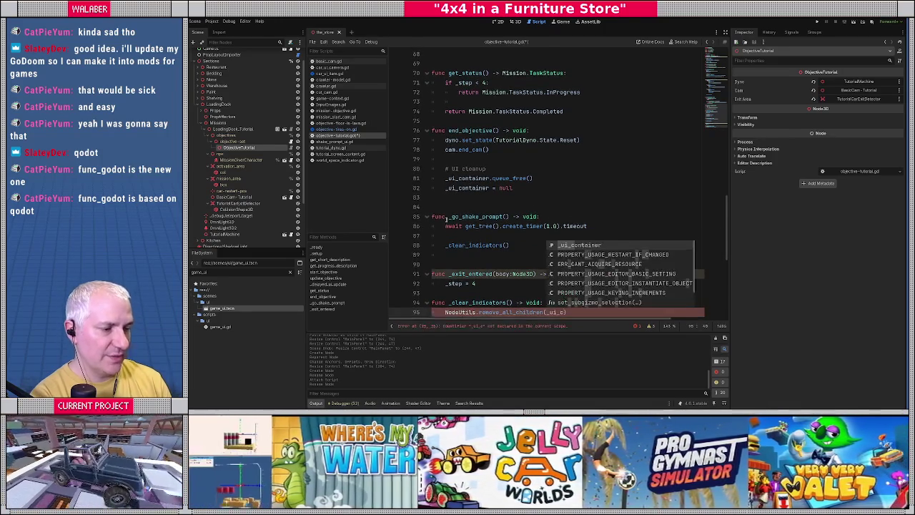
pyautogui.press('Return')
pyautogui.write(')')
pyautogui.press('Return')
pyautogui.write('_a')
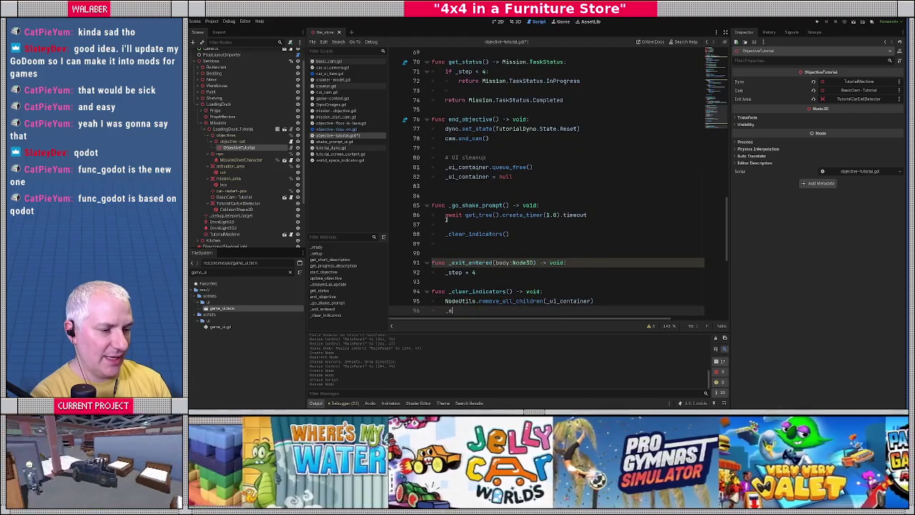
pyautogui.write('ll_indicators.clear()')
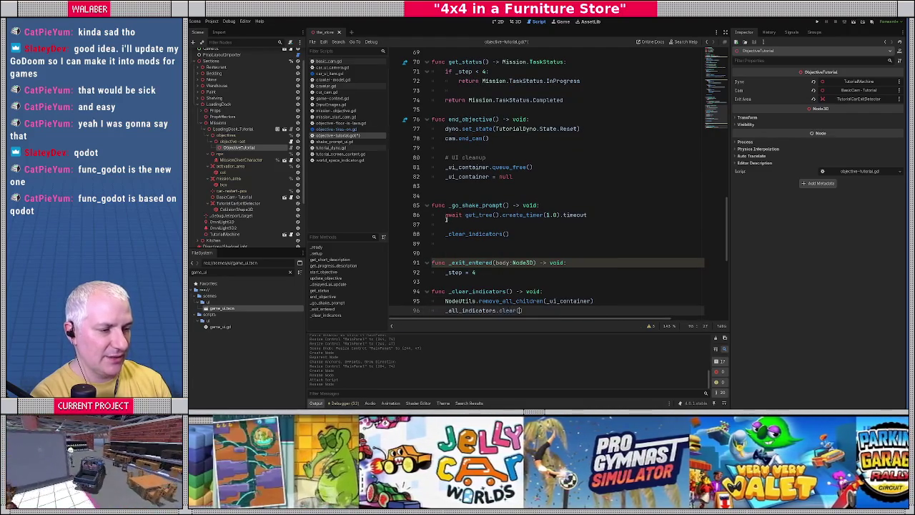
pyautogui.press('Return')
pyautogui.scroll(20, 446, 219)
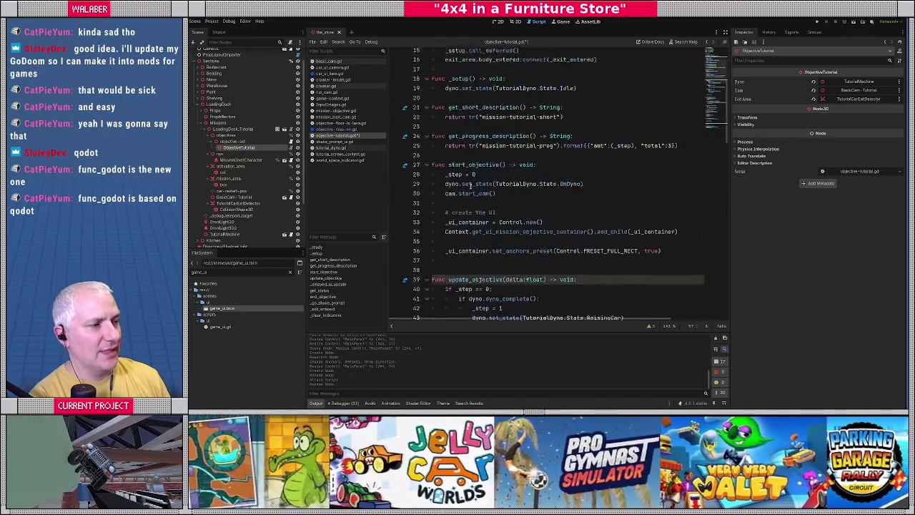
# Delete the unused _shake_prompt variable declaration
pyautogui.click(458, 158)
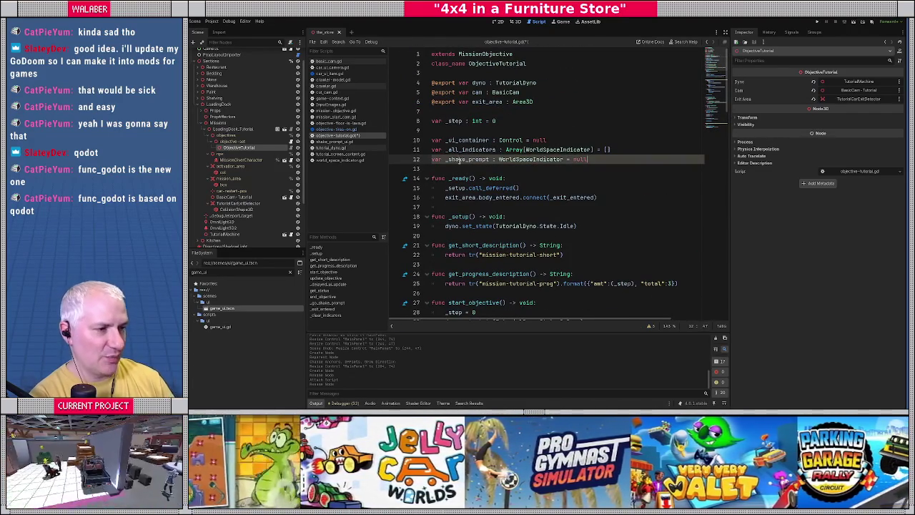
pyautogui.hotkey('shift', 'Home')
pyautogui.press('BackSpace')
pyautogui.press('BackSpace')
# Call _add_indicator with the shake_prompt_ui.tscn path after _clear_indicators() in _go_shake_prompt
pyautogui.scroll(-15, 512, 177)
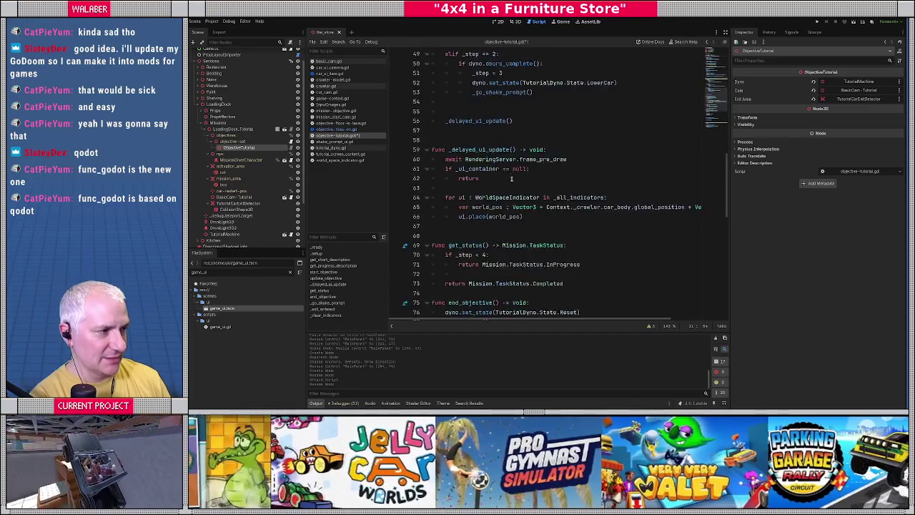
pyautogui.scroll(-6, 511, 177)
pyautogui.scroll(-1, 467, 253)
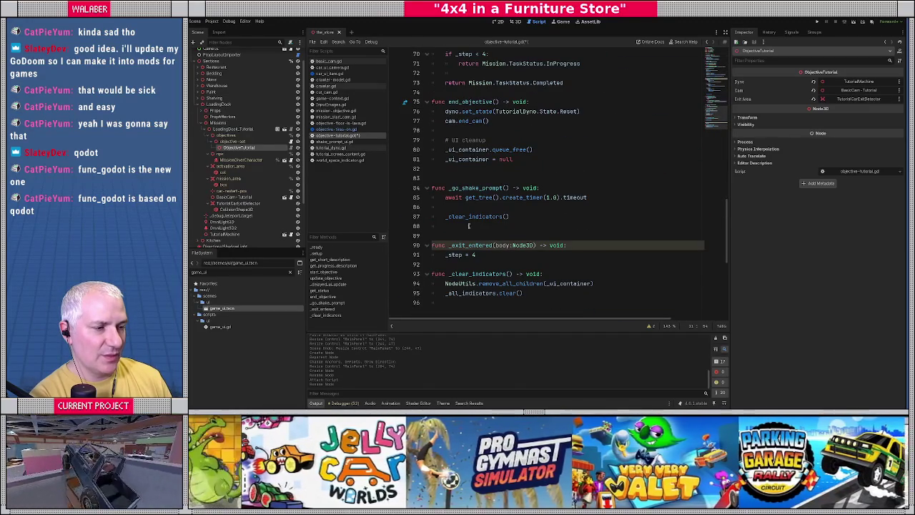
pyautogui.click(472, 226)
pyautogui.write('_add_indicat')
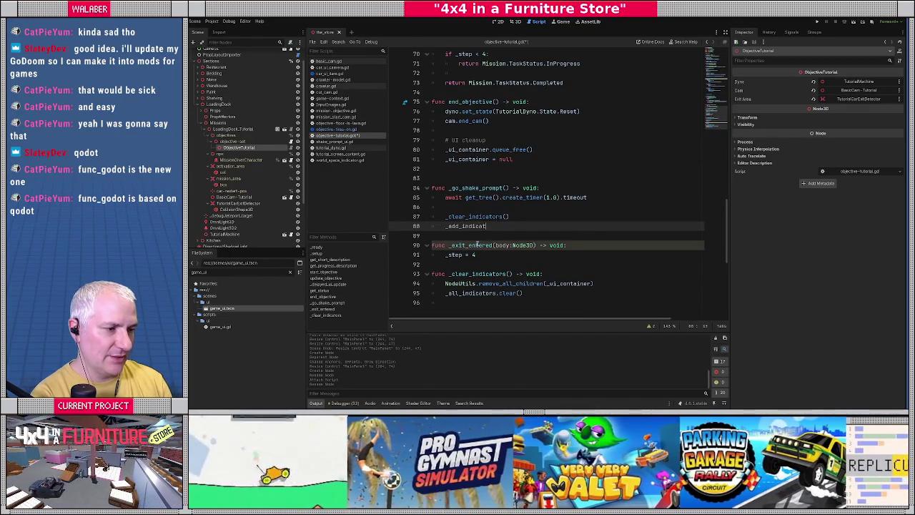
pyautogui.write('or("res://')
pyautogui.doubleClick(215, 272)
pyautogui.write('shake')
pyautogui.rightClick(229, 308)
pyautogui.click(245, 333)
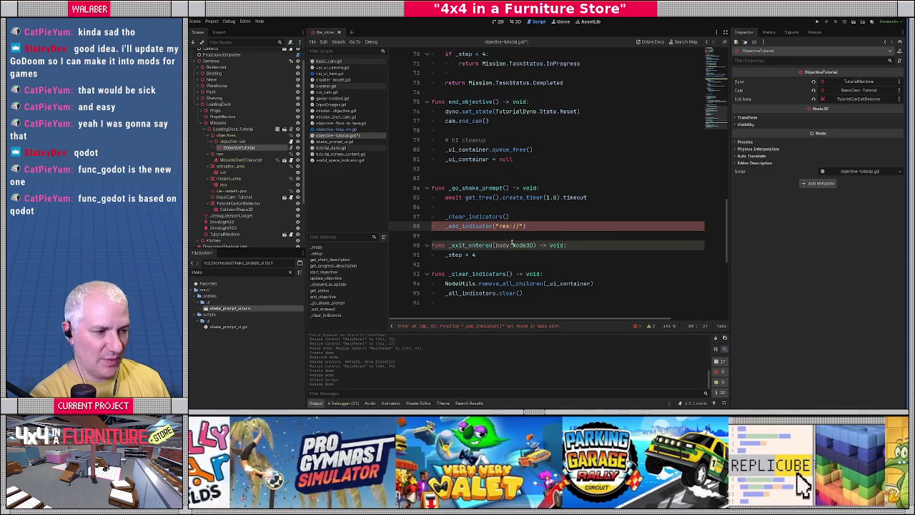
pyautogui.click(500, 226)
pyautogui.press('BackSpace')
pyautogui.press('BackSpace')
pyautogui.press('BackSpace')
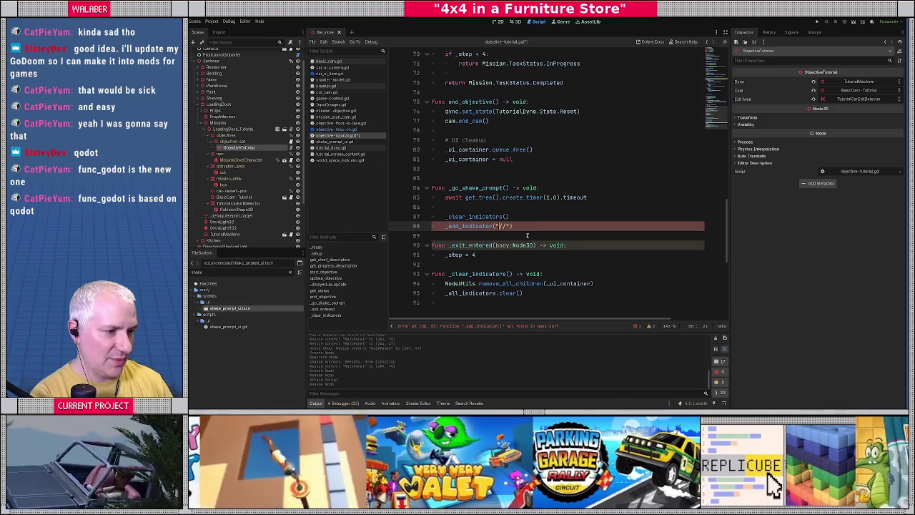
pyautogui.hotkey('ctrl', 'v')
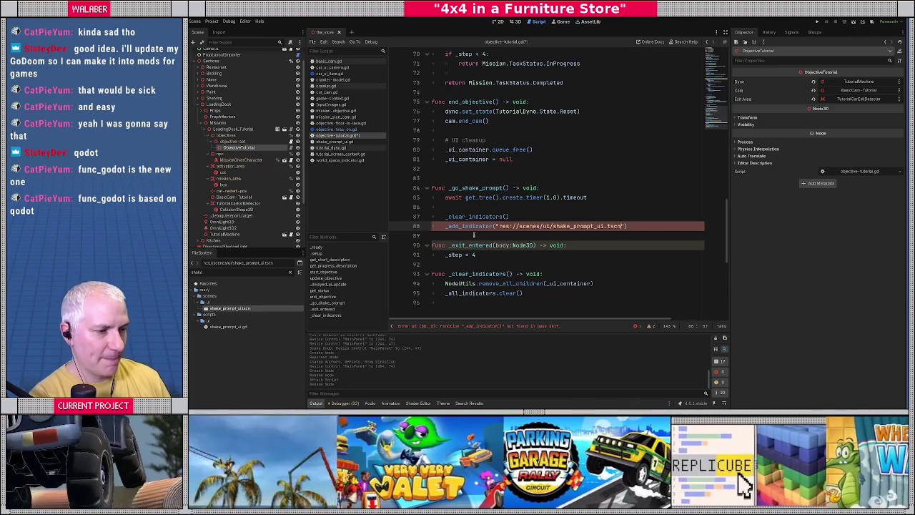
# Add a new function 'func _add_indicator(path:String) -> void:' at the end of the script
pyautogui.scroll(-4, 652, 228)
pyautogui.click(449, 188)
pyautogui.press('Return')
pyautogui.write('func _add_indi')
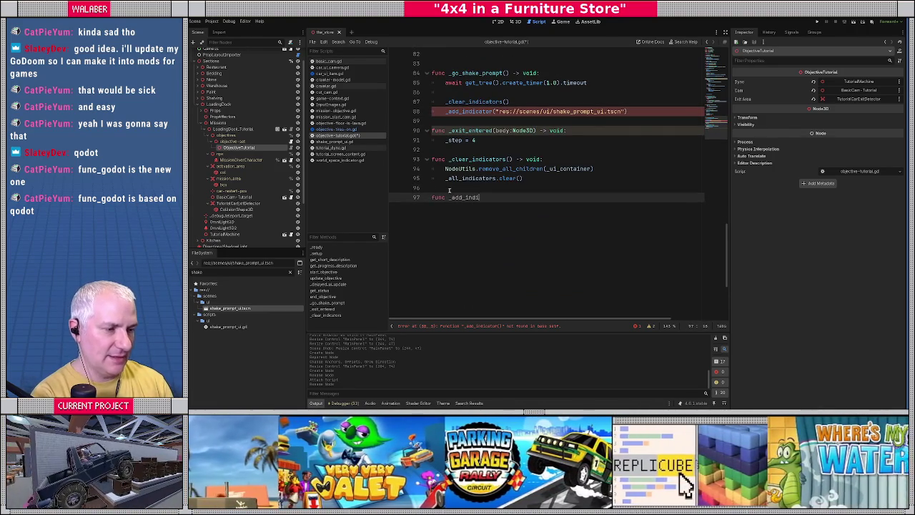
pyautogui.write('cator(path:String) -')
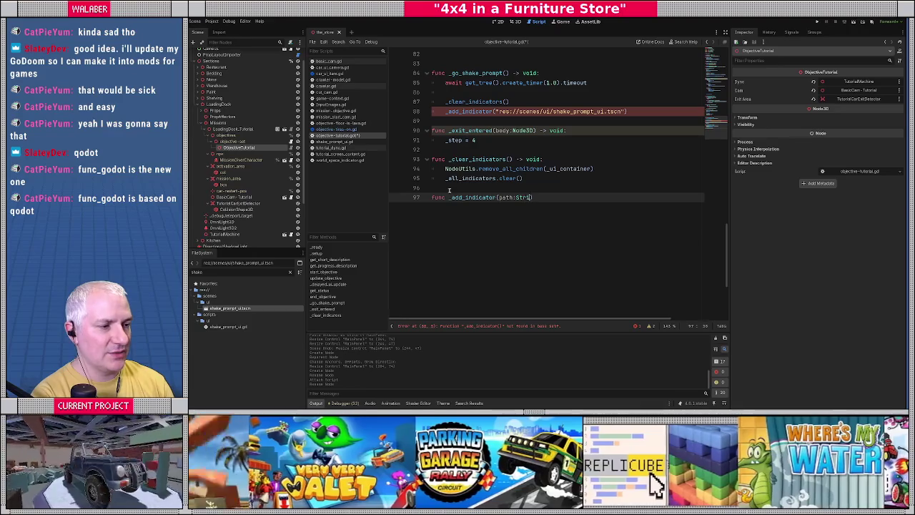
pyautogui.write('> void:')
pyautogui.press('Return')
# Declare var src_scene : PackedScene = load(path) as PackedScene in _add_indicator
pyautogui.write('var indicator ')
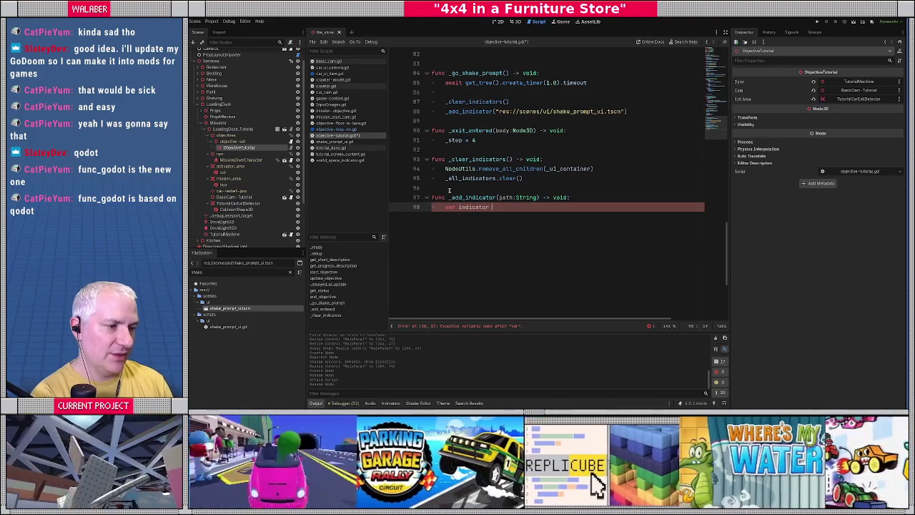
pyautogui.write(': World')
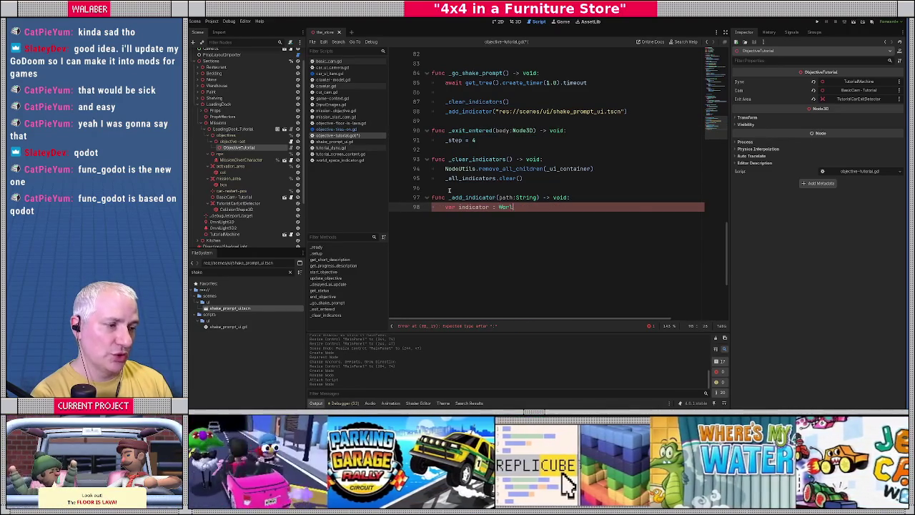
pyautogui.press('Escape')
pyautogui.hotkey('ctrl', 'BackSpace')
pyautogui.hotkey('ctrl', 'BackSpace')
pyautogui.hotkey('ctrl', 'BackSpace')
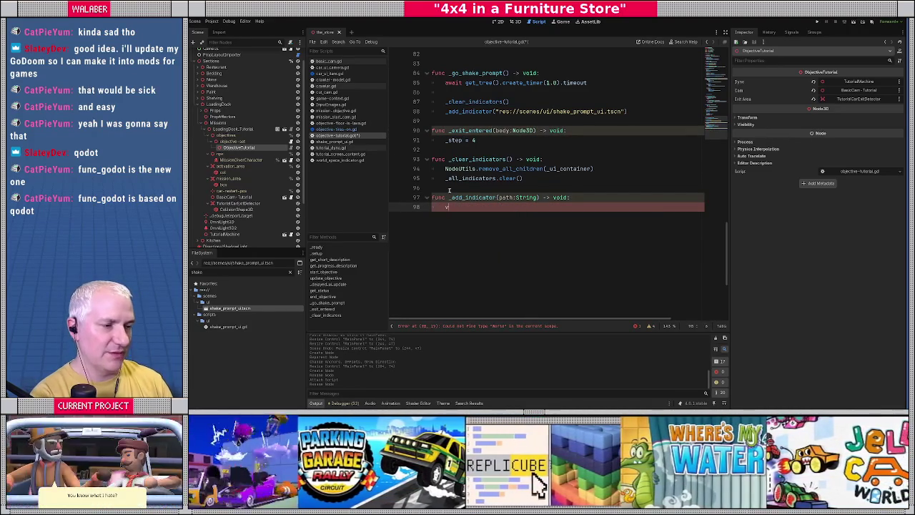
pyautogui.write('ar s')
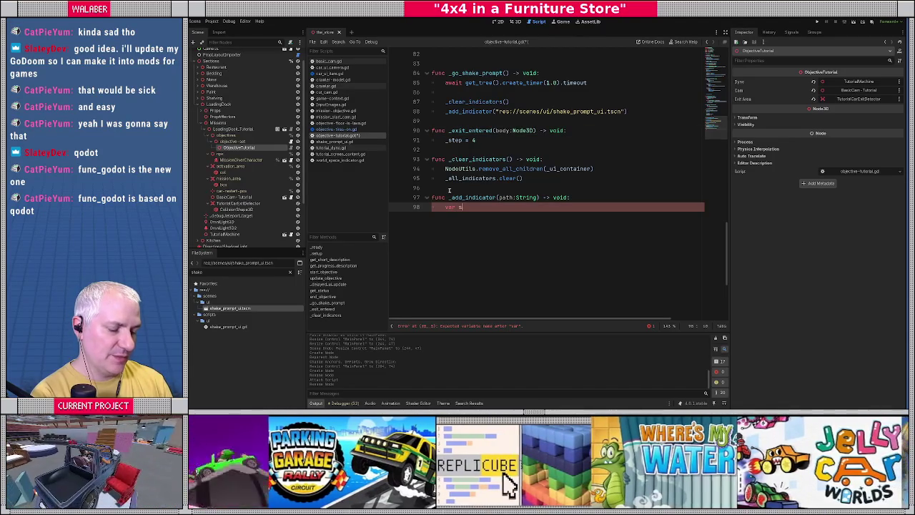
pyautogui.write('rc_scene : PackedS')
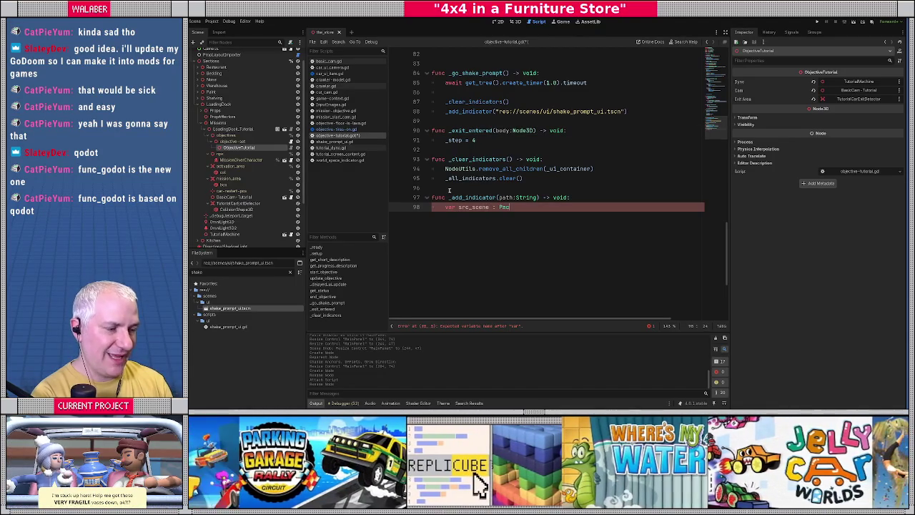
pyautogui.press('Return')
pyautogui.write('= load(path)')
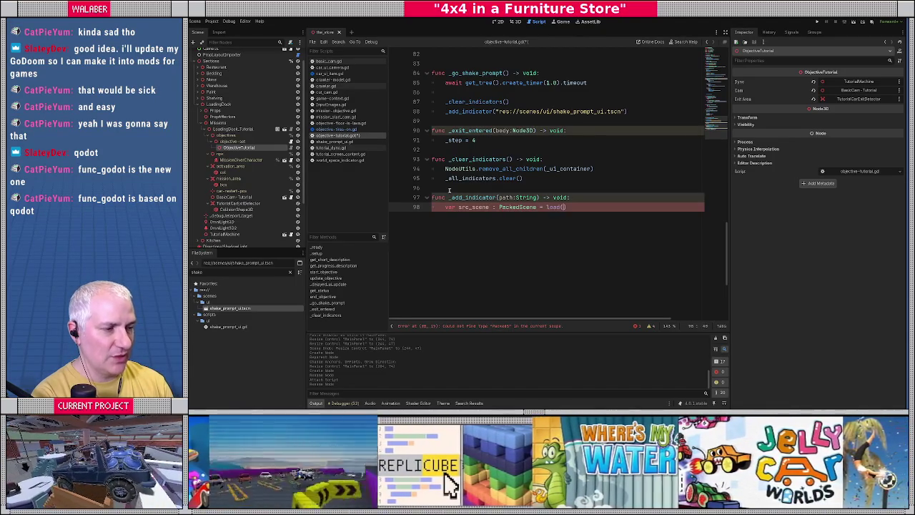
pyautogui.write(') as Pa')
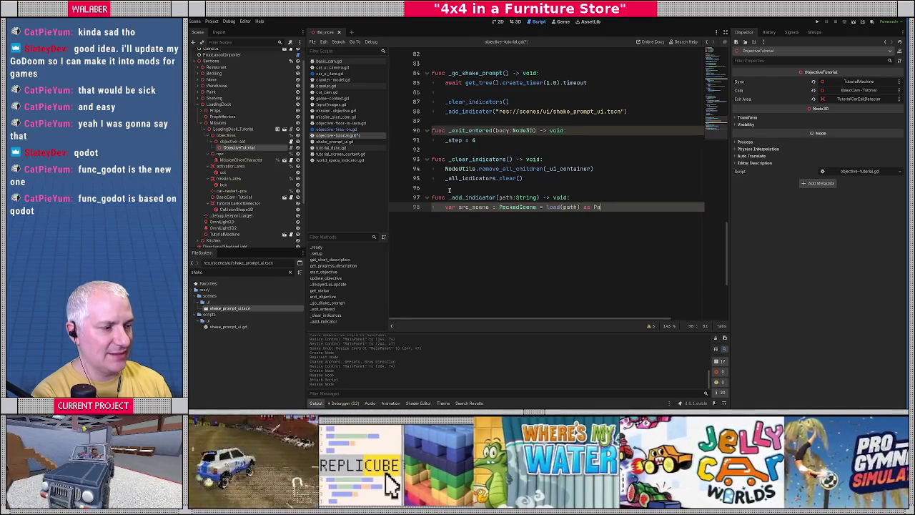
pyautogui.write('ckedS')
pyautogui.press('Return')
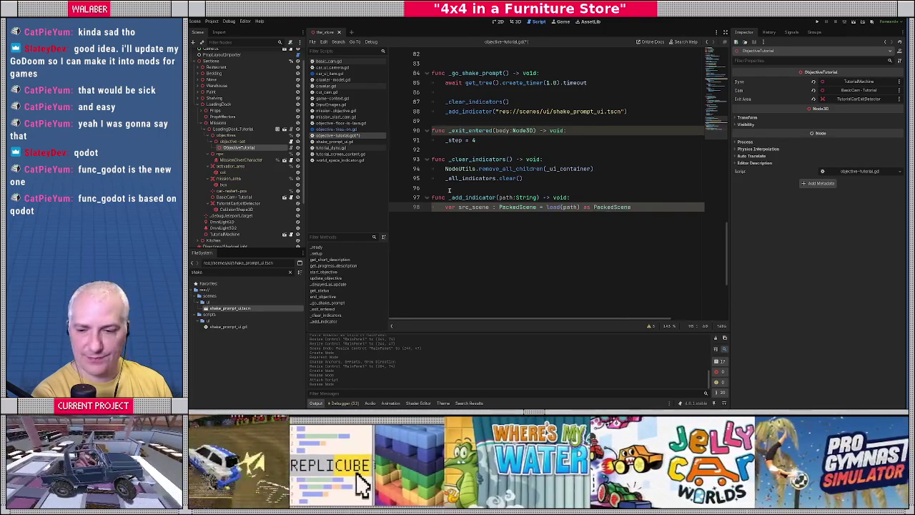
pyautogui.press('Return')
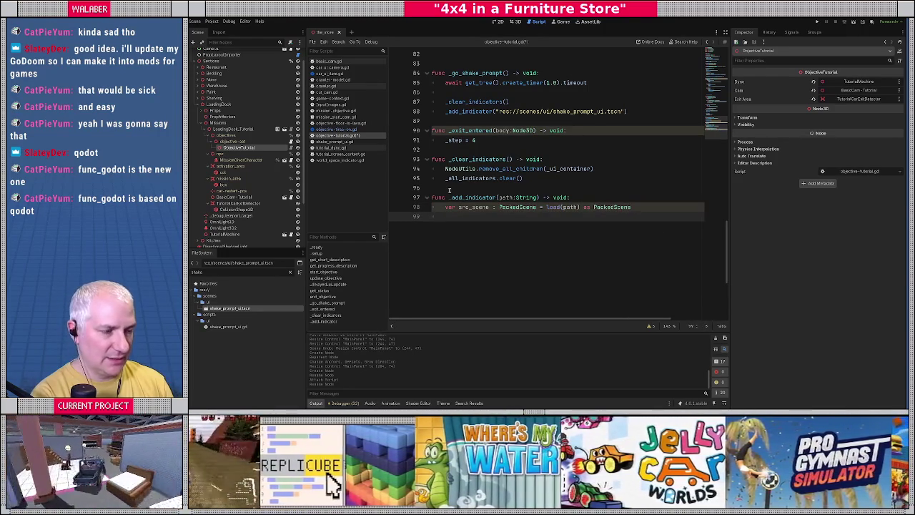
# Declare ui as src_scene.instantiate() cast to WorldSpaceIndicator, using an inferred type
pyautogui.write('var ui : World')
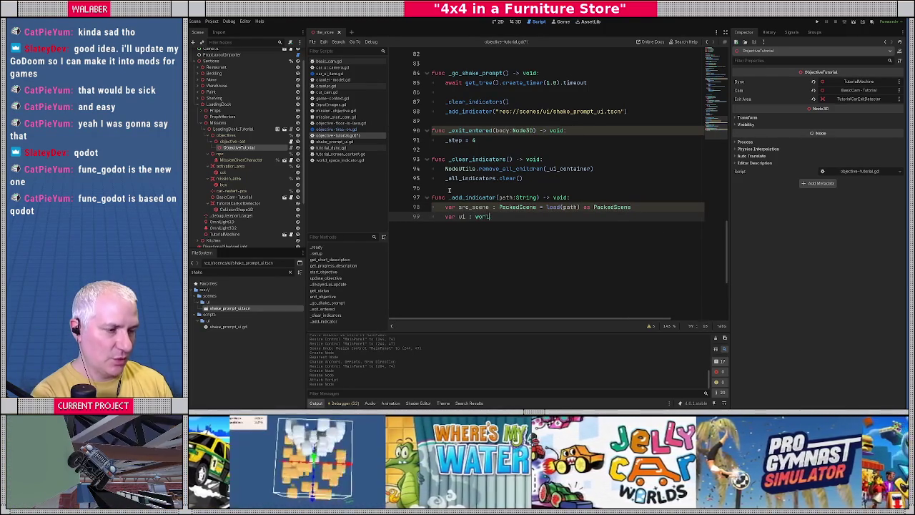
pyautogui.press('Return')
pyautogui.write('src_scene.in')
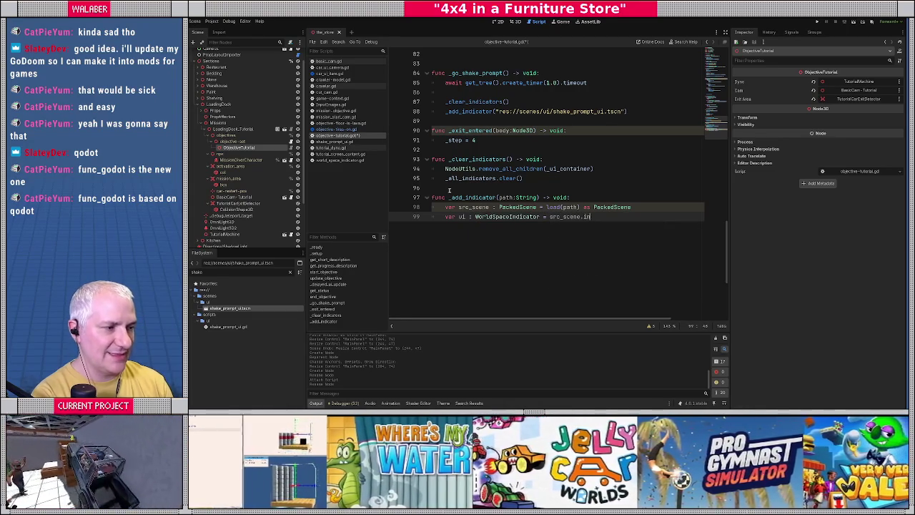
pyautogui.write('stantiate(')
pyautogui.press('Return')
pyautogui.write('as ')
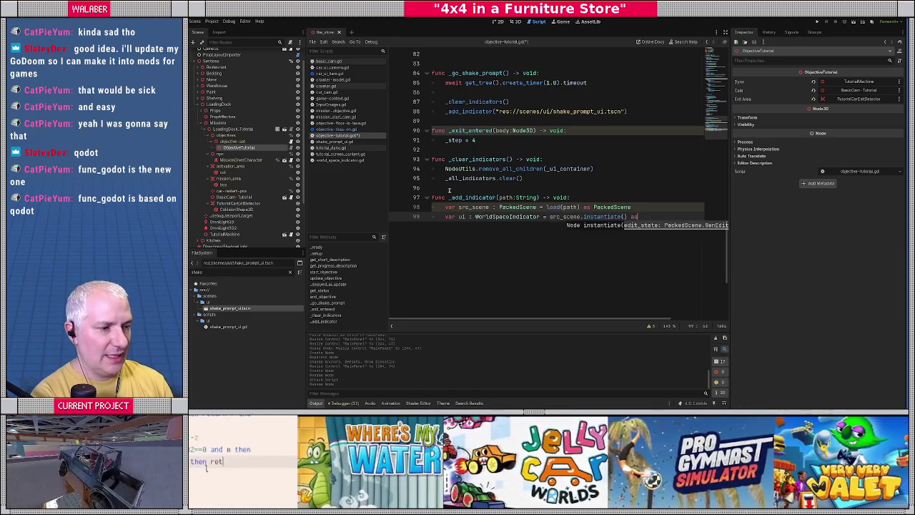
pyautogui.write('World')
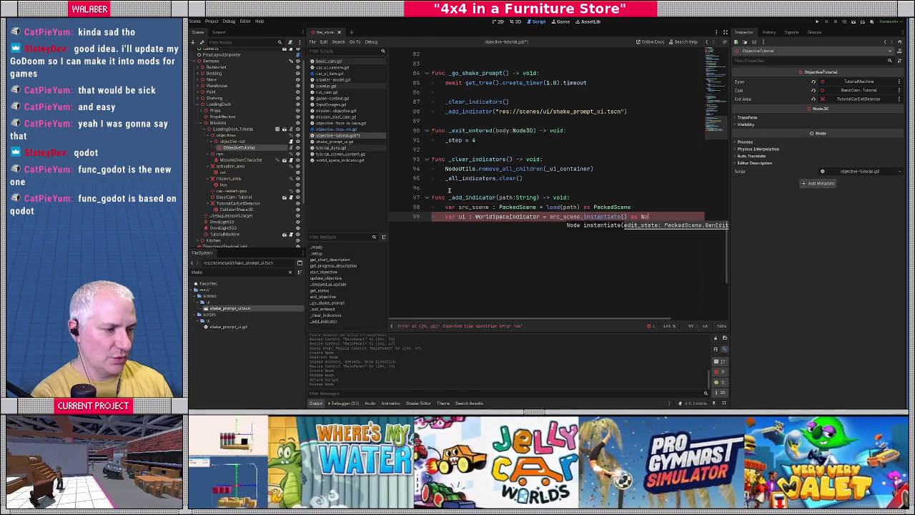
pyautogui.press('Return')
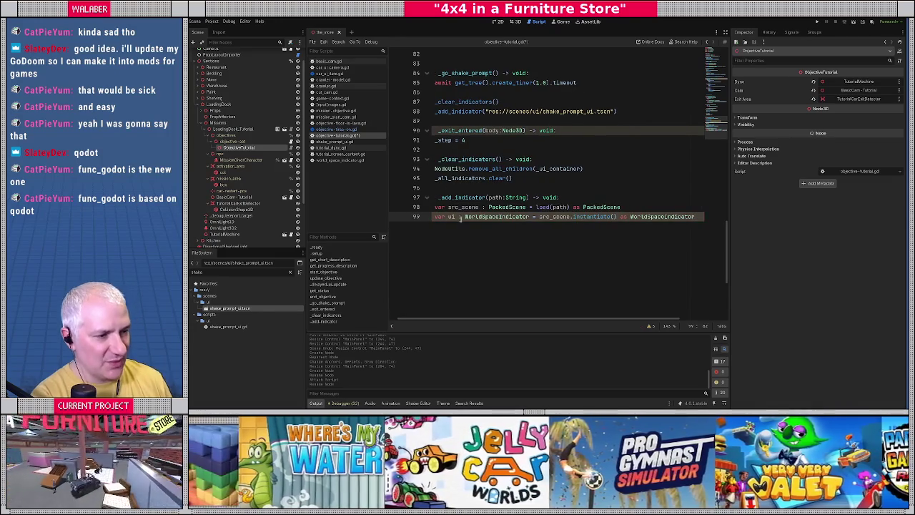
pyautogui.doubleClick(467, 217)
pyautogui.press('BackSpace')
pyautogui.press('Delete')
pyautogui.press('BackSpace')
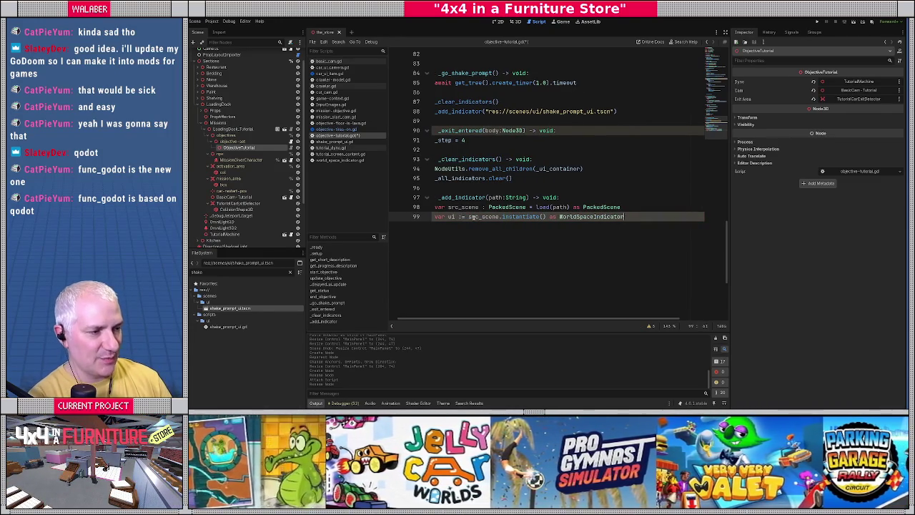
pyautogui.moveTo(492, 323); pyautogui.dragTo(486, 323)
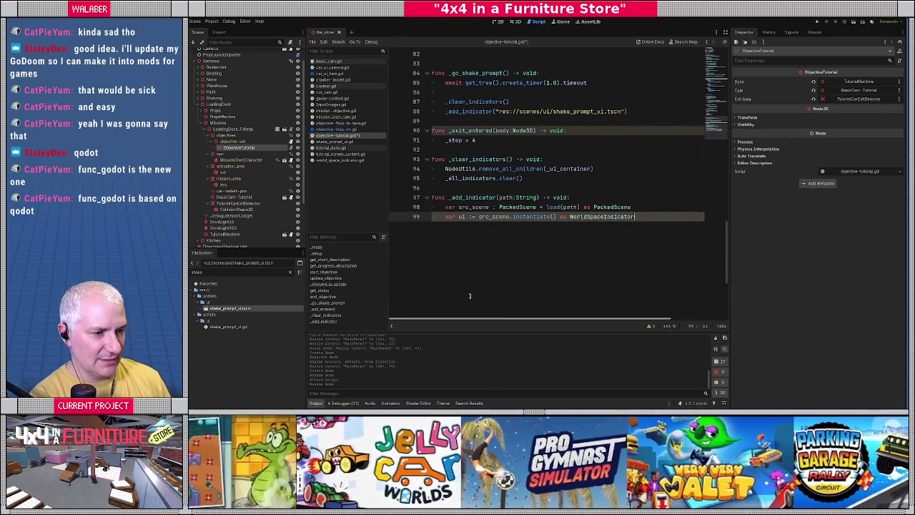
# Add _ui_container.add_child(ui) on line 100
pyautogui.press('Return')
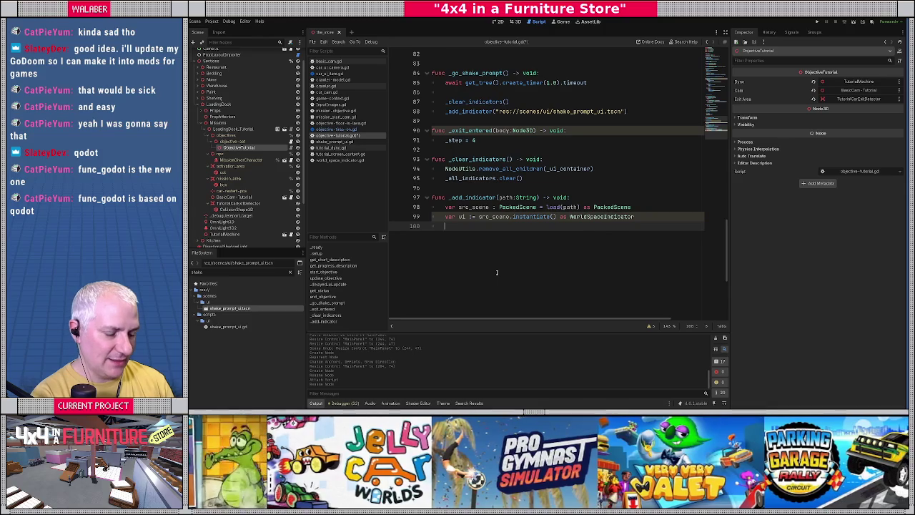
pyautogui.write('_ui_container.add_child(')
pyautogui.press('Return')
pyautogui.write('ui)')
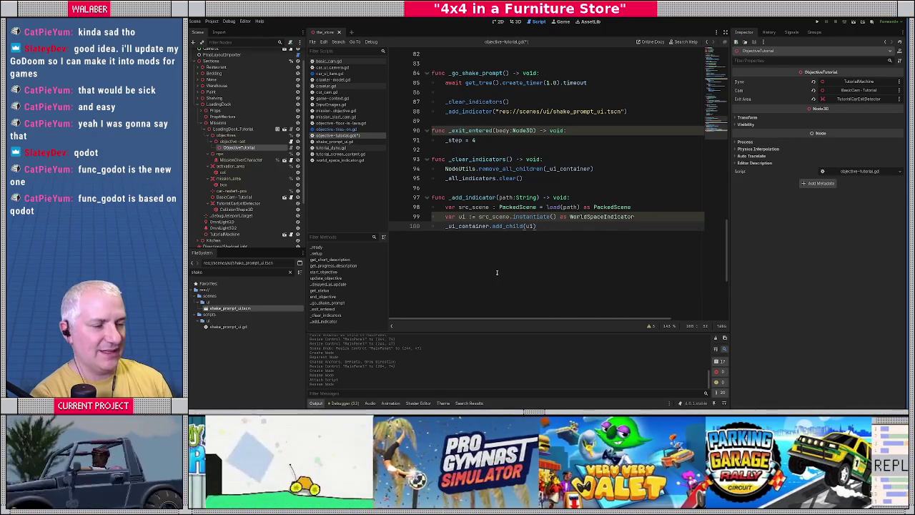
# Add _all_indicators.append(ui) on line 101
pyautogui.press('Return')
pyautogui.write('_ac')
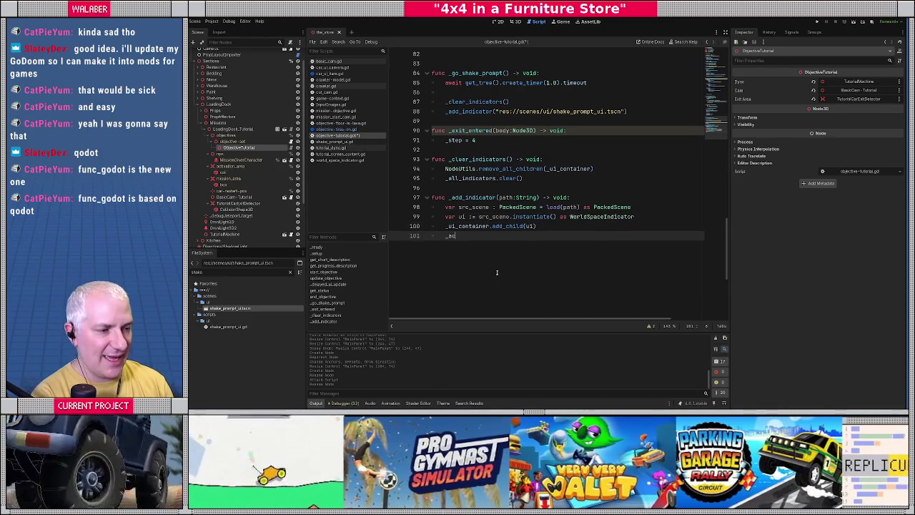
pyautogui.press('BackSpace')
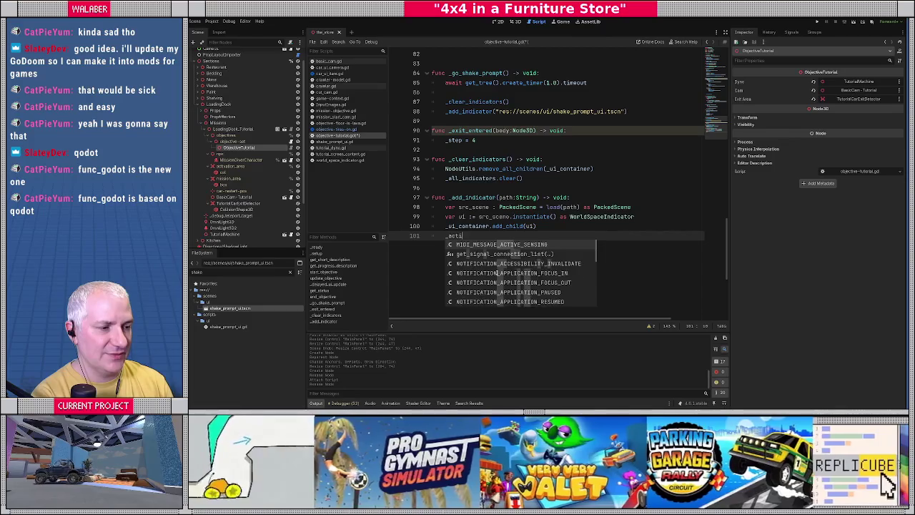
pyautogui.write('ll')
pyautogui.press('Return')
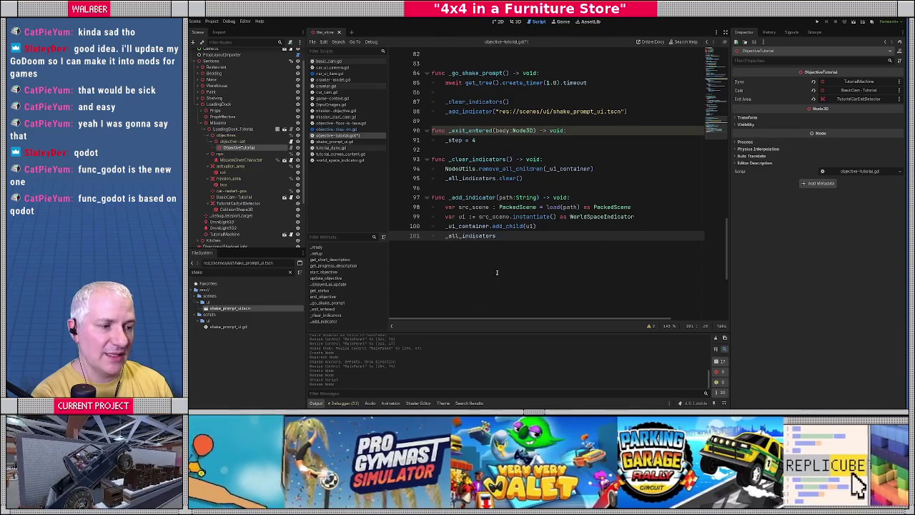
pyautogui.write('.app')
pyautogui.press('Return')
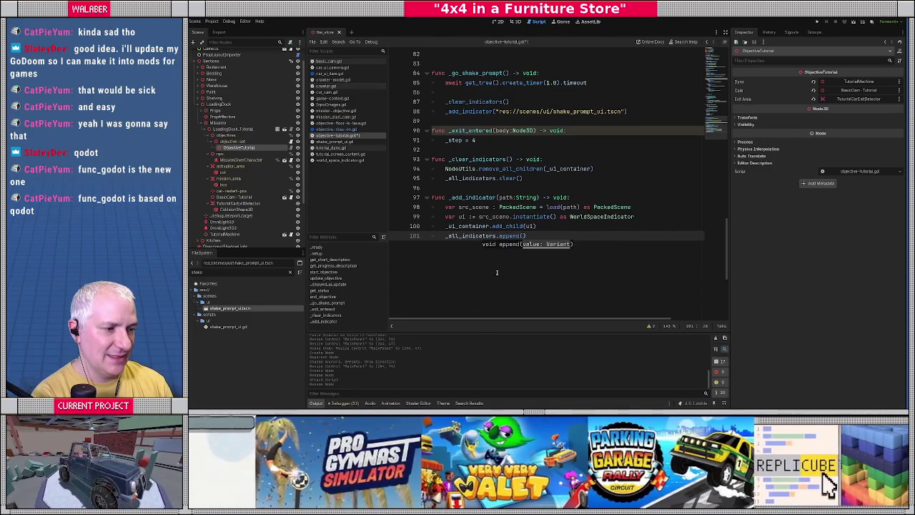
pyautogui.write('ui)')
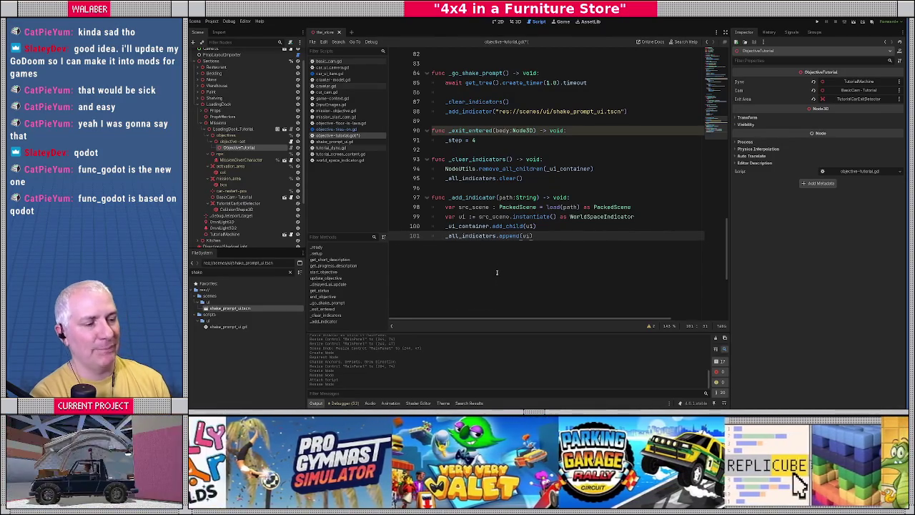
pyautogui.doubleClick(468, 229)
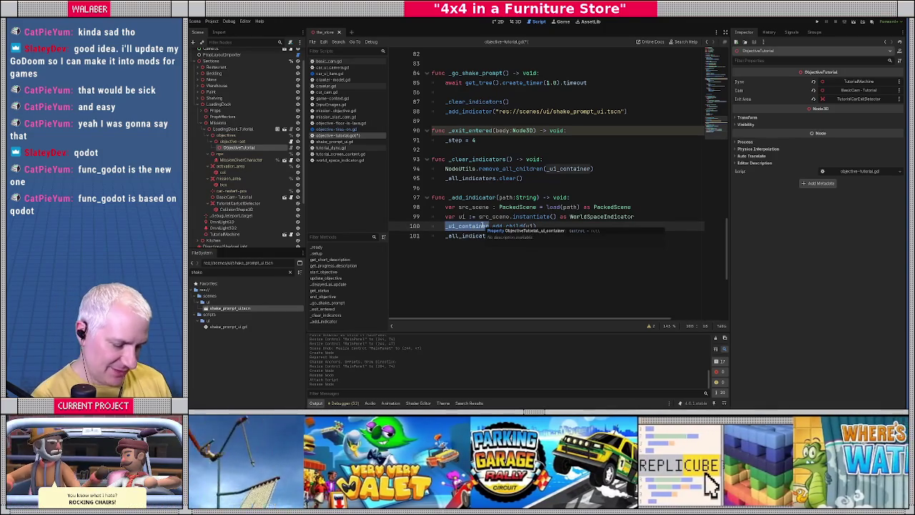
pyautogui.moveTo(446, 226); pyautogui.dragTo(559, 225)
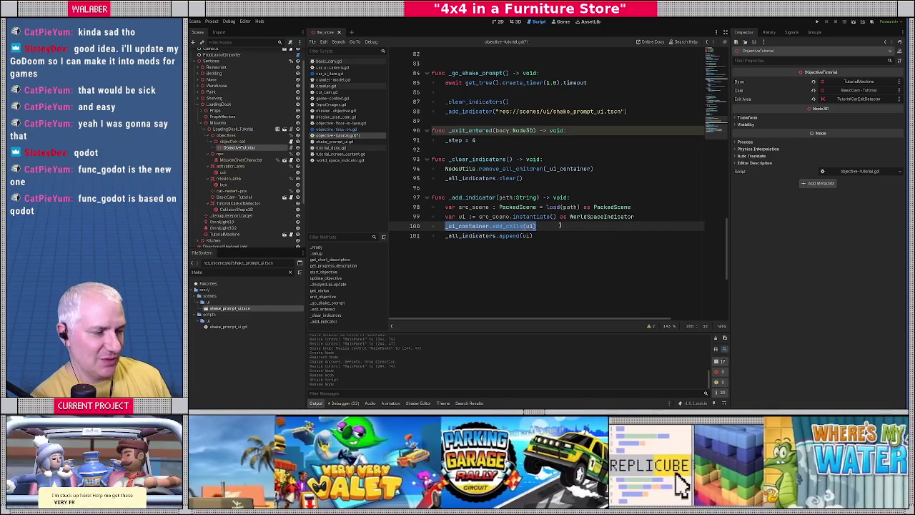
pyautogui.click(458, 236)
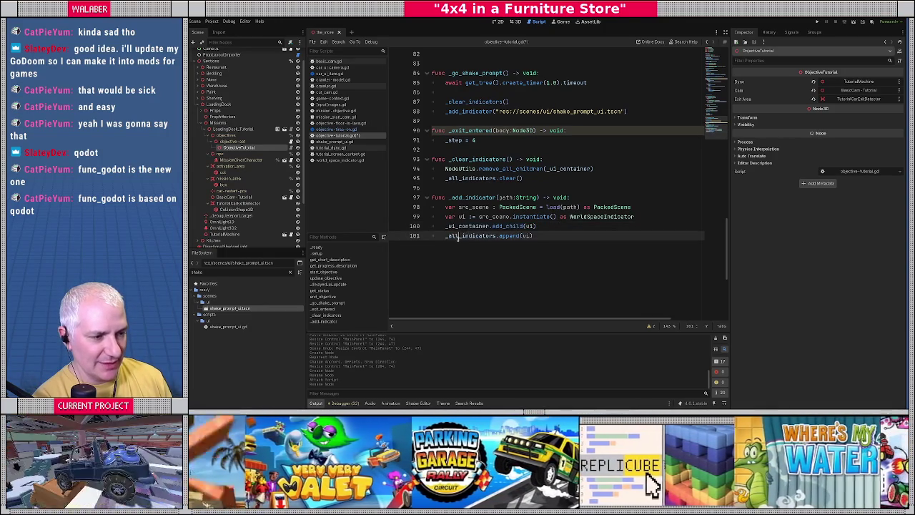
# Insert blank lines above the _add_indicator and _clear_indicators functions
pyautogui.click(473, 186)
pyautogui.press('Return')
pyautogui.click(463, 149)
pyautogui.press('Return')
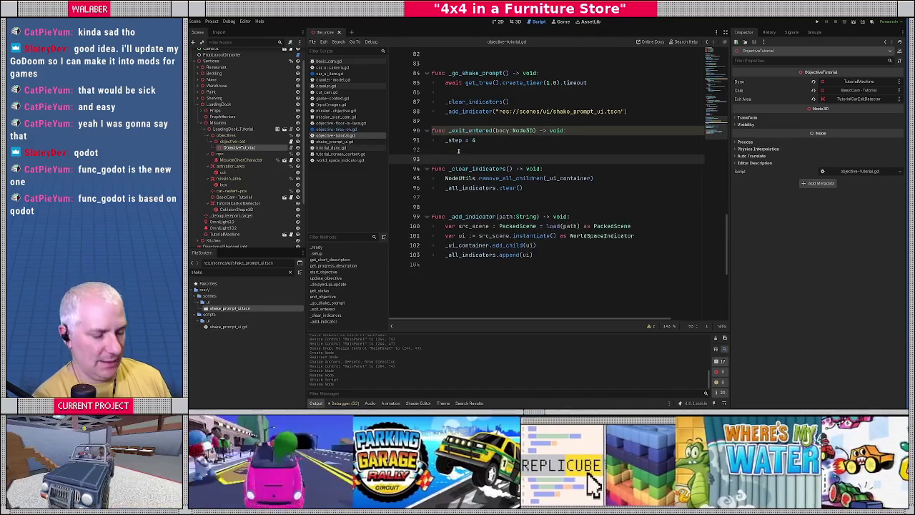
# Call _clear_indicators() after _step = 4 in _exit_entered
pyautogui.scroll(3, 486, 187)
pyautogui.moveTo(446, 187); pyautogui.dragTo(643, 201)
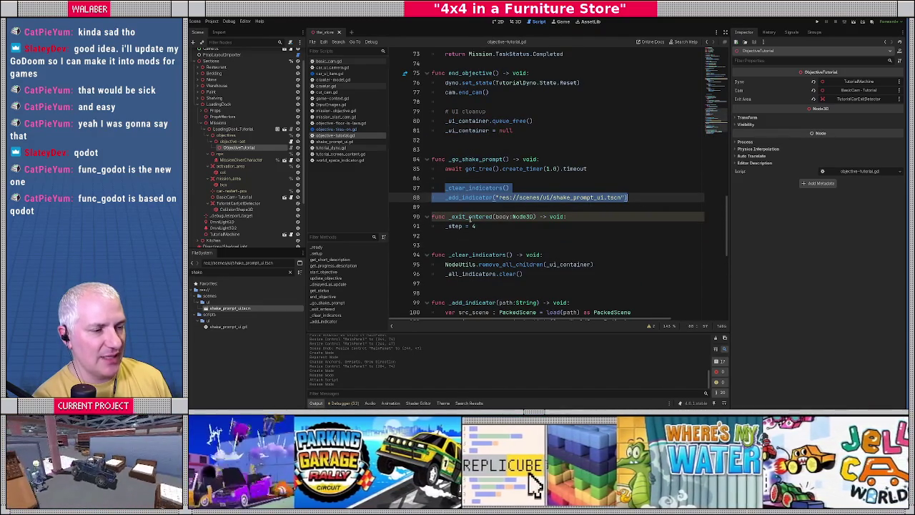
pyautogui.click(484, 227)
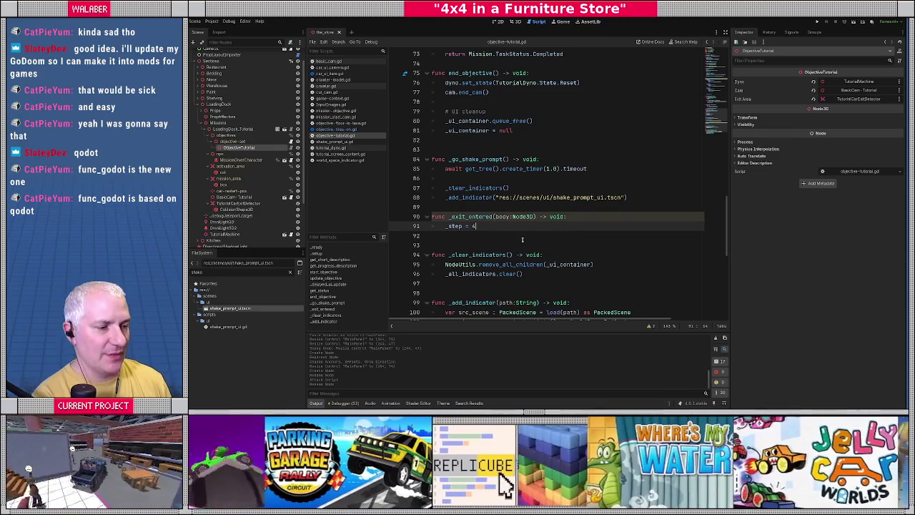
pyautogui.press('Return')
pyautogui.write('_clear_i')
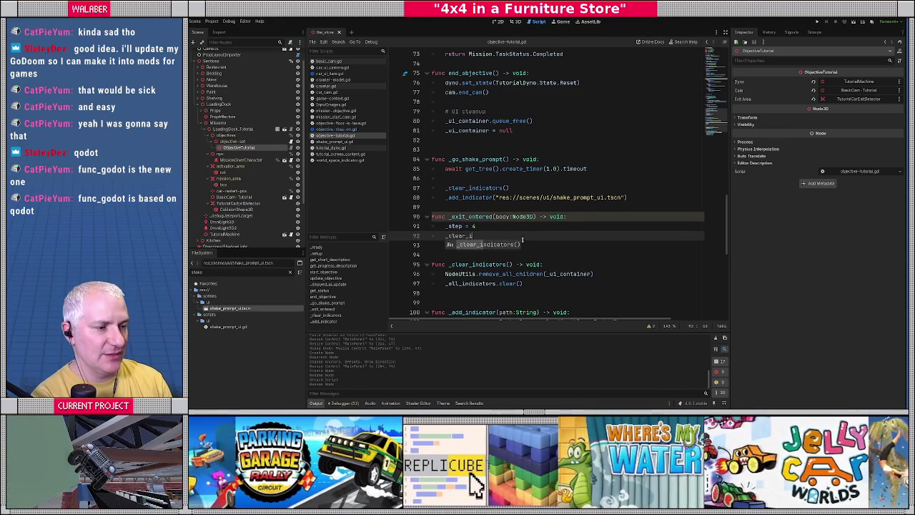
pyautogui.press('Return')
# Call _clear_indicators() before the # UI cleanup block in end_objective
pyautogui.scroll(2, 527, 182)
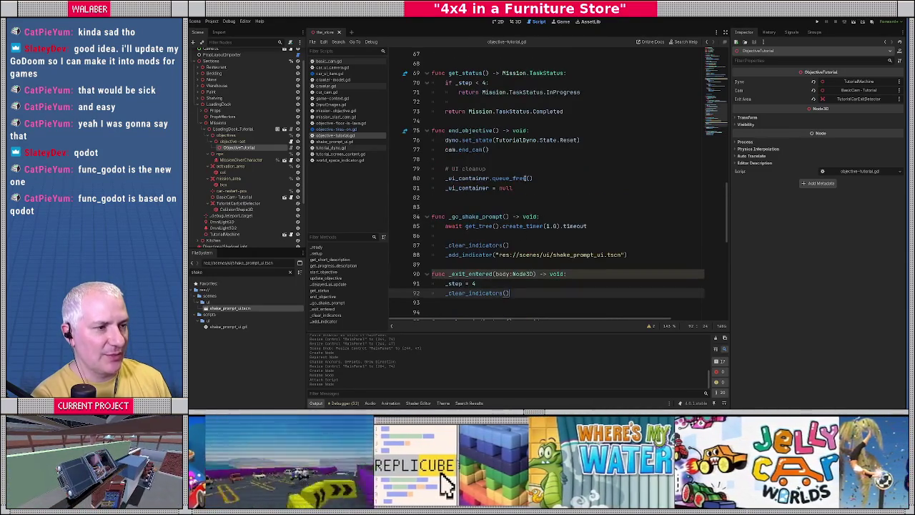
pyautogui.click(504, 156)
pyautogui.press('Return')
pyautogui.write('_clear_')
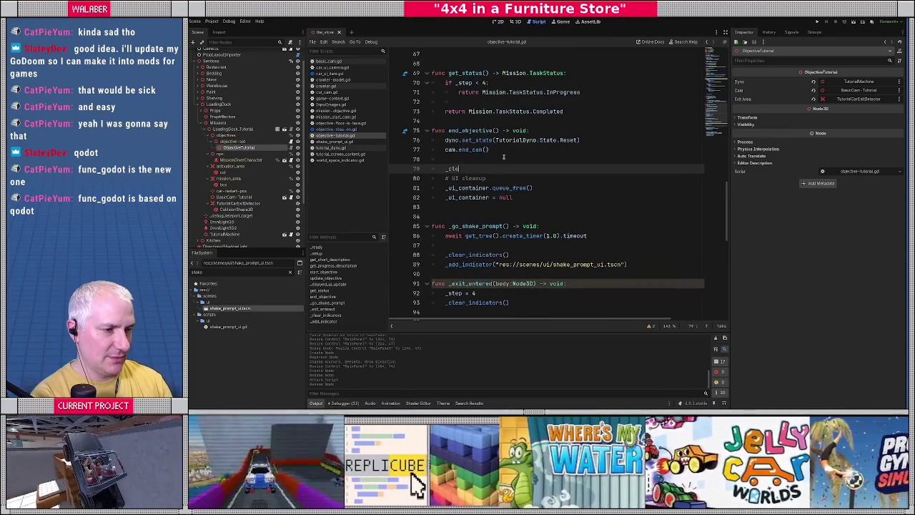
pyautogui.press('Return')
pyautogui.press('Return')
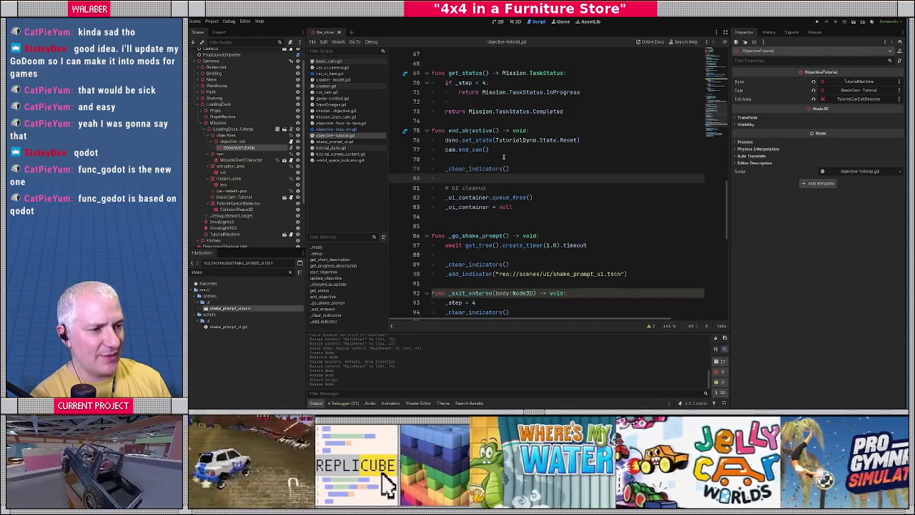
pyautogui.press('Down')
pyautogui.press('Down')
# Save the script and run the game with F5 to test the changes
pyautogui.hotkey('shift', 'End')
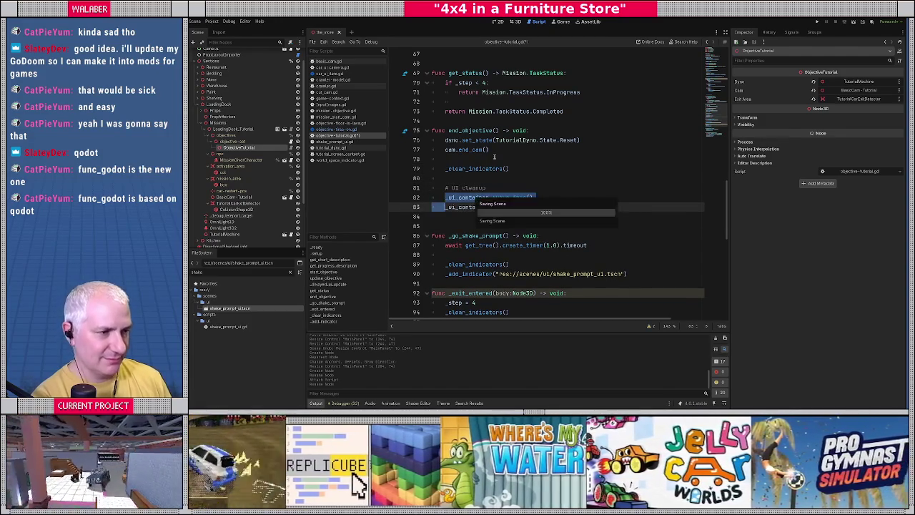
pyautogui.click(515, 160)
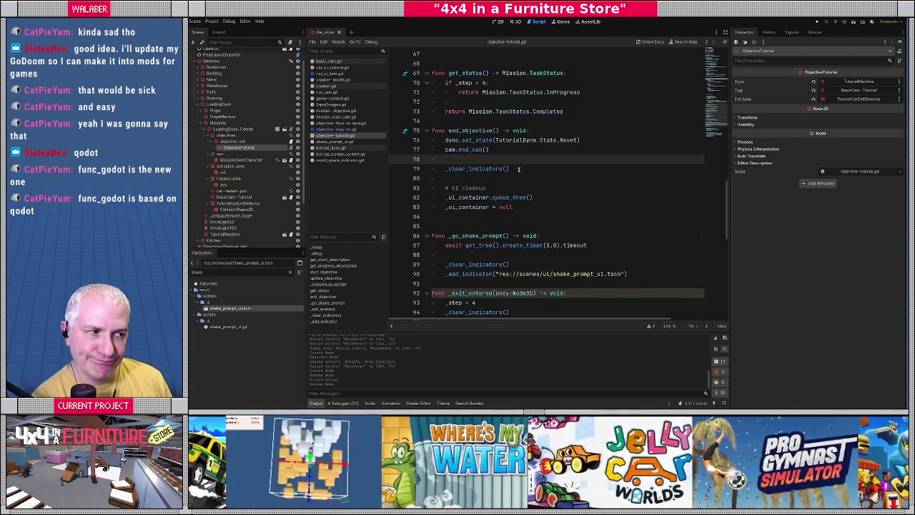
pyautogui.scroll(12, 518, 169)
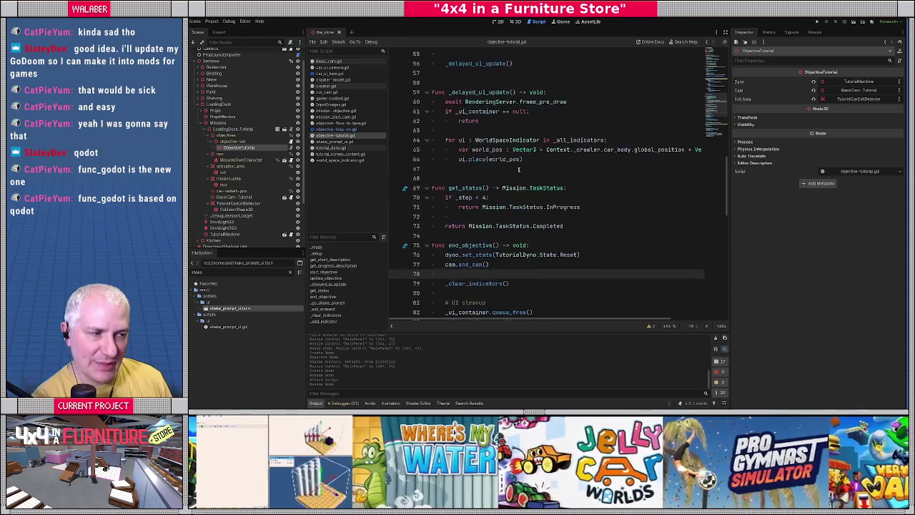
pyautogui.click(513, 156)
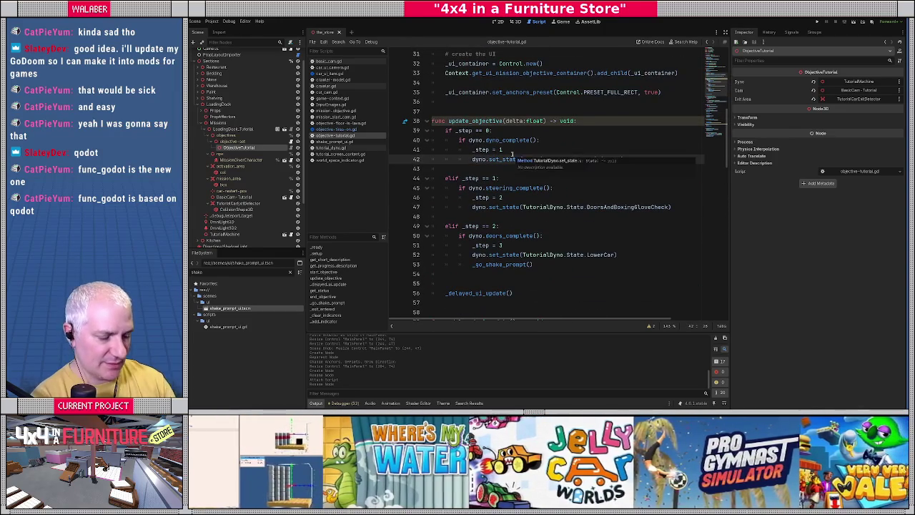
pyautogui.press('F5')
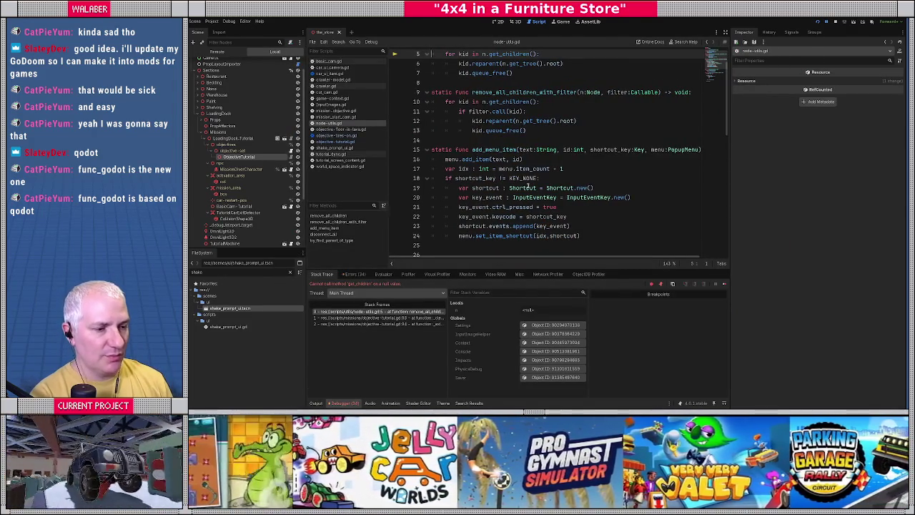
# Trace the null crash through the _clear_indicators and calling stack frames (lines 98, 94), then stop debugging
pyautogui.scroll(2, 541, 157)
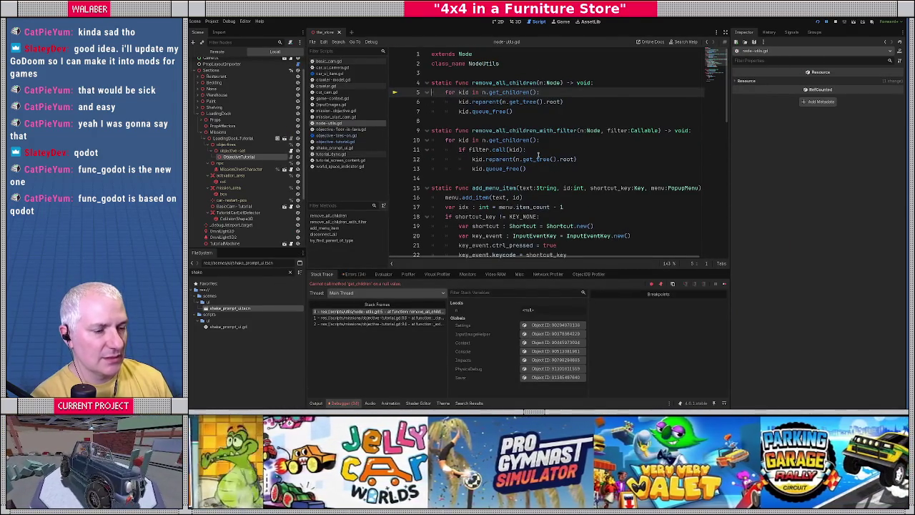
pyautogui.click(356, 318)
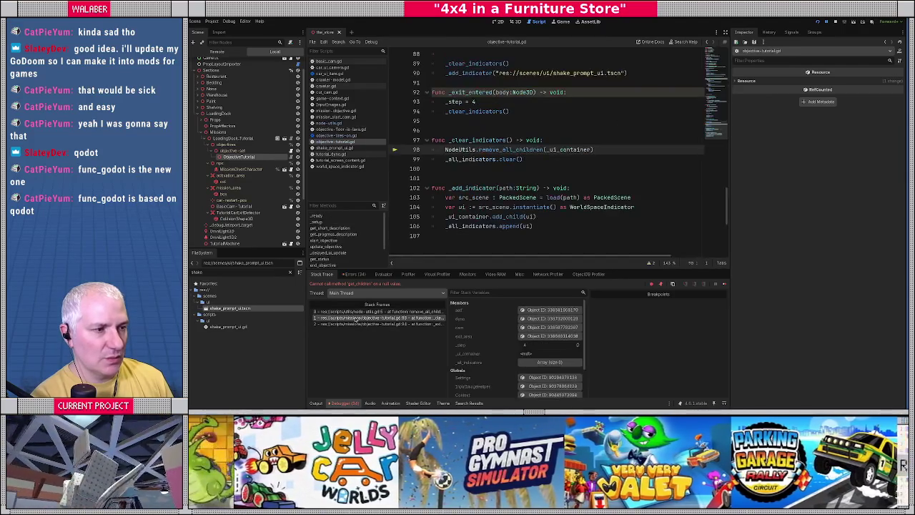
pyautogui.click(357, 325)
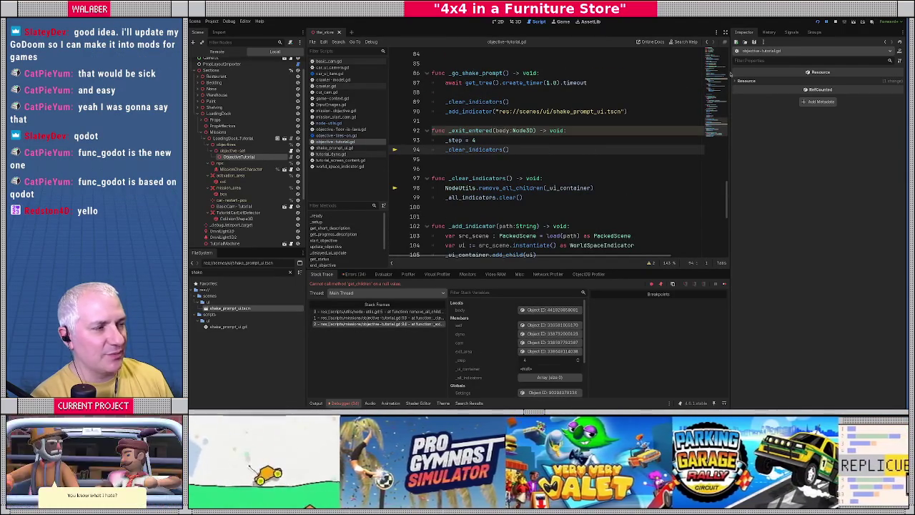
pyautogui.click(834, 21)
# Add '_step = -1' as a new first line in the _ready function
pyautogui.click(572, 131)
pyautogui.scroll(2, 541, 208)
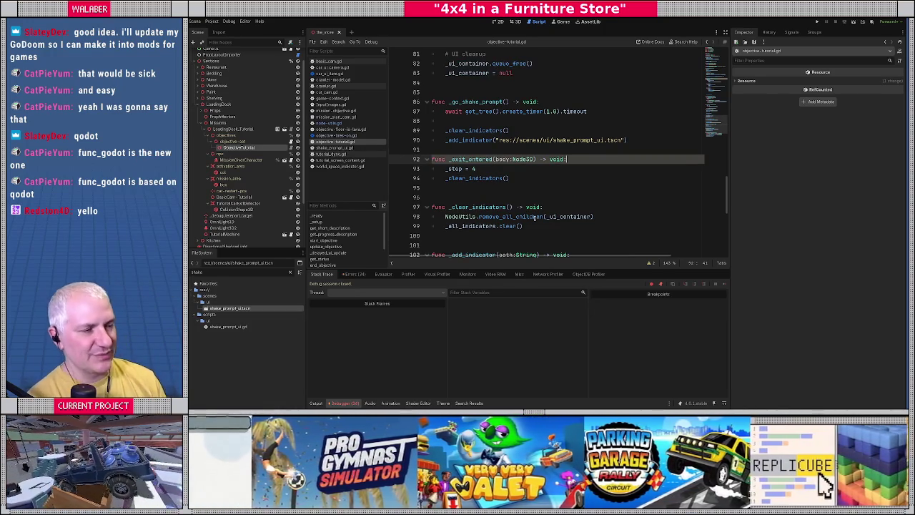
pyautogui.scroll(15, 534, 218)
pyautogui.scroll(2, 514, 167)
pyautogui.scroll(4, 489, 140)
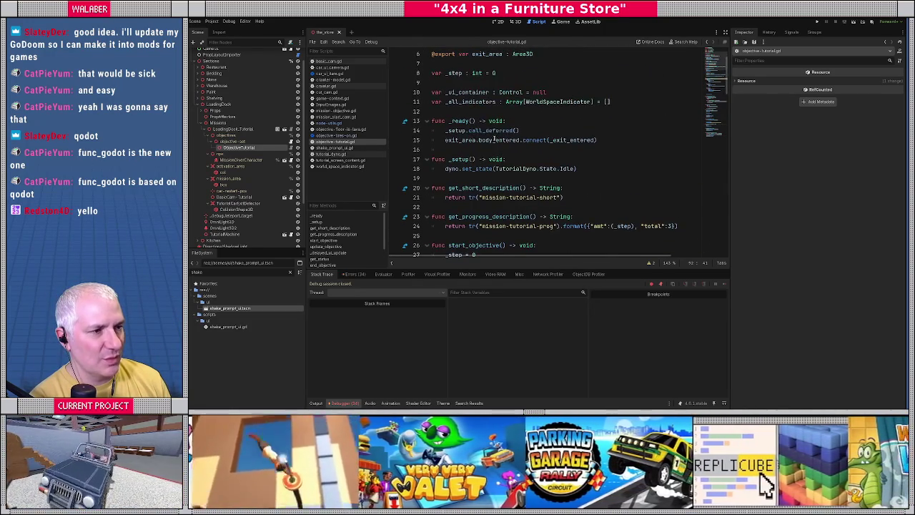
pyautogui.click(538, 123)
pyautogui.press('Return')
pyautogui.write('_ste')
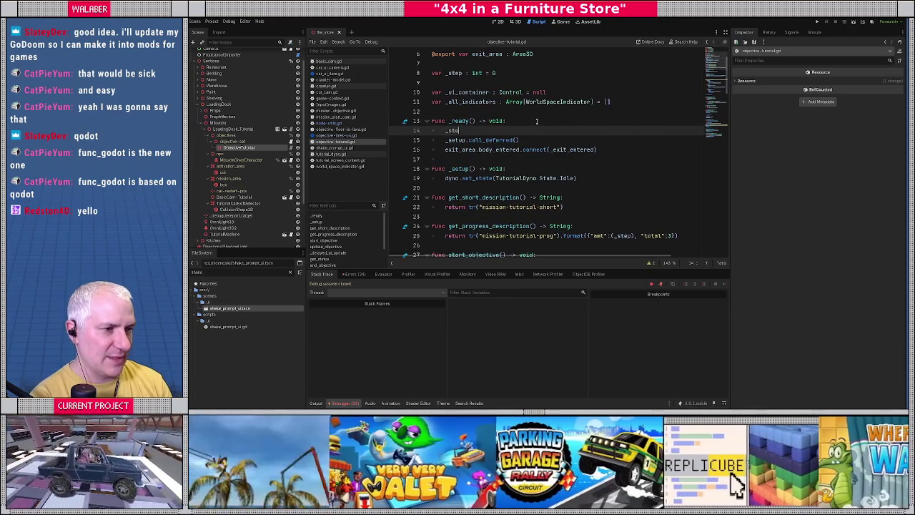
pyautogui.write('p = -1')
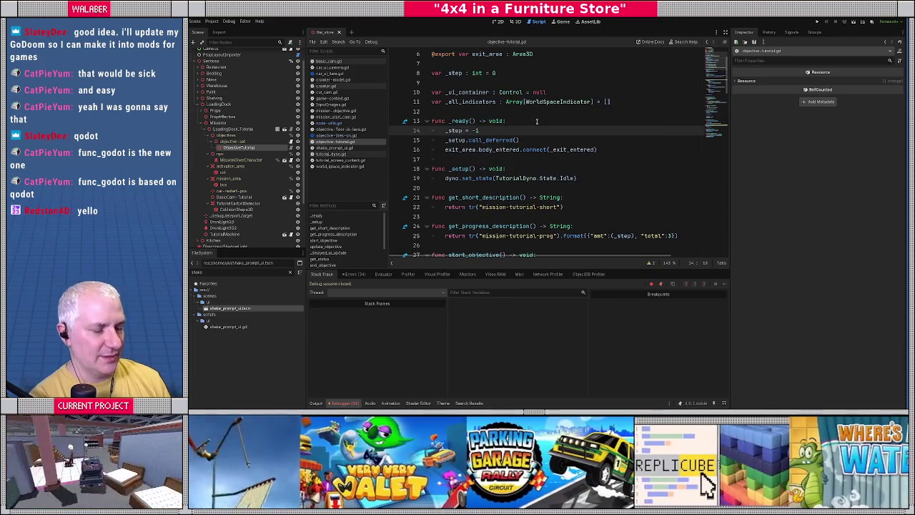
# Add '_step = -1' after the UI cleanup lines in end_objective
pyautogui.scroll(-10, 447, 169)
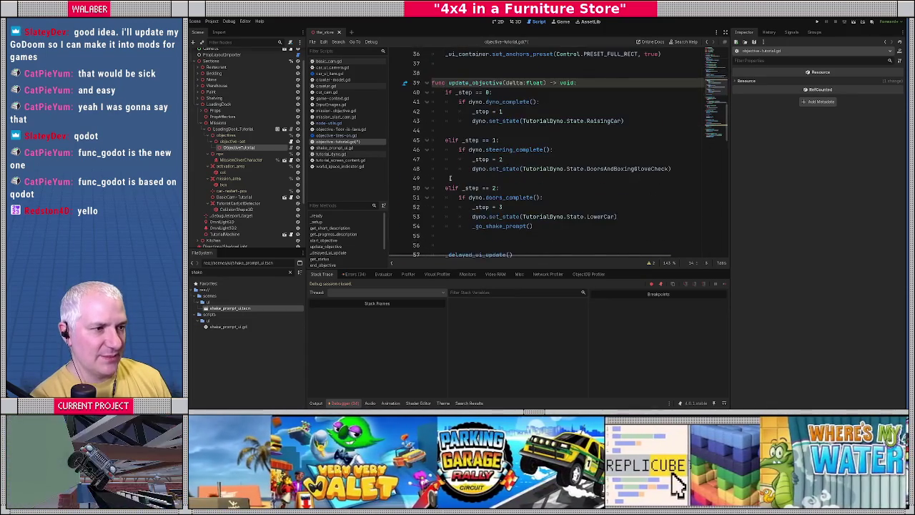
pyautogui.scroll(-8, 446, 169)
pyautogui.scroll(-2, 450, 180)
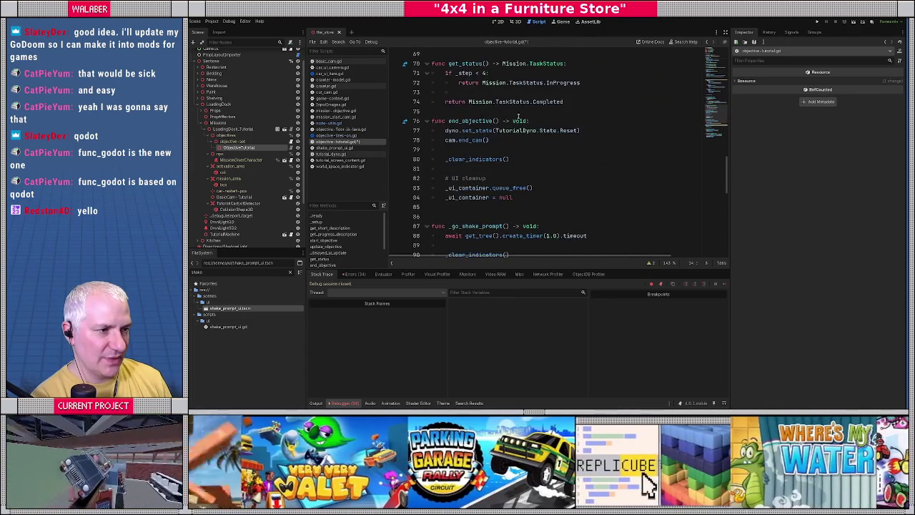
pyautogui.click(529, 197)
pyautogui.press('Return')
pyautogui.press('Return')
pyautogui.write('_step = -1')
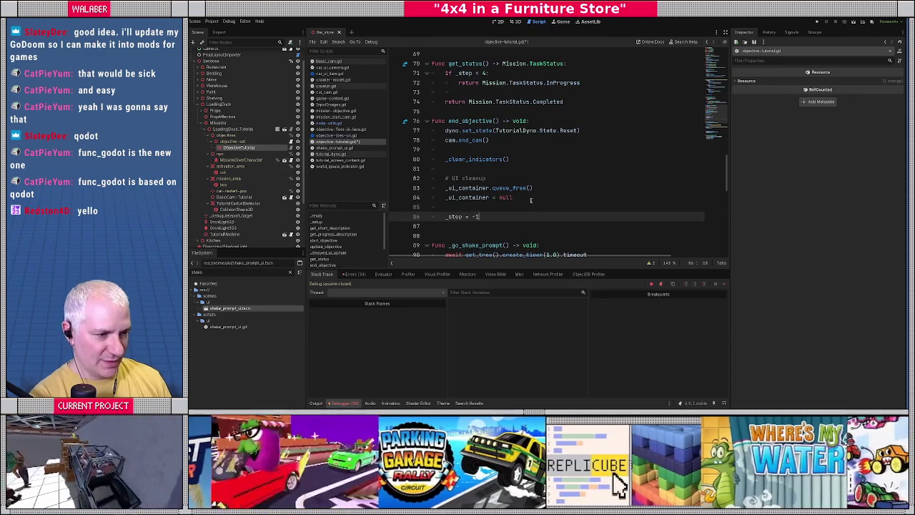
# Wrap _exit_entered's '_step = 4' and _clear_indicators() lines in 'if _step >= 0:'
pyautogui.scroll(-3, 527, 202)
pyautogui.scroll(-3, 527, 201)
pyautogui.click(580, 130)
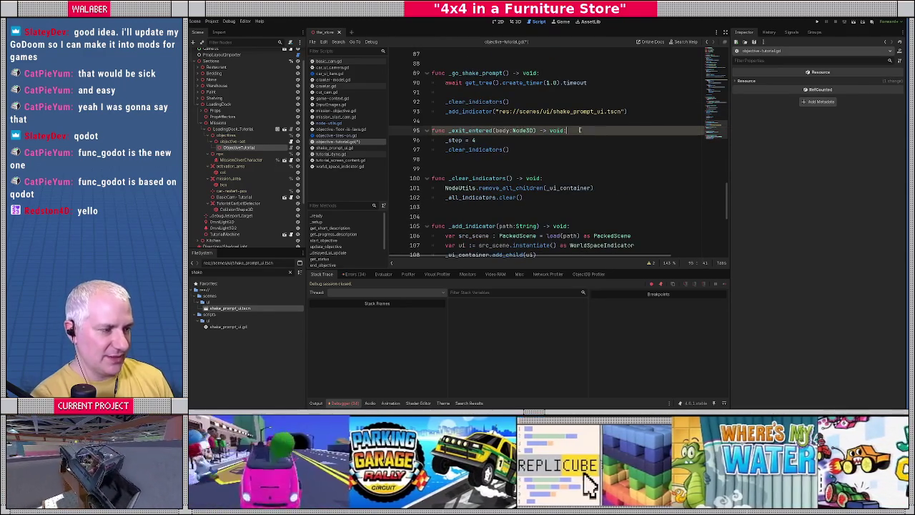
pyautogui.press('Return')
pyautogui.write('if _step >')
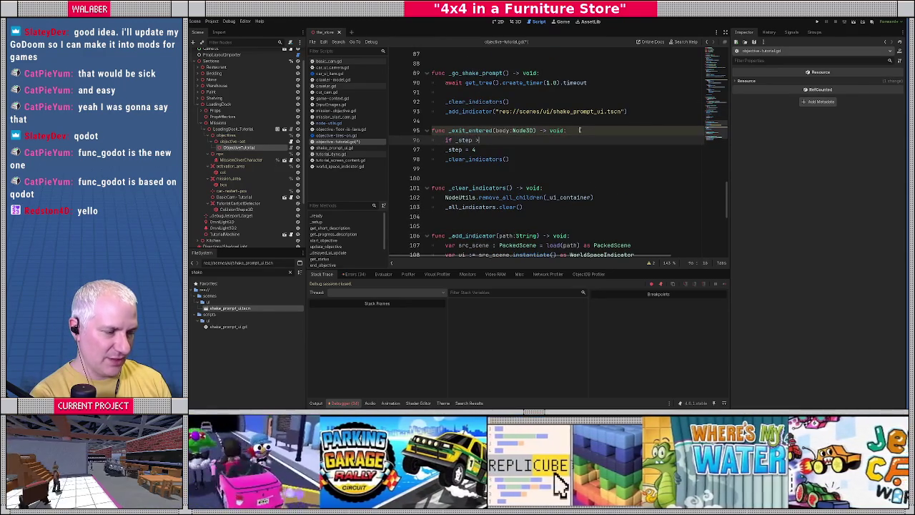
pyautogui.write('= 0:')
pyautogui.press('Down')
pyautogui.press('Home')
pyautogui.press('Tab')
pyautogui.press('Down')
pyautogui.press('Home')
pyautogui.press('Tab')
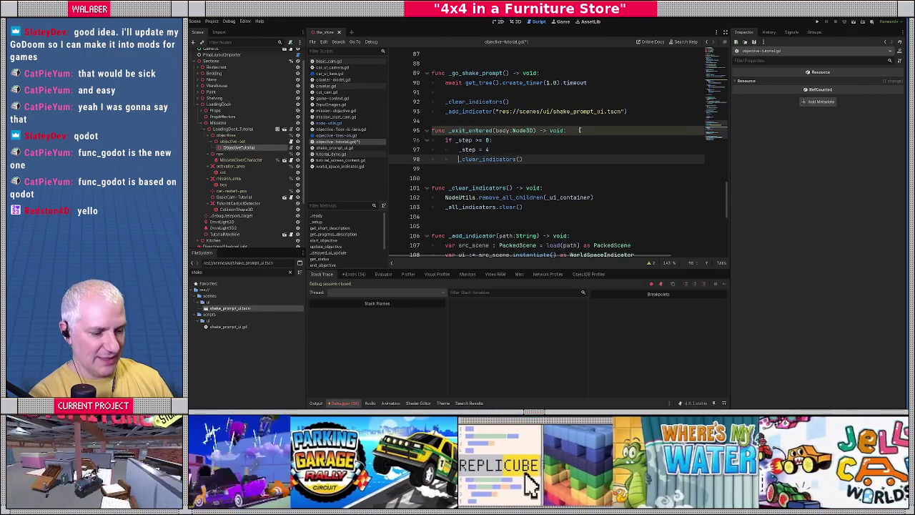
# Save the objective tutorial script and run the game with F5
pyautogui.hotkey('ctrl', 's')
pyautogui.click(476, 130)
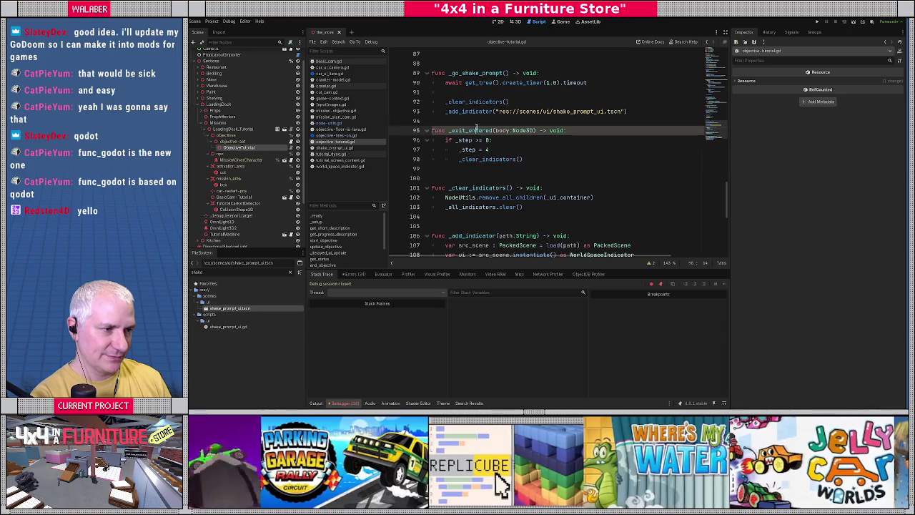
pyautogui.press('F5')
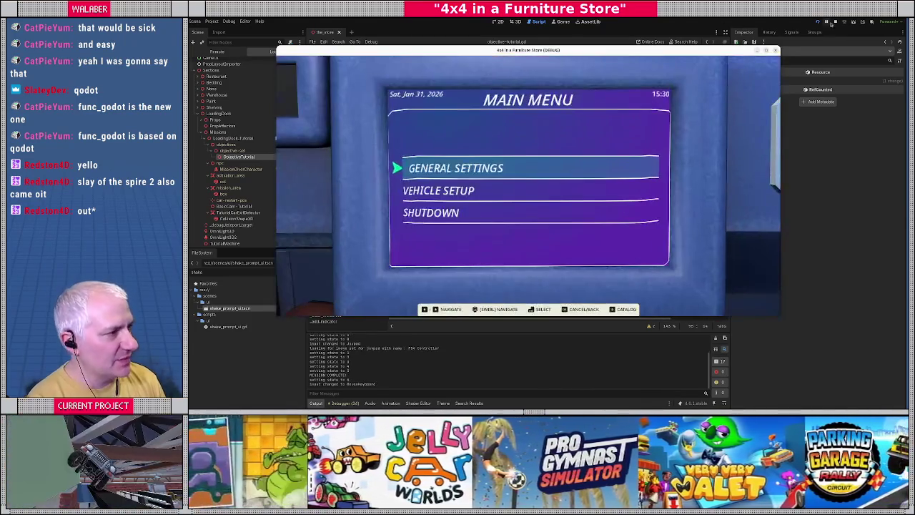
# Close the test game window after play-testing the tutorial
pyautogui.click(835, 22)
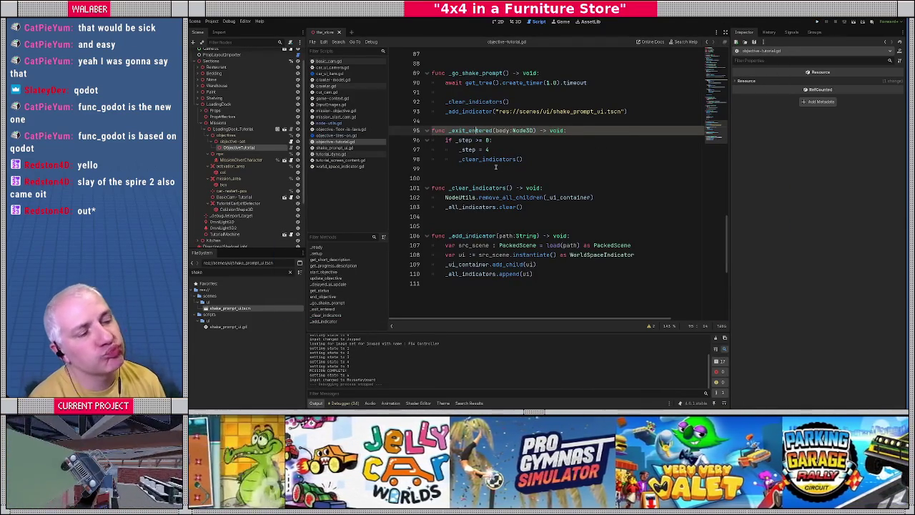
# Change the indicator offset on line 66 to Vector3(0.0, 2.0, 0.0)
pyautogui.click(446, 170)
pyautogui.scroll(10, 543, 193)
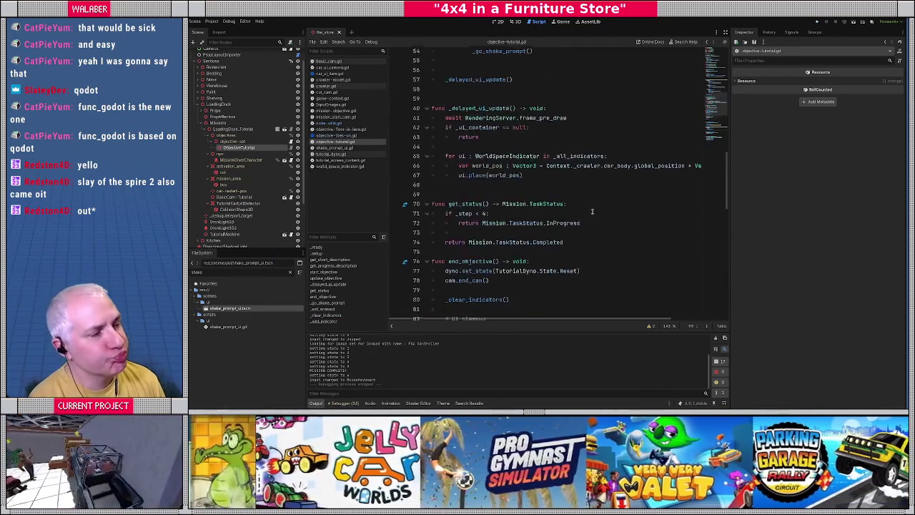
pyautogui.moveTo(570, 320); pyautogui.dragTo(622, 320)
pyautogui.click(675, 198)
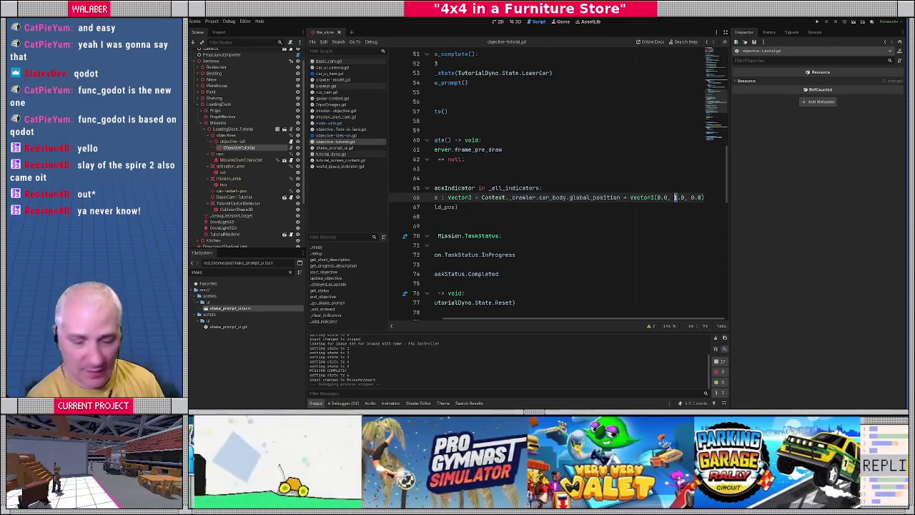
pyautogui.press('Delete')
pyautogui.write('2')
pyautogui.click(552, 231)
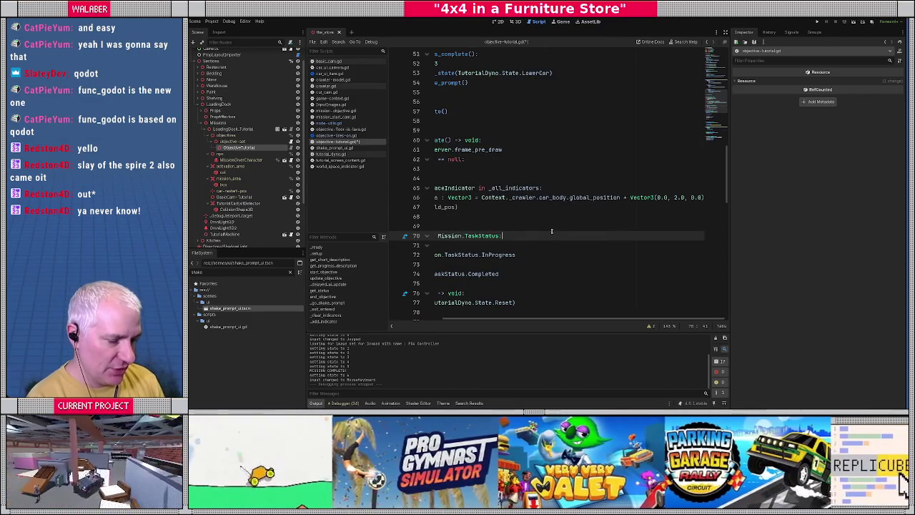
pyautogui.click(442, 321)
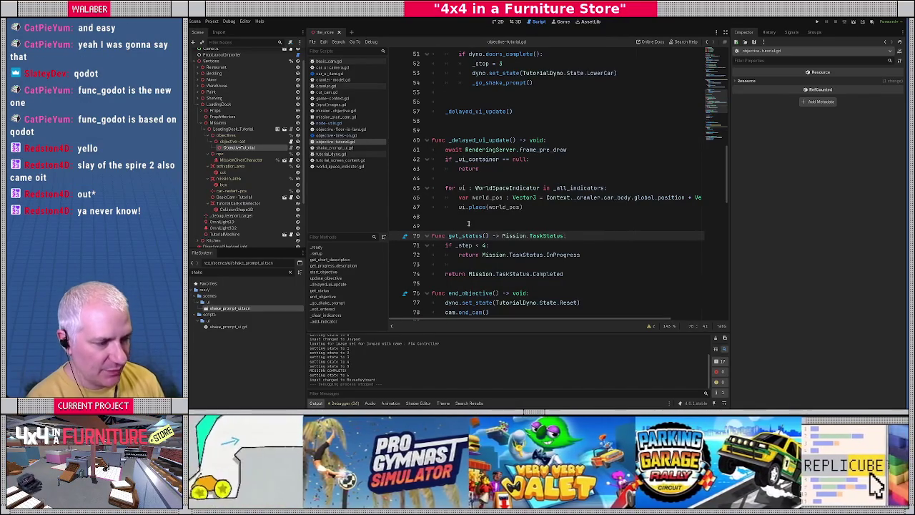
pyautogui.click(467, 180)
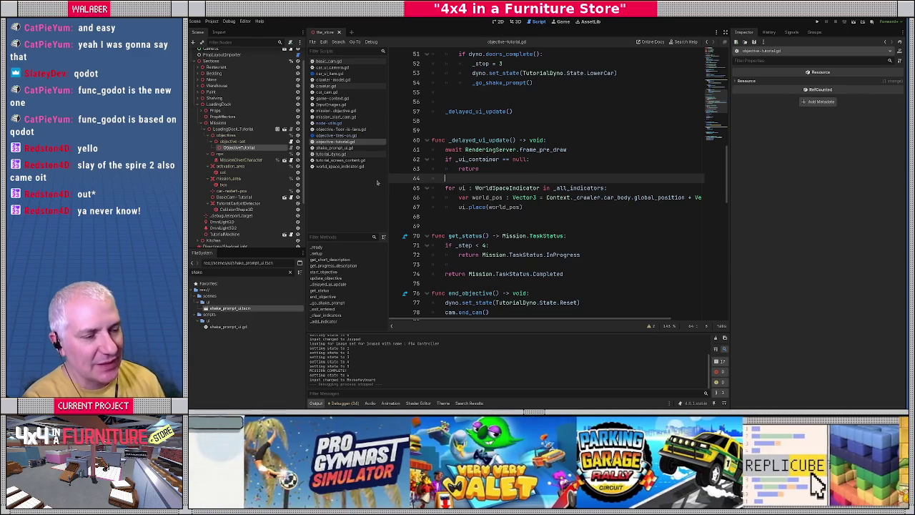
# Widen the script list, clear the 'shake' FileSystem filter, and open tutorial_dyno.gd
pyautogui.moveTo(349, 233); pyautogui.dragTo(302, 231)
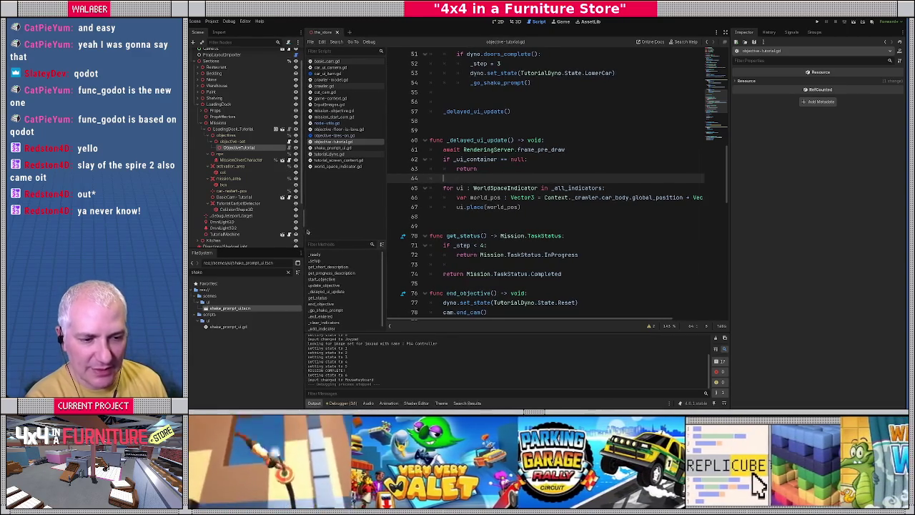
pyautogui.click(288, 272)
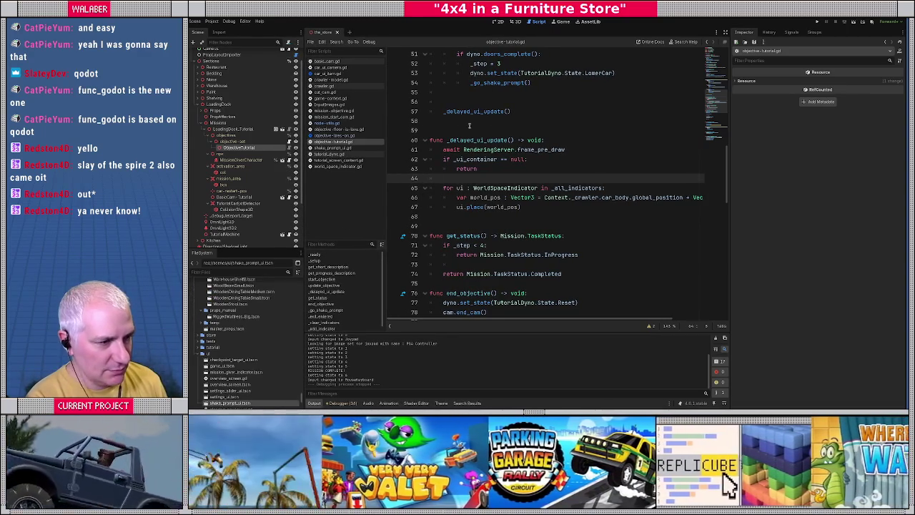
pyautogui.click(469, 126)
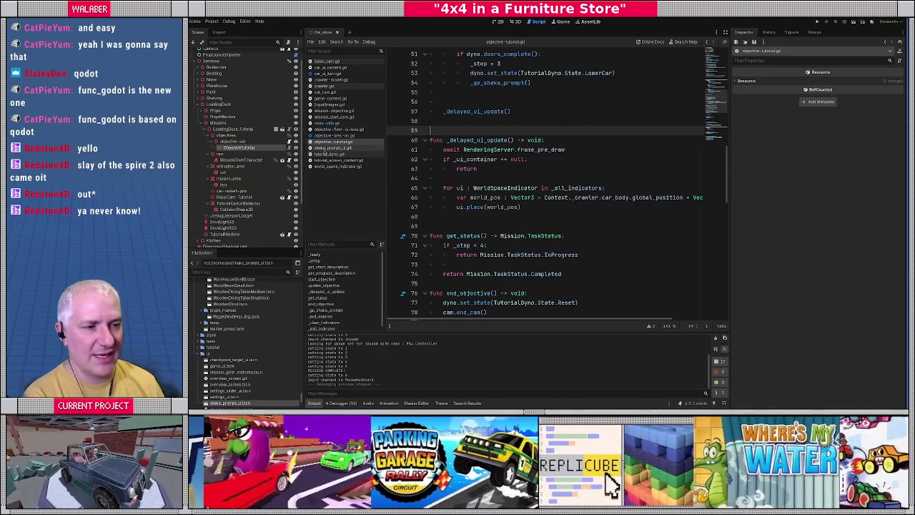
pyautogui.click(329, 153)
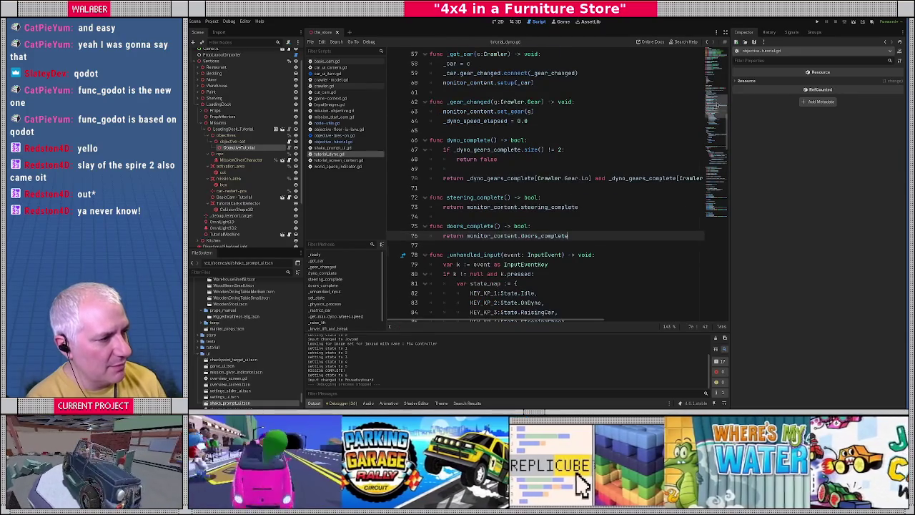
# Lower WHEEL_SPEED_LO from 6.0 to 5.8, leaving the 10.0 high wheel speed unchanged
pyautogui.scroll(15, 717, 108)
pyautogui.scroll(-3, 514, 173)
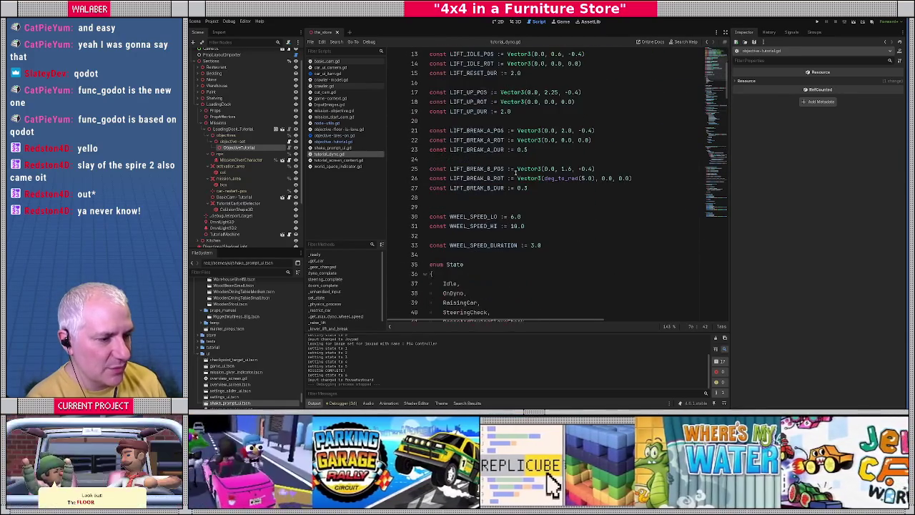
pyautogui.scroll(-1, 514, 173)
pyautogui.moveTo(511, 216); pyautogui.dragTo(522, 216)
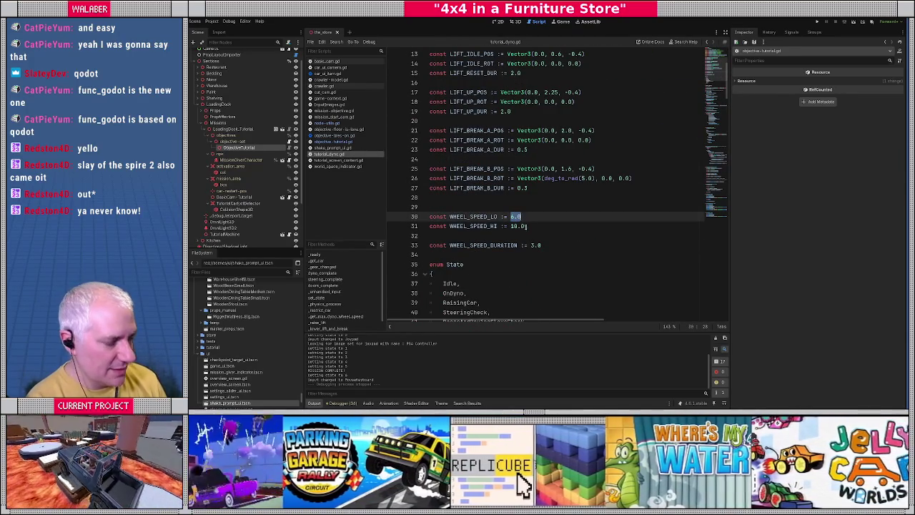
pyautogui.write('5.8')
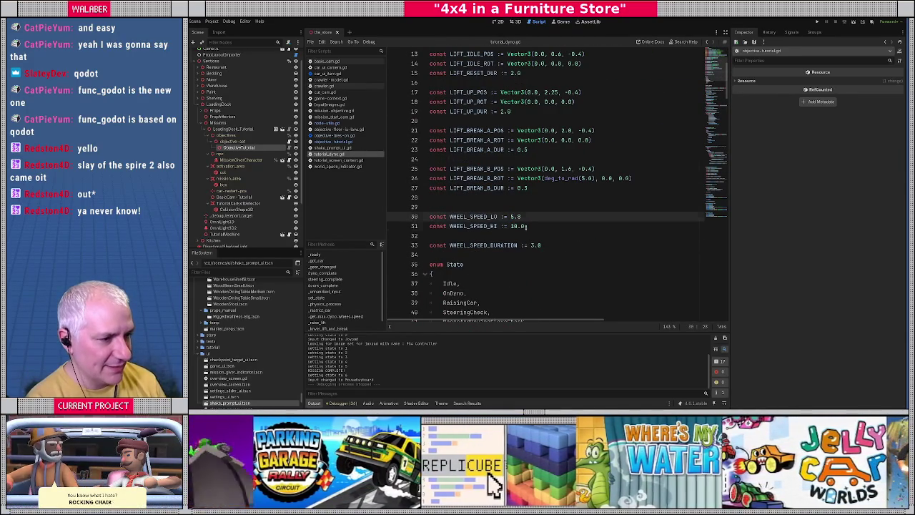
pyautogui.doubleClick(527, 226)
pyautogui.hotkey('shift', 'Right')
pyautogui.hotkey('shift', 'Right')
pyautogui.hotkey('shift', 'Right')
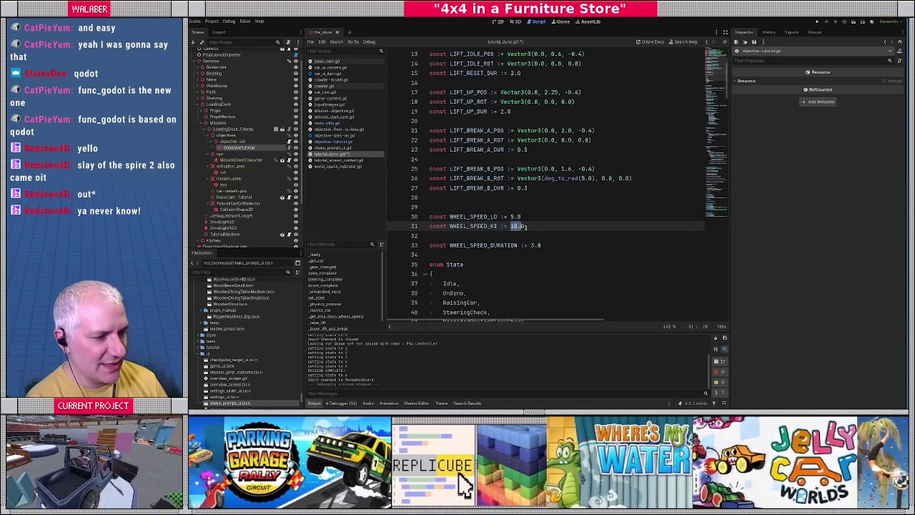
pyautogui.press('Down')
pyautogui.press('Down')
pyautogui.press('Down')
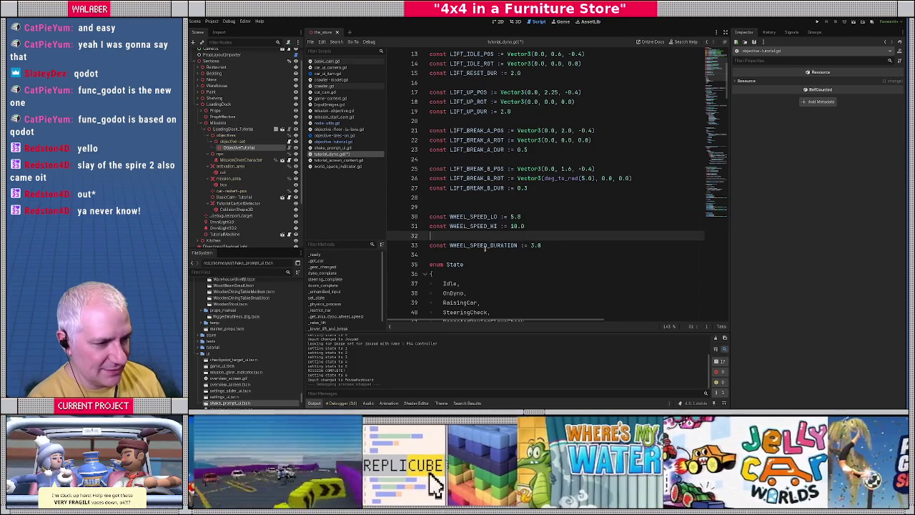
pyautogui.click(510, 216)
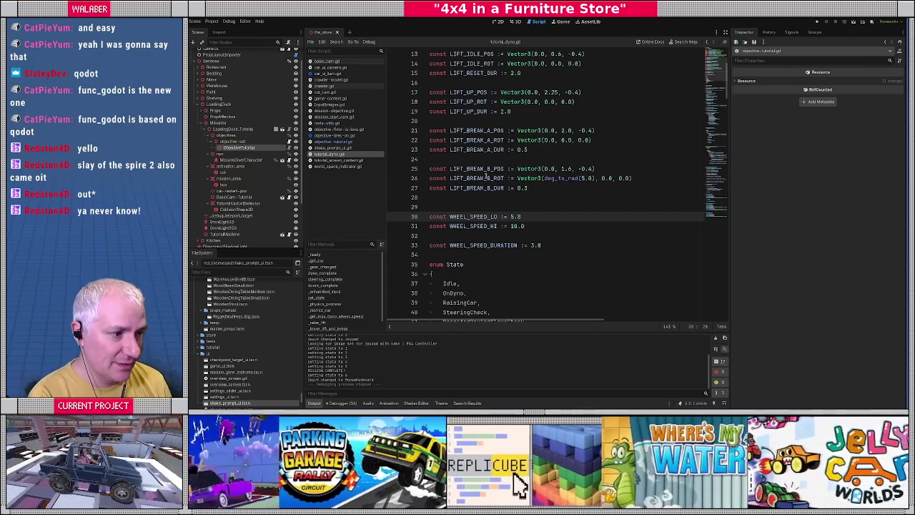
pyautogui.click(487, 158)
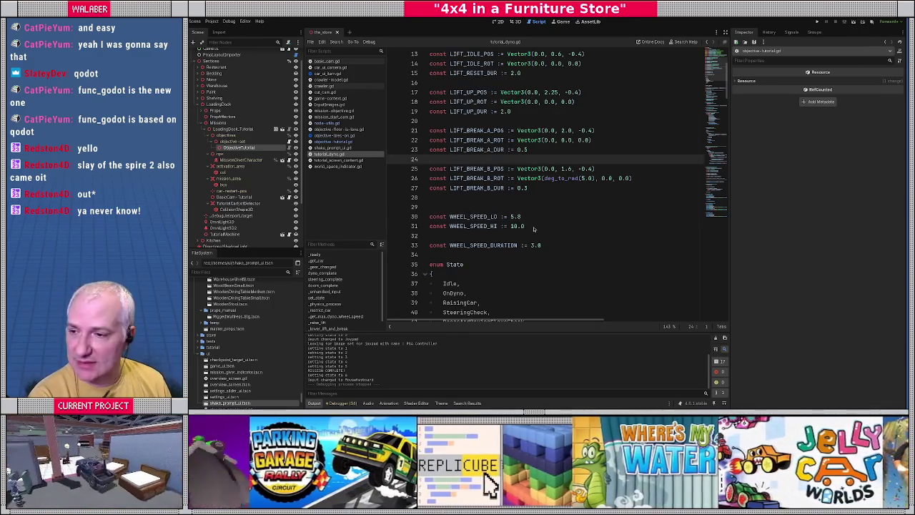
pyautogui.hotkey('alt', 'Tab')
# Browse the Downloads folder in Files, then close it and return to the dyno script
pyautogui.click(479, 208)
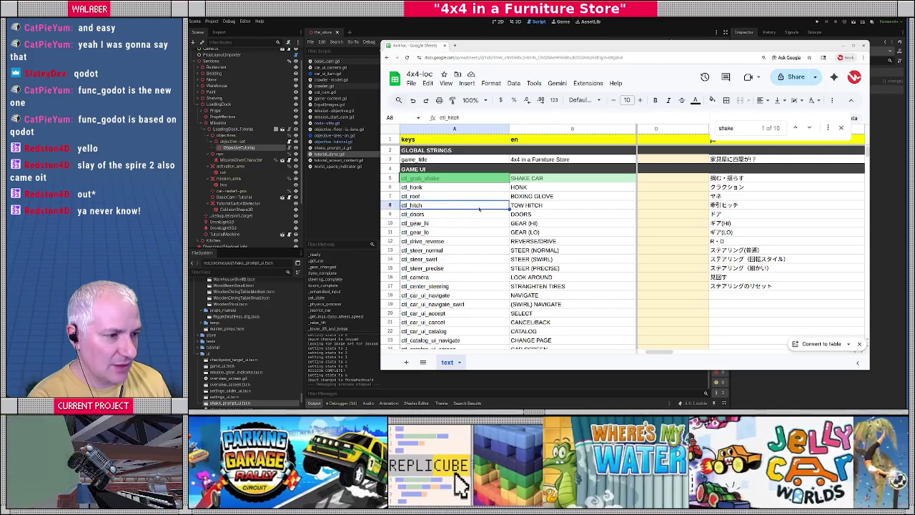
pyautogui.hotkey('alt', 'Tab')
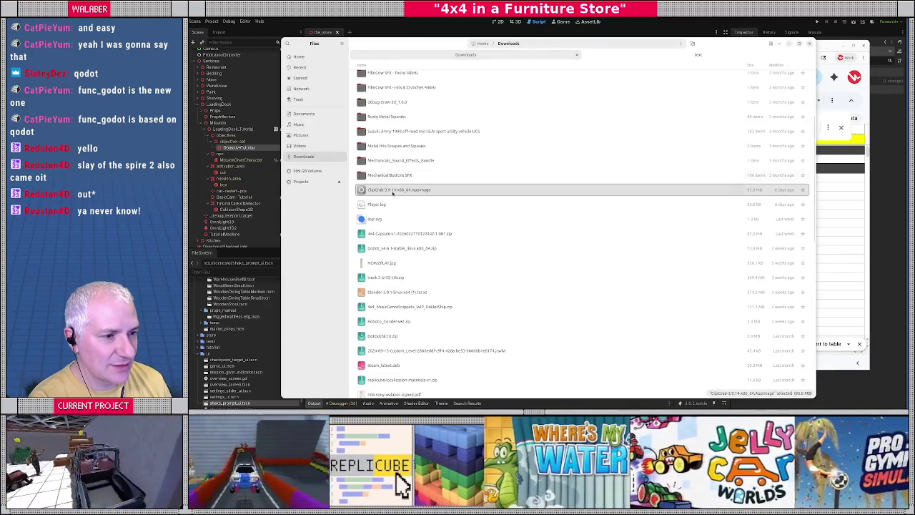
pyautogui.scroll(3, 404, 211)
pyautogui.scroll(-3, 404, 211)
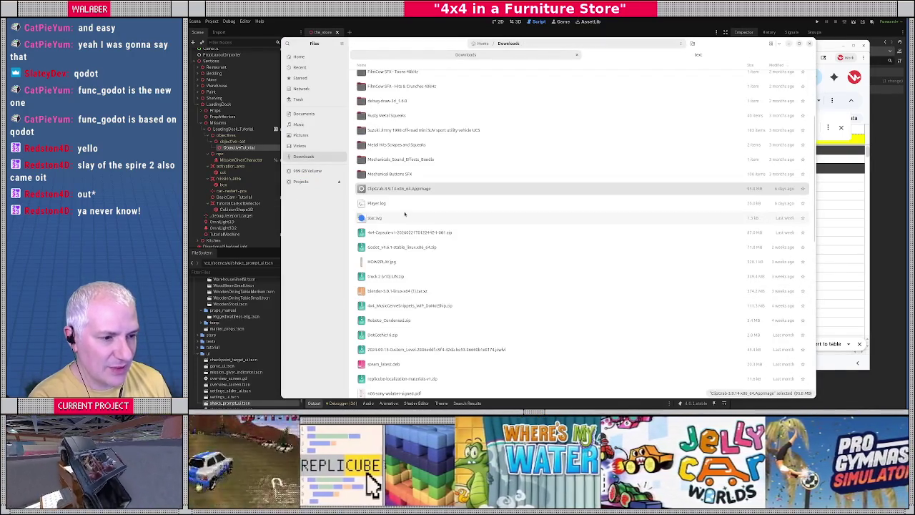
pyautogui.scroll(3, 422, 207)
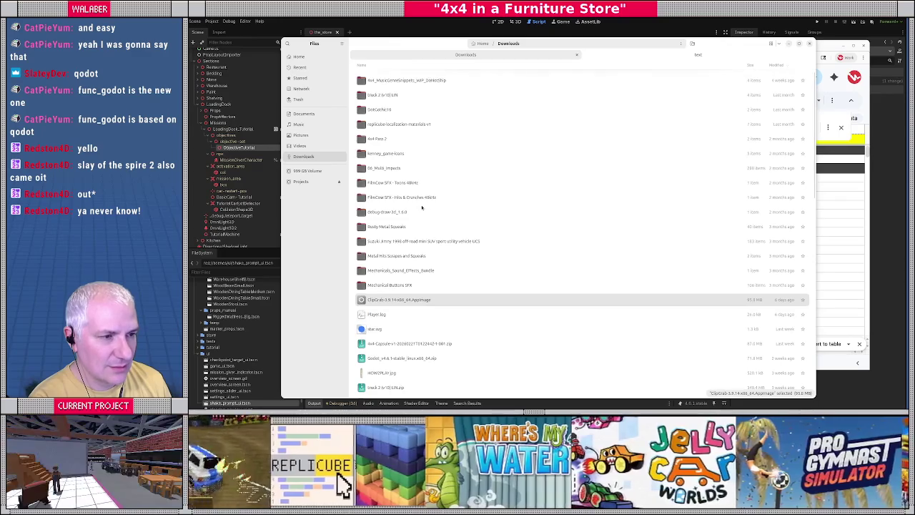
pyautogui.hotkey('ctrl', 'w')
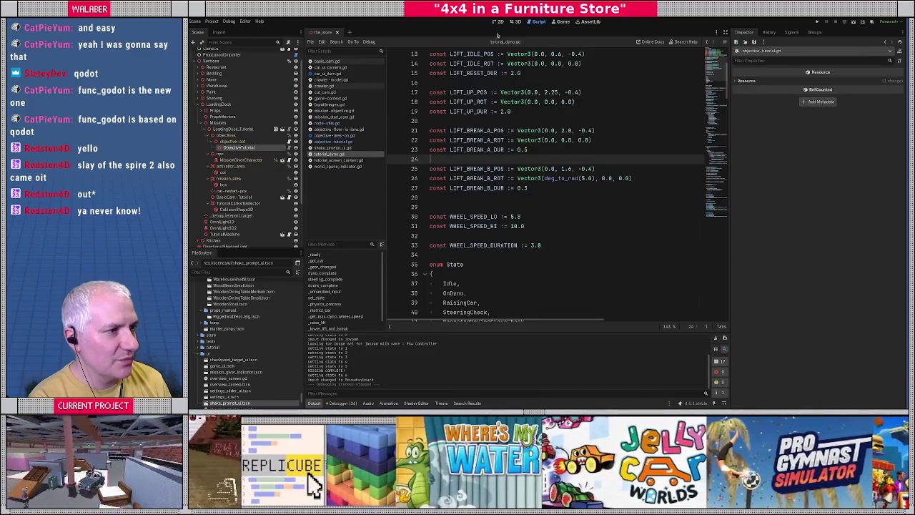
pyautogui.click(473, 131)
# Run the game, honk to accept the tutorial mission, dismiss the intro, then quit with F8
pyautogui.press('F5')
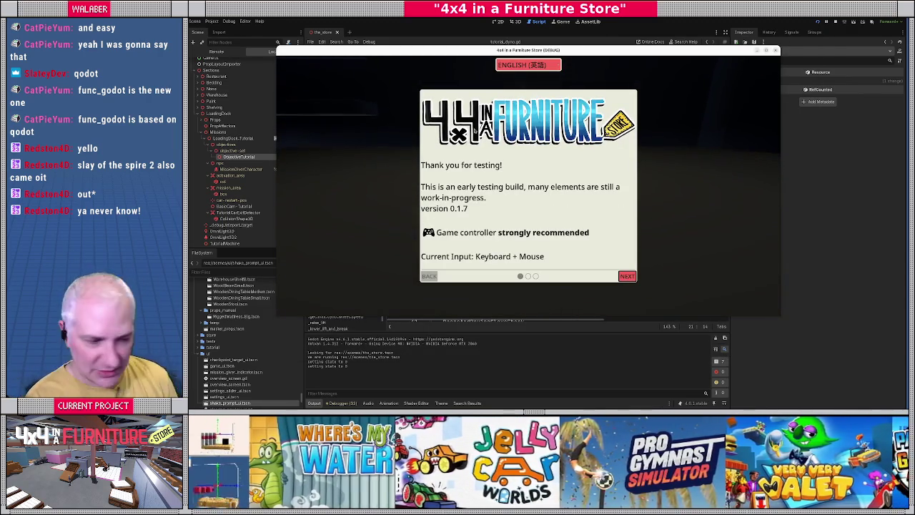
pyautogui.press('Return')
pyautogui.press('Return')
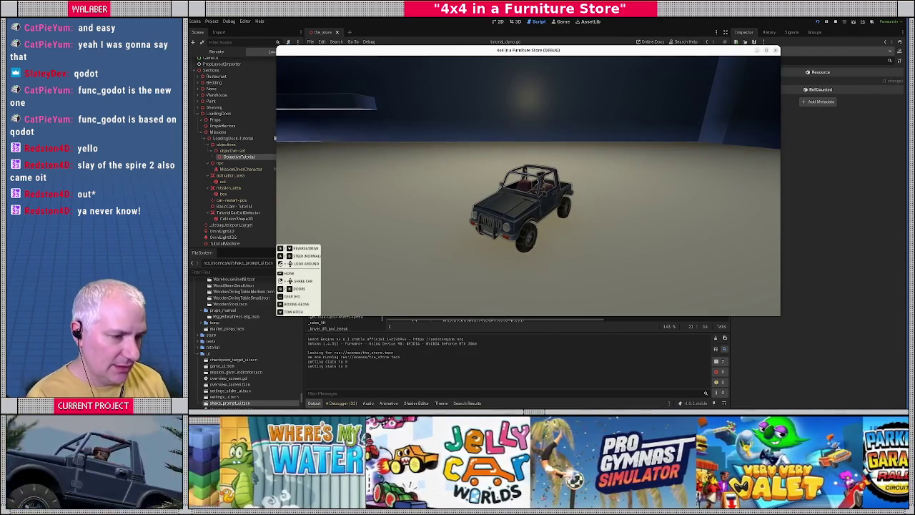
pyautogui.press('w')
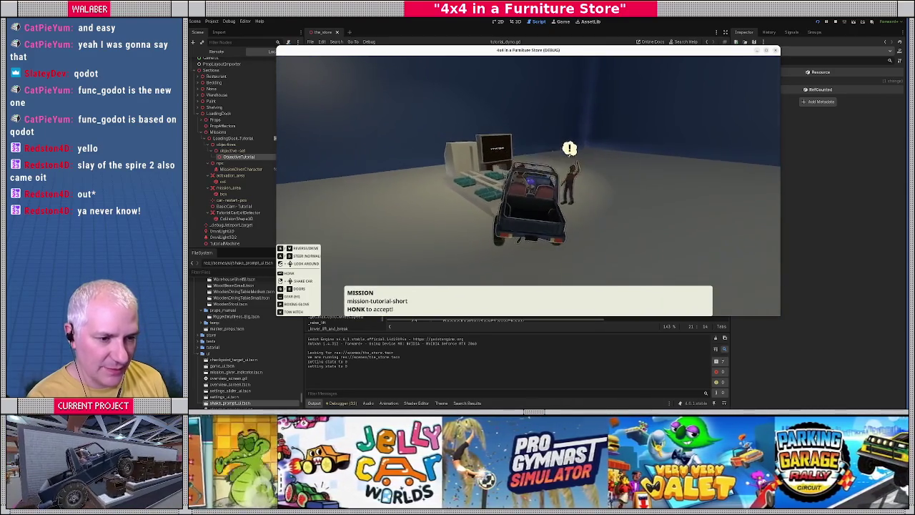
pyautogui.press('h')
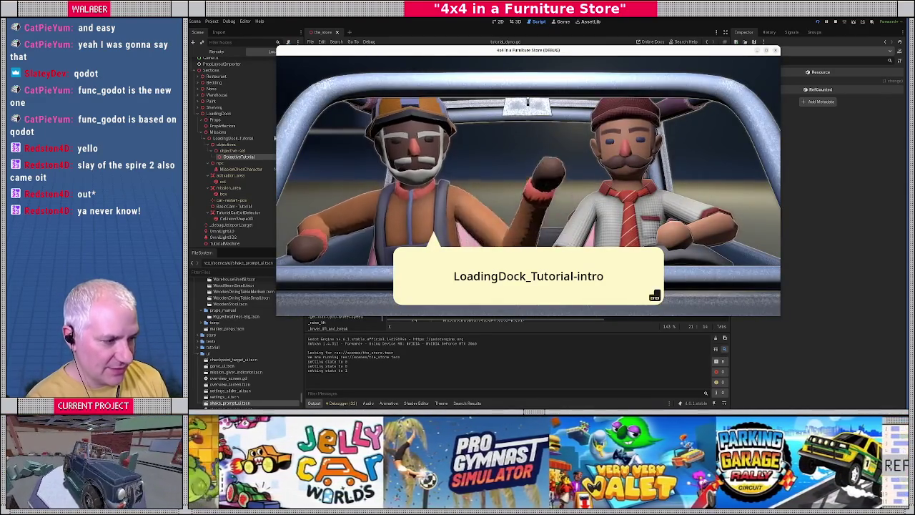
pyautogui.press('space')
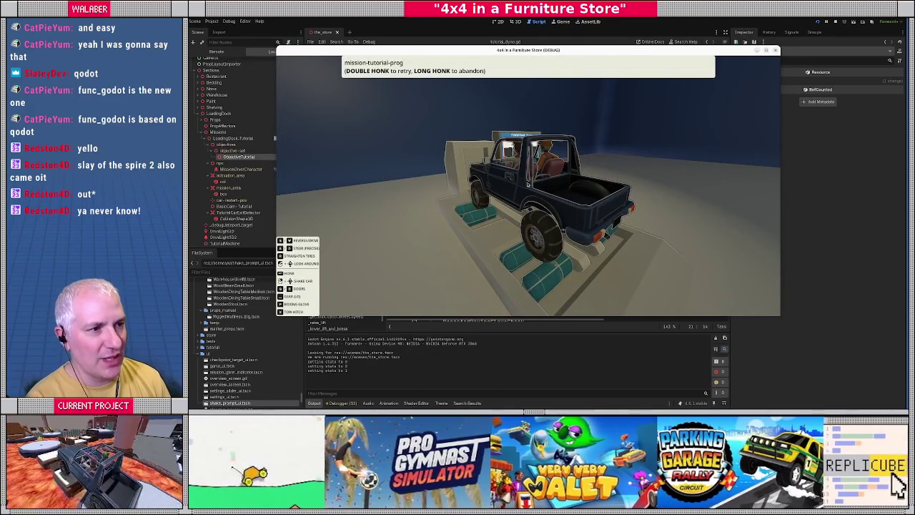
pyautogui.press('Escape')
pyautogui.press('F8')
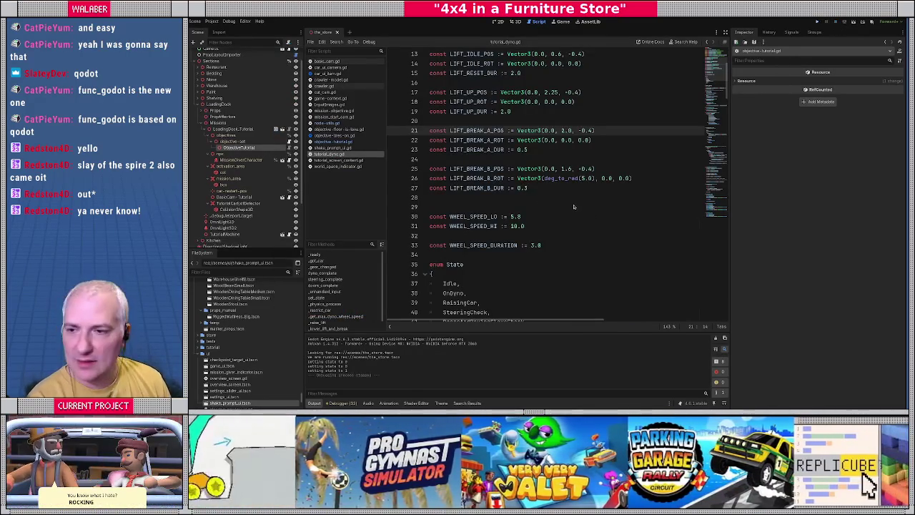
# Insert a blank row 100 below mission-tutorial-prog in the localization sheet
pyautogui.hotkey('alt', 'Tab')
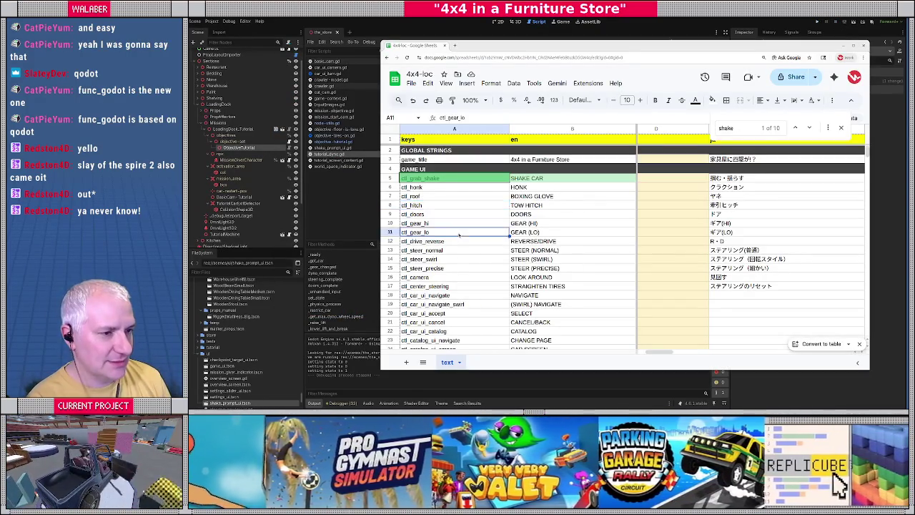
pyautogui.click(459, 232)
pyautogui.scroll(-3, 454, 240)
pyautogui.scroll(-20, 429, 269)
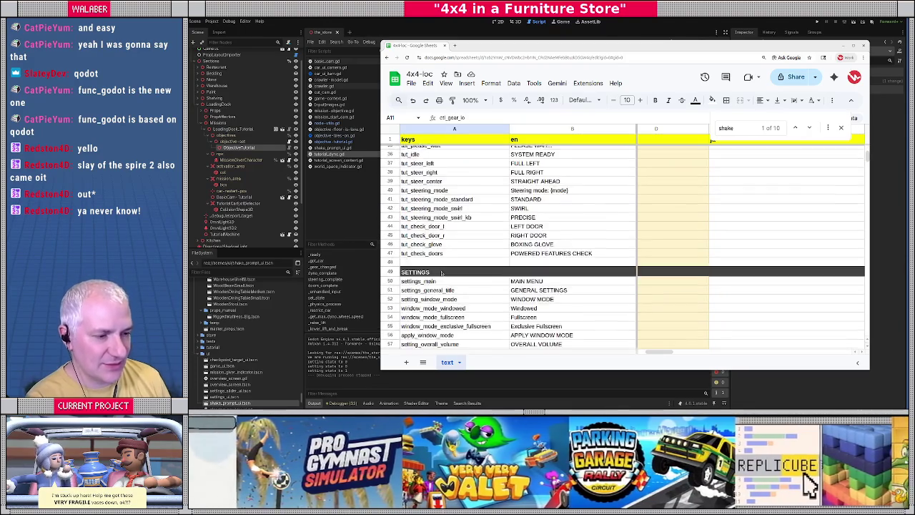
pyautogui.scroll(-3, 441, 274)
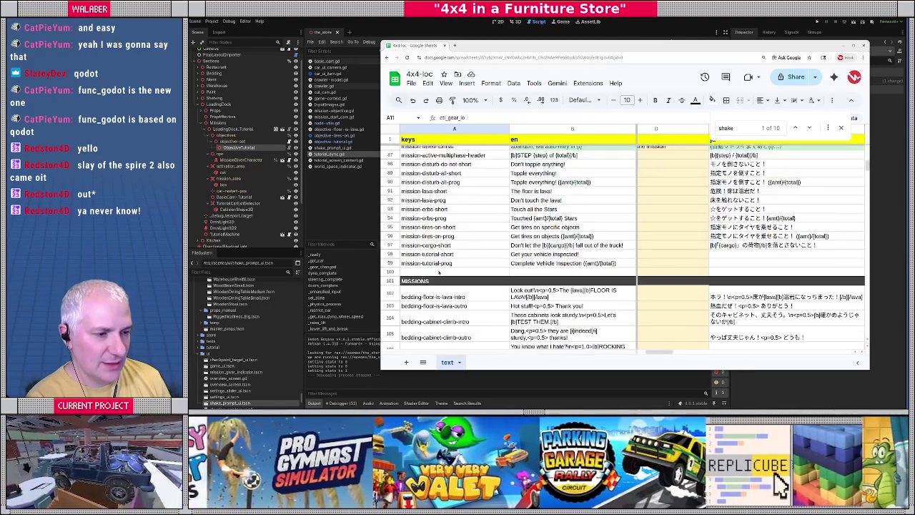
pyautogui.rightClick(390, 272)
pyautogui.click(391, 272)
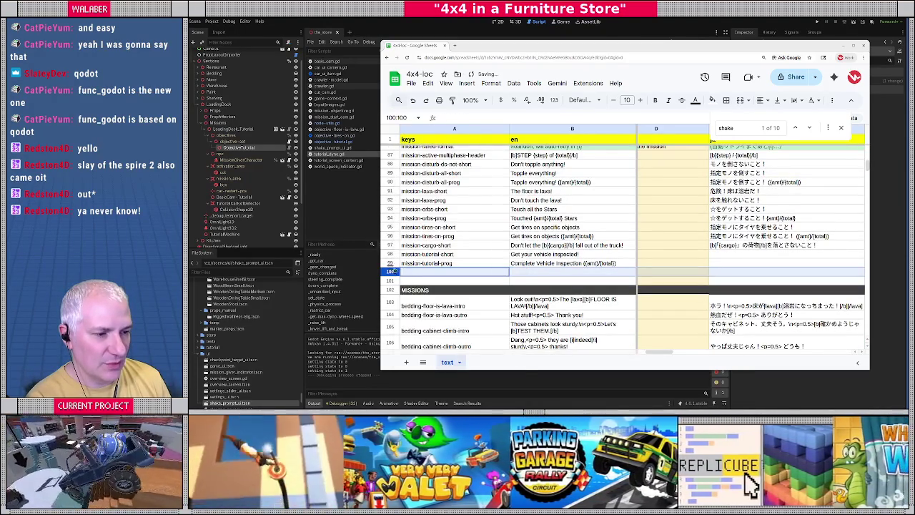
pyautogui.rightClick(391, 272)
pyautogui.click(429, 218)
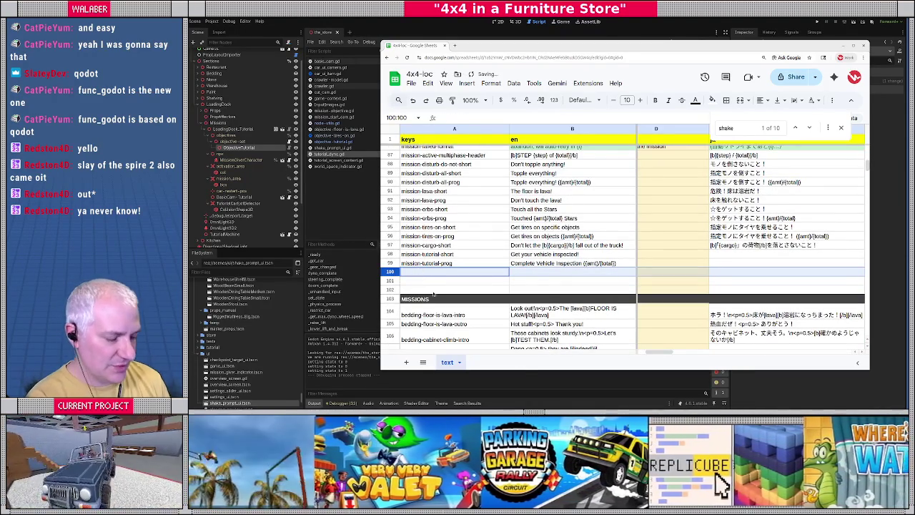
# Fill the row with key mission-tutorial-ending, text 'Get down and collect the star', REV 1
pyautogui.write('mission-tutorial-')
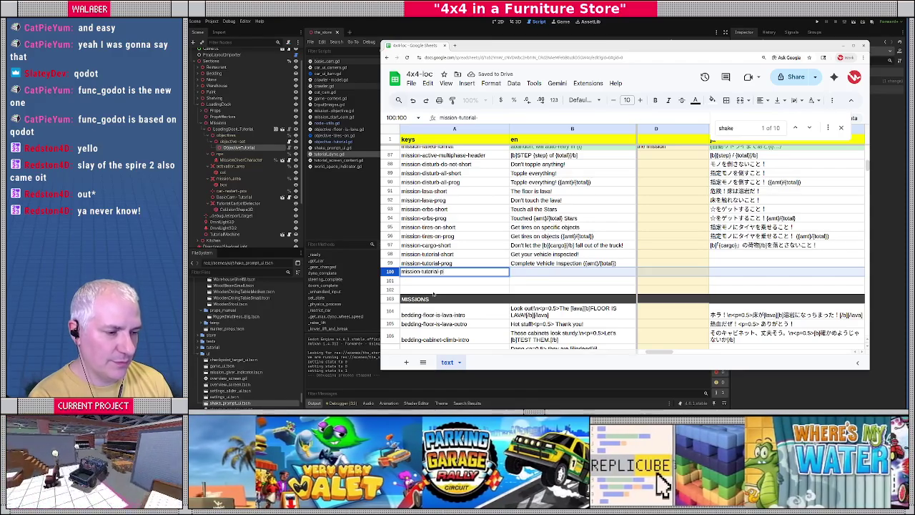
pyautogui.write('prog')
pyautogui.press('BackSpace')
pyautogui.press('BackSpace')
pyautogui.press('BackSpace')
pyautogui.write('ending')
pyautogui.press('Tab')
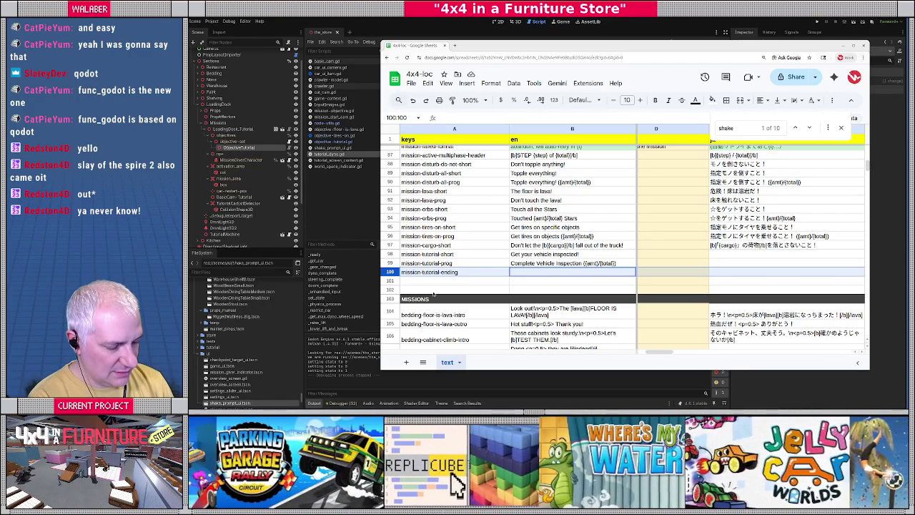
pyautogui.write('Gr')
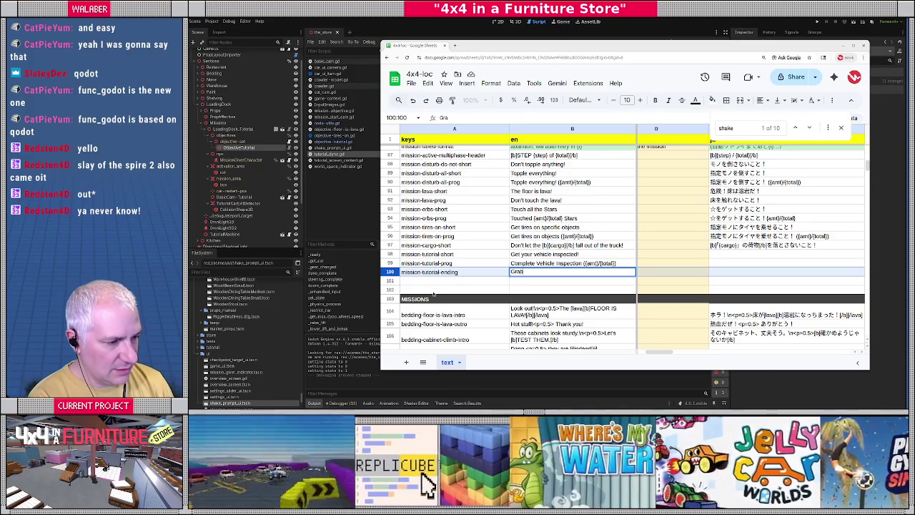
pyautogui.press('BackSpace')
pyautogui.write('et')
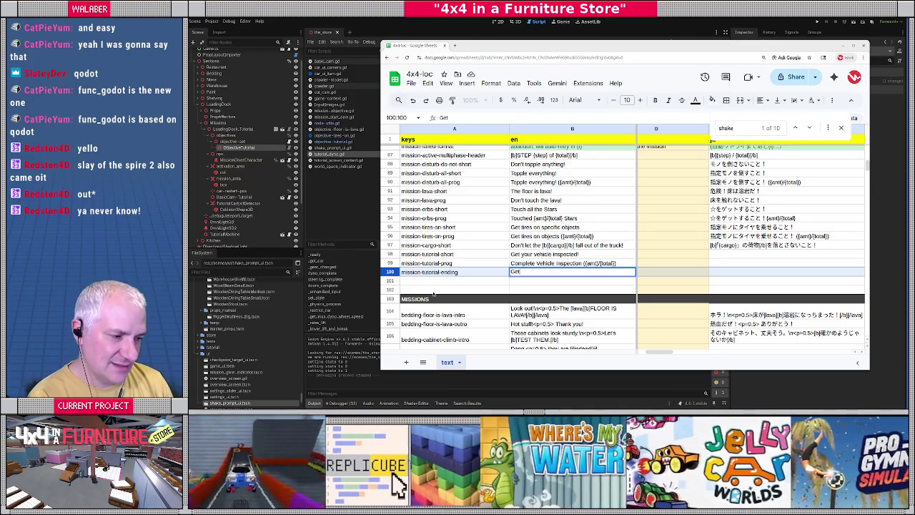
pyautogui.write(' down and')
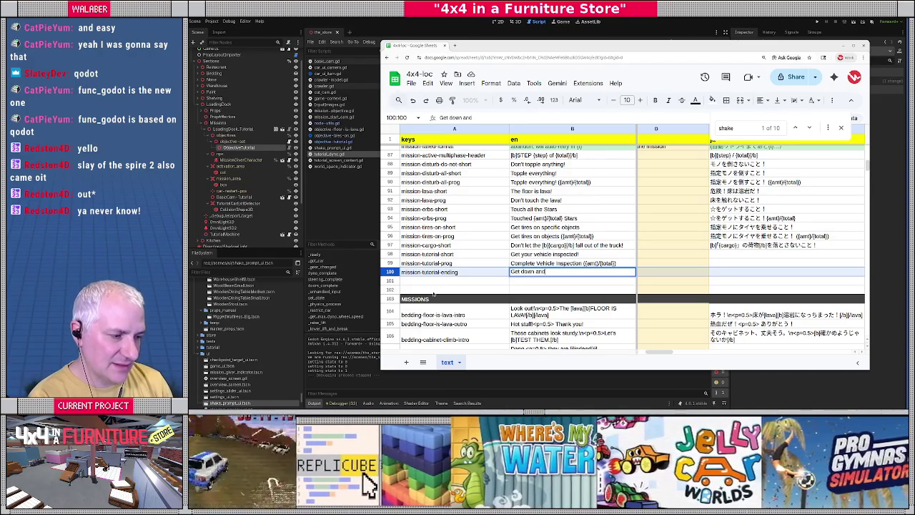
pyautogui.write(' collect t')
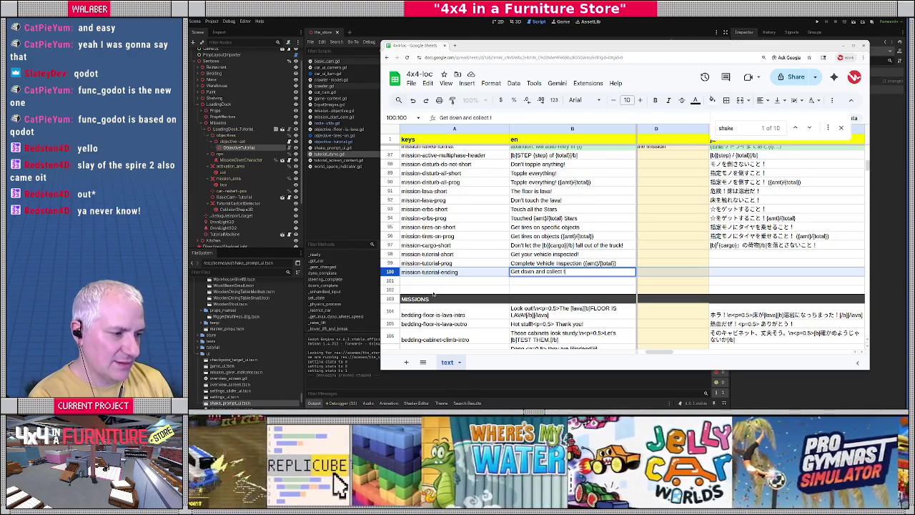
pyautogui.write('he star!')
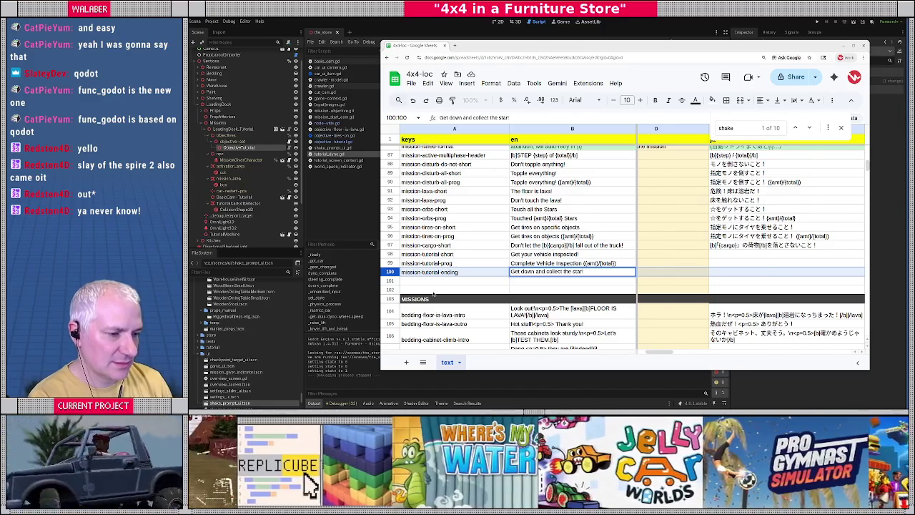
pyautogui.press('Tab')
pyautogui.write('1')
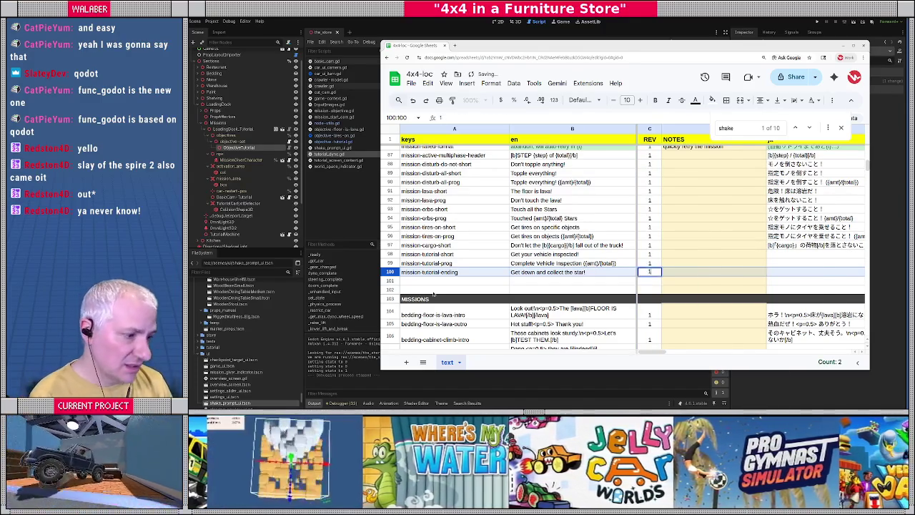
pyautogui.press('Return')
pyautogui.click(427, 254)
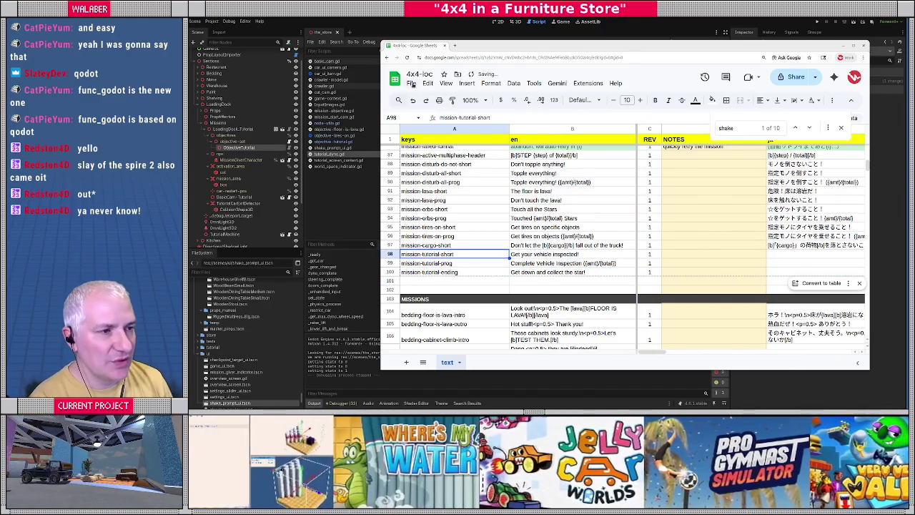
# Download the localization sheet as a Comma Separated Values (.csv) file
pyautogui.click(411, 83)
pyautogui.moveTo(475, 189)
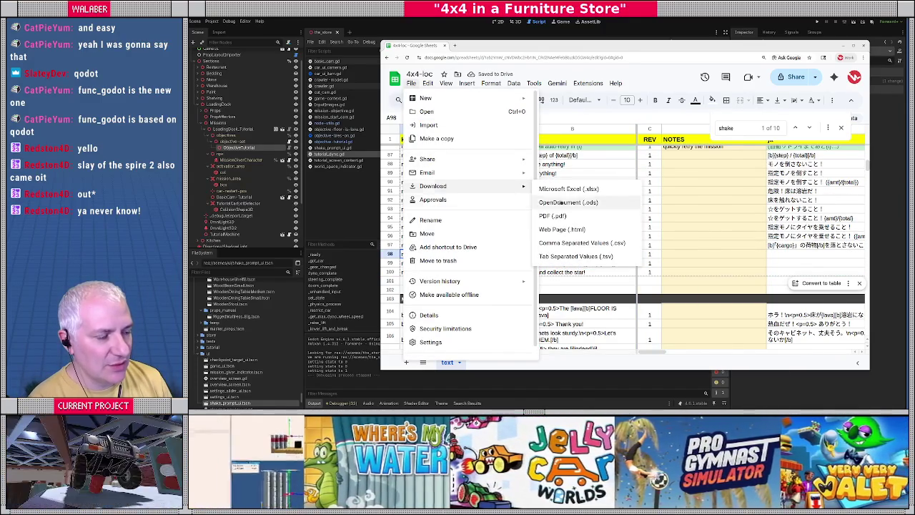
pyautogui.click(582, 243)
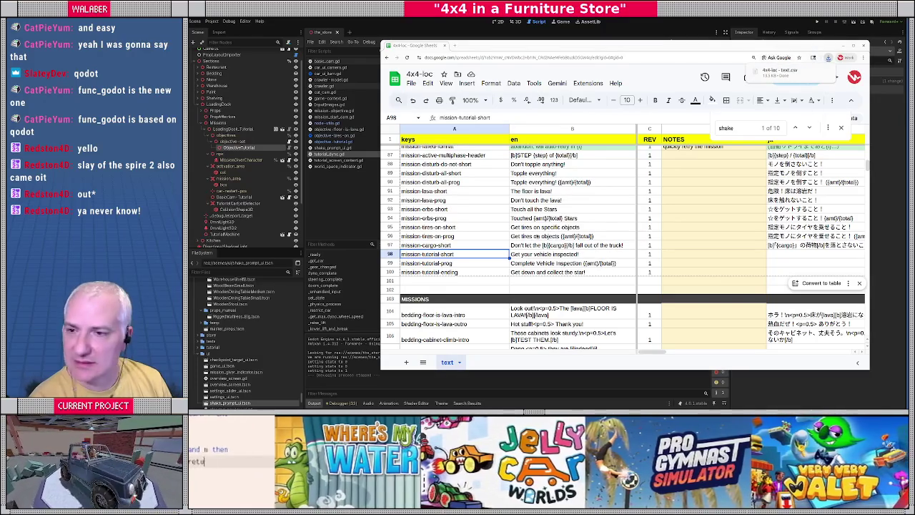
# Move the downloaded CSV into the text folder replacing text.csv, then launch a test run
pyautogui.click(781, 72)
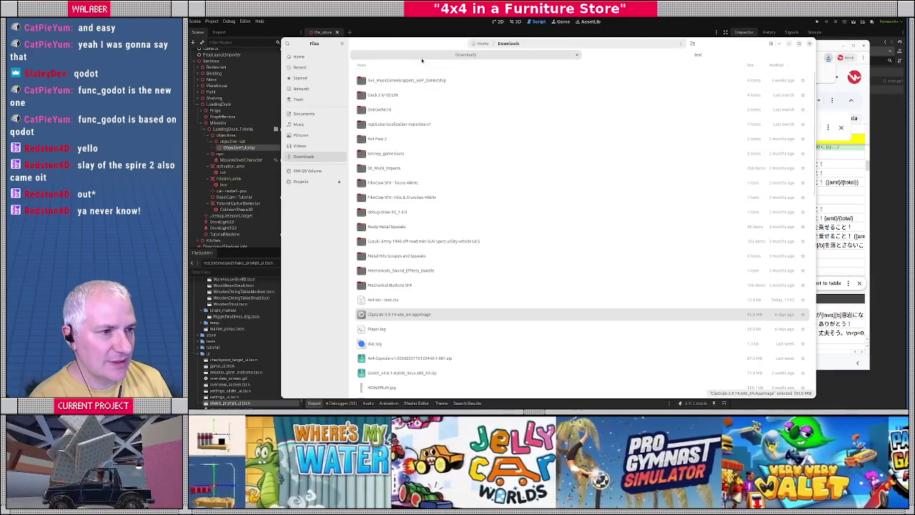
pyautogui.click(399, 300)
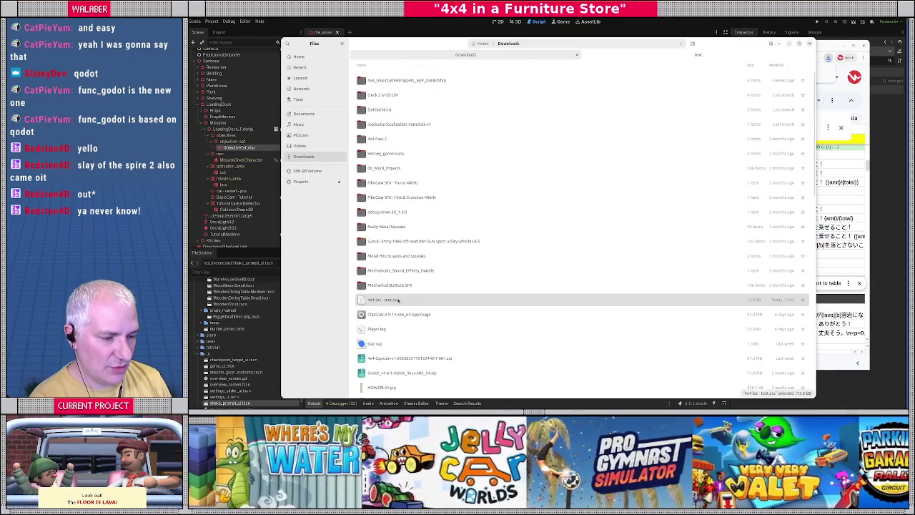
pyautogui.click(698, 55)
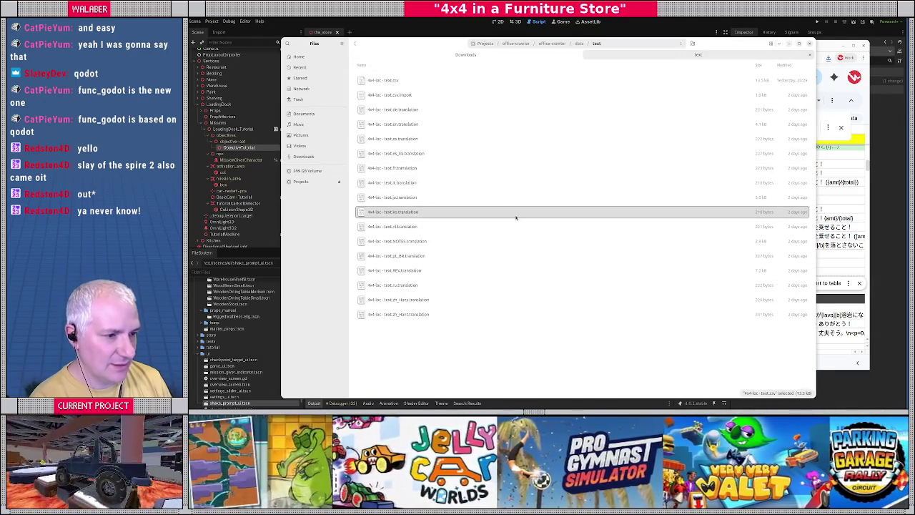
pyautogui.hotkey('ctrl', 'v')
pyautogui.click(572, 186)
pyautogui.click(817, 22)
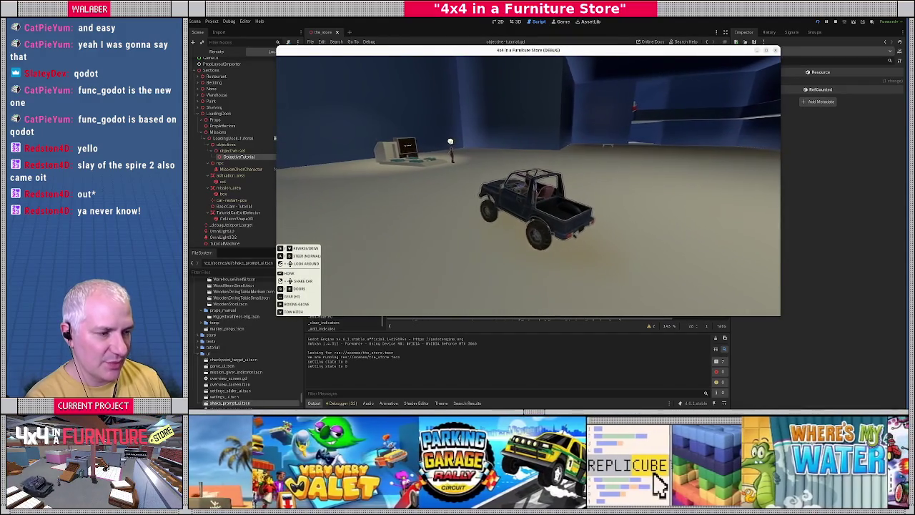
pyautogui.press('w')
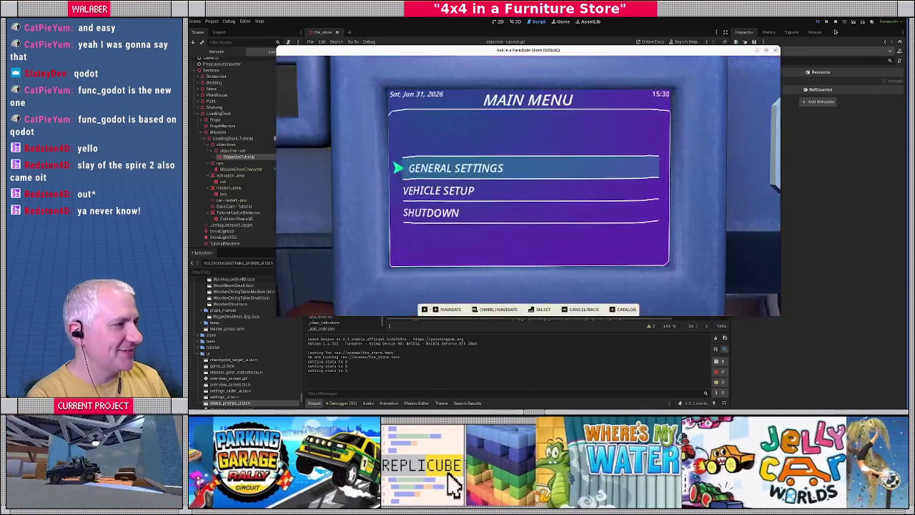
# Stop the running test game and switch back to the localization spreadsheet
pyautogui.click(836, 22)
pyautogui.hotkey('alt', 'Tab')
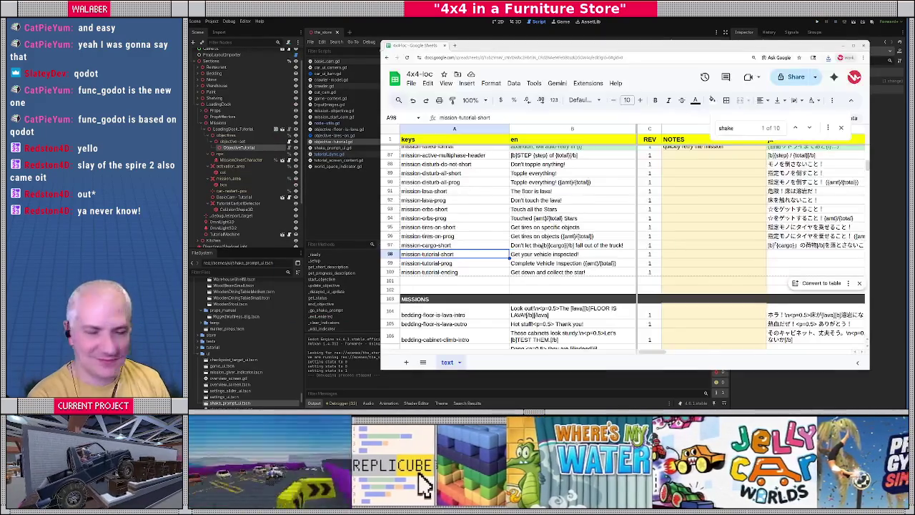
# Commit the mission-tutorial-prog text edit and export the localization sheet as CSV again
pyautogui.click(595, 264)
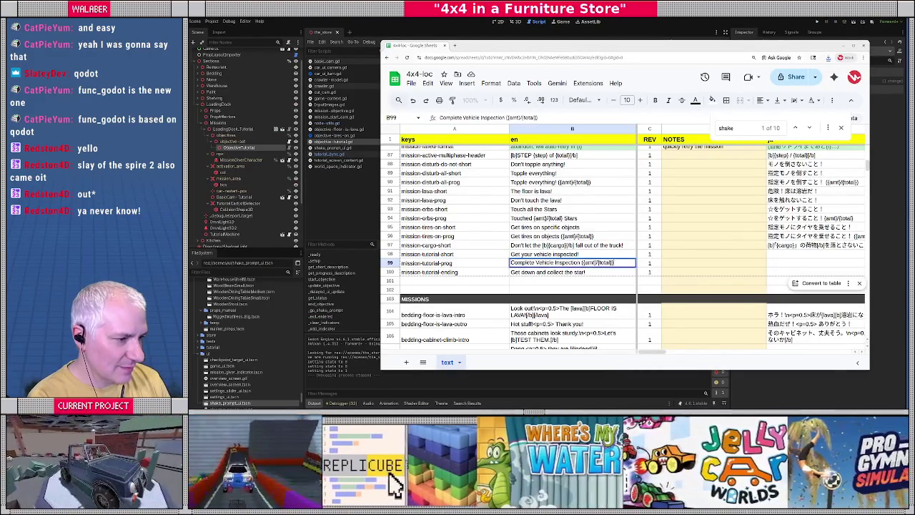
pyautogui.press('Return')
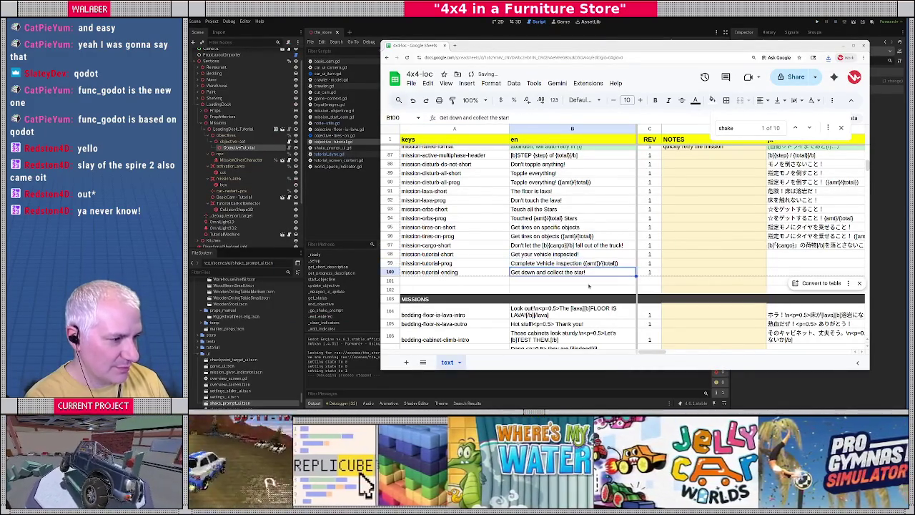
pyautogui.click(412, 83)
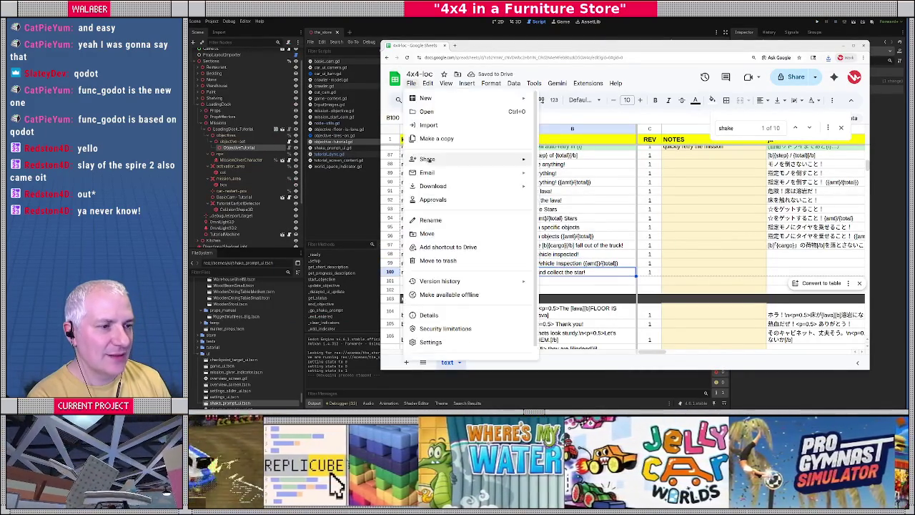
pyautogui.moveTo(493, 186)
pyautogui.click(593, 248)
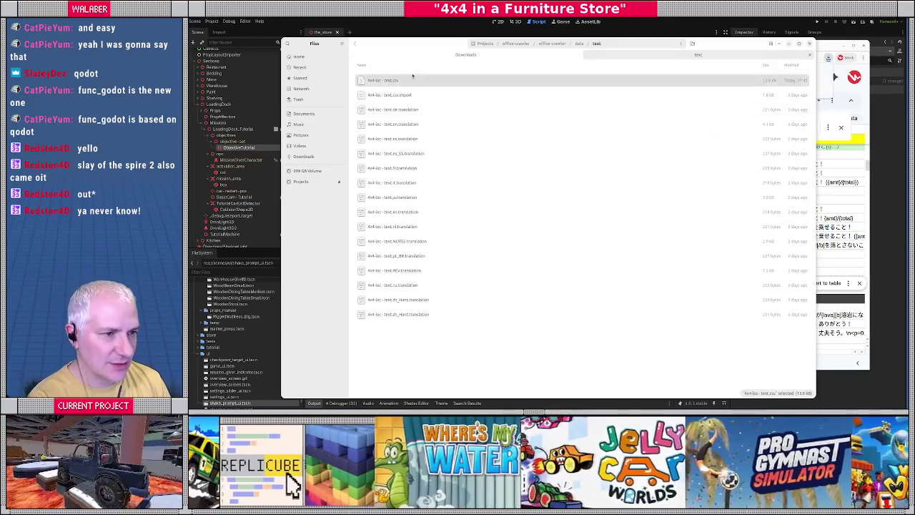
# Copy the downloaded CSV into the text folder, replacing the old 4x4-loc - text.csv
pyautogui.click(465, 54)
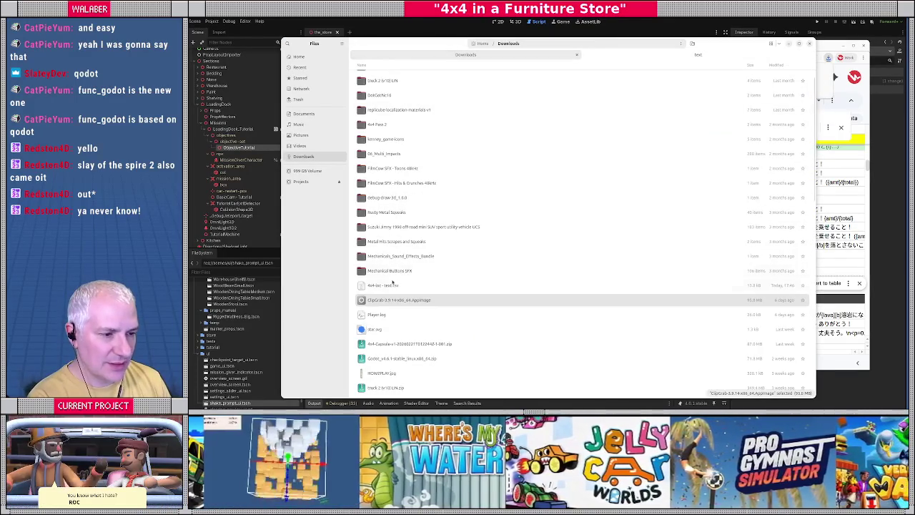
pyautogui.hotkey('ctrl', 'c')
pyautogui.click(698, 54)
pyautogui.click(500, 255)
pyautogui.hotkey('ctrl', 'v')
pyautogui.click(570, 187)
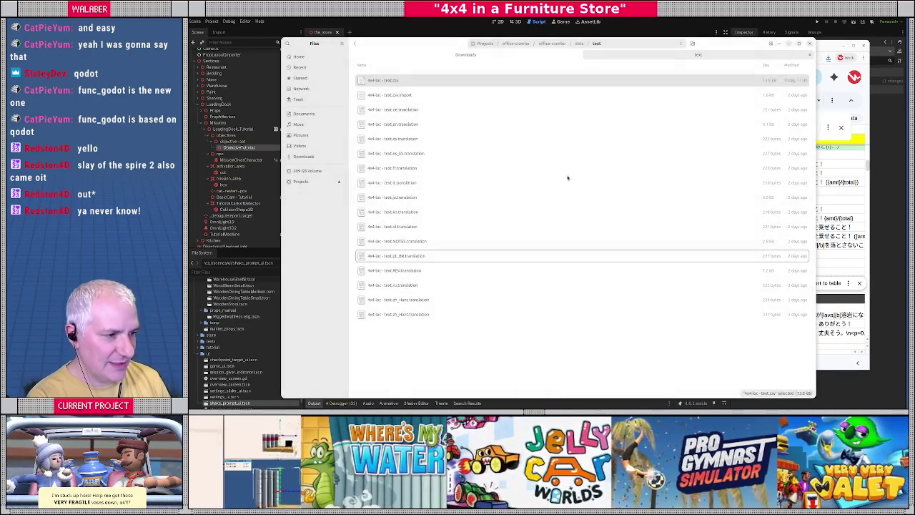
pyautogui.hotkey('alt', 'Tab')
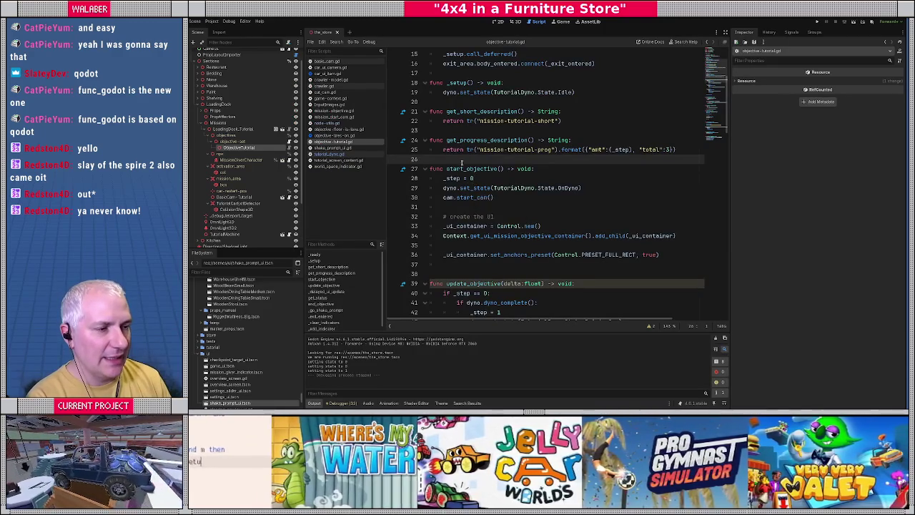
pyautogui.click(586, 140)
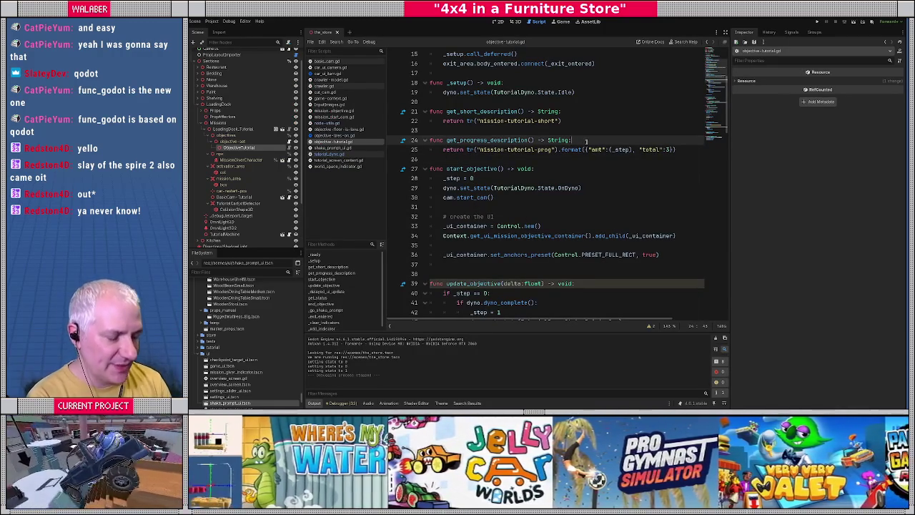
# Wrap get_progress_description's existing return in an 'if _step < 3' condition
pyautogui.scroll(-6, 586, 143)
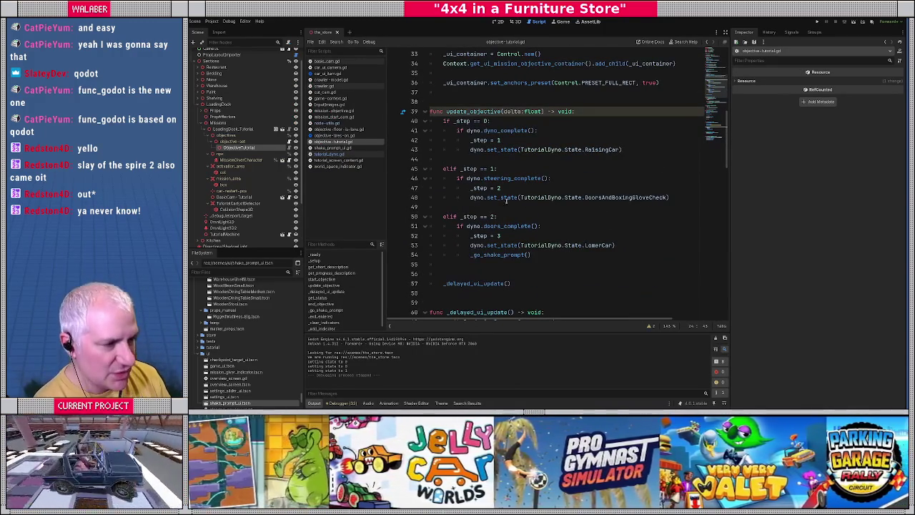
pyautogui.moveTo(470, 236); pyautogui.dragTo(524, 235)
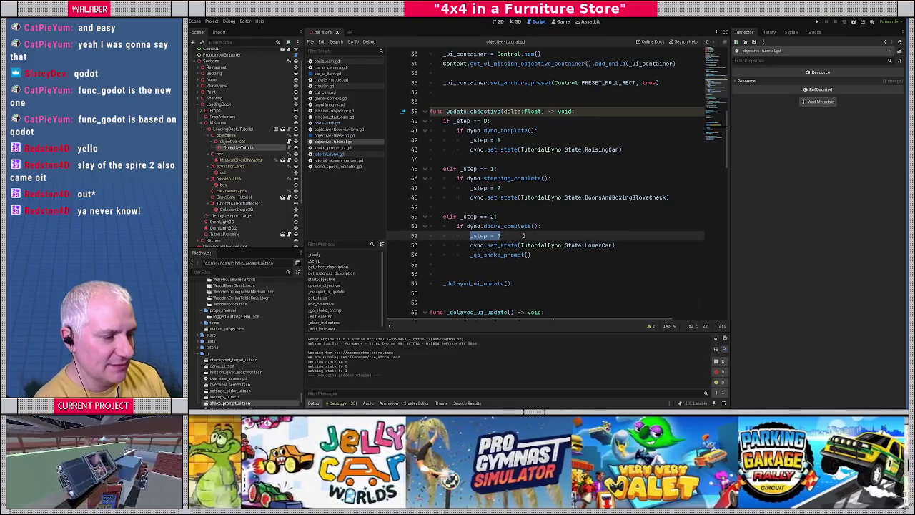
pyautogui.scroll(5, 524, 235)
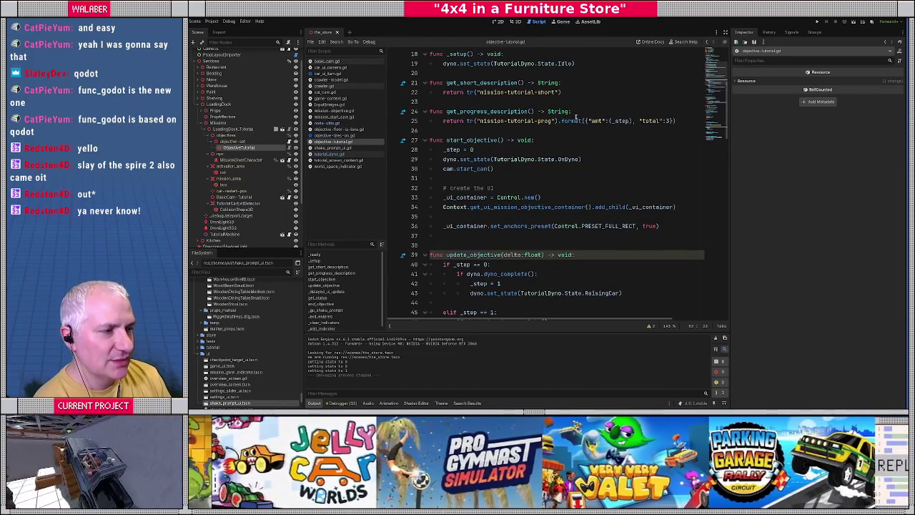
pyautogui.click(578, 111)
pyautogui.press('Return')
pyautogui.write('if _step < 3:')
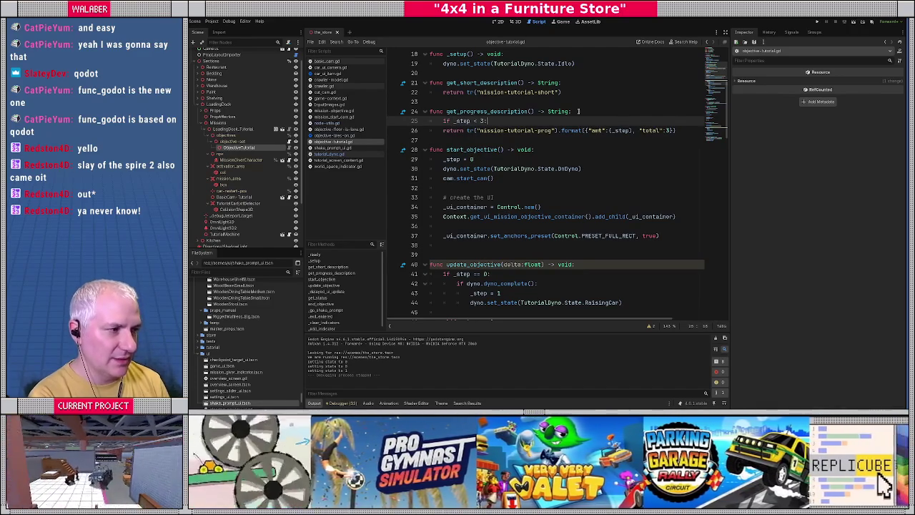
pyautogui.press('Down')
pyautogui.press('Home')
pyautogui.press('Tab')
pyautogui.press('End')
pyautogui.press('Return')
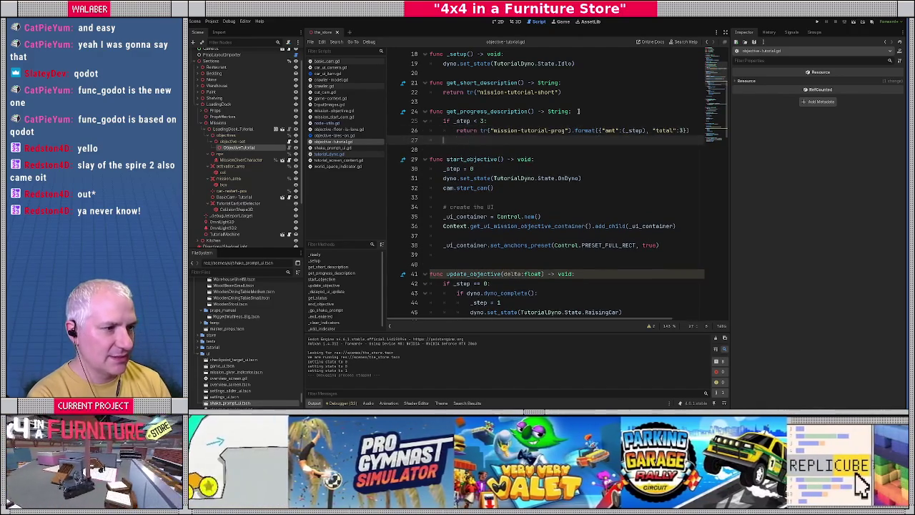
# Add an else branch returning tr("mission-tutorial-ending"), save the script and run the game with F5
pyautogui.write('else:')
pyautogui.press('Return')
pyautogui.write('return t')
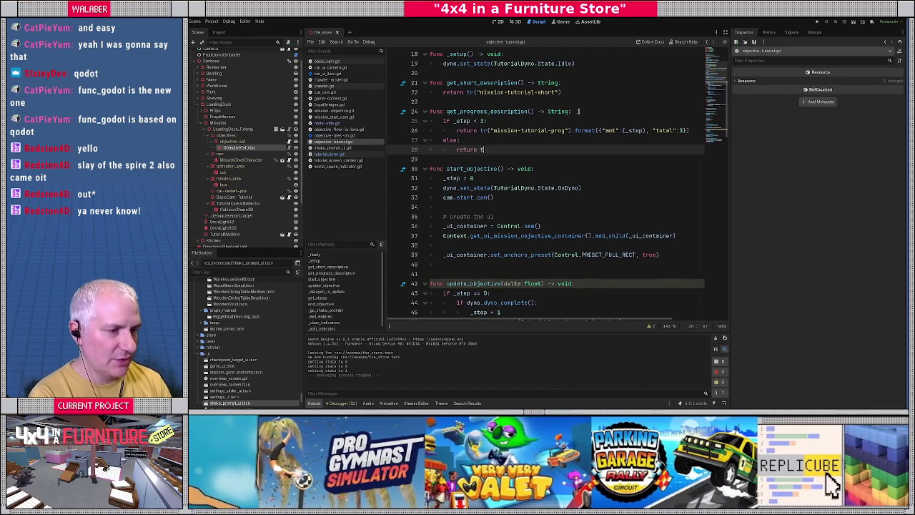
pyautogui.write('r("mission-tutori')
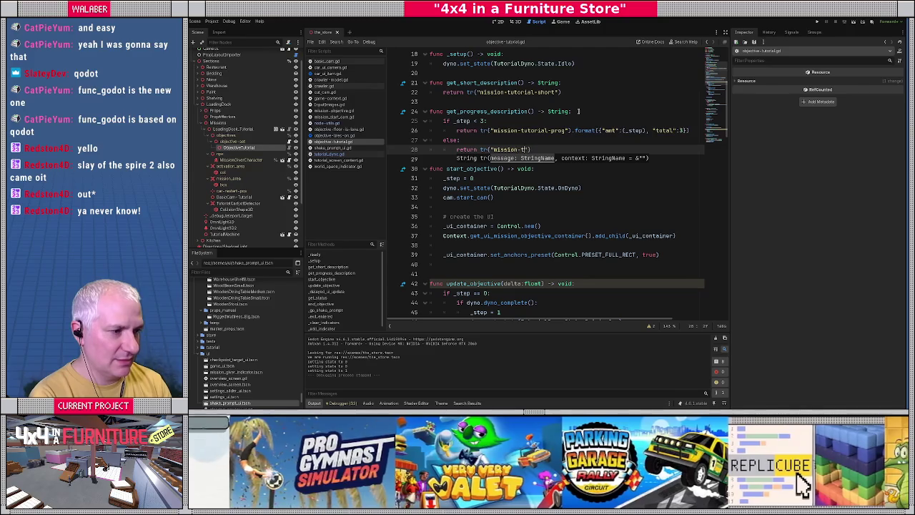
pyautogui.write('al-')
pyautogui.hotkey('alt', 'Tab')
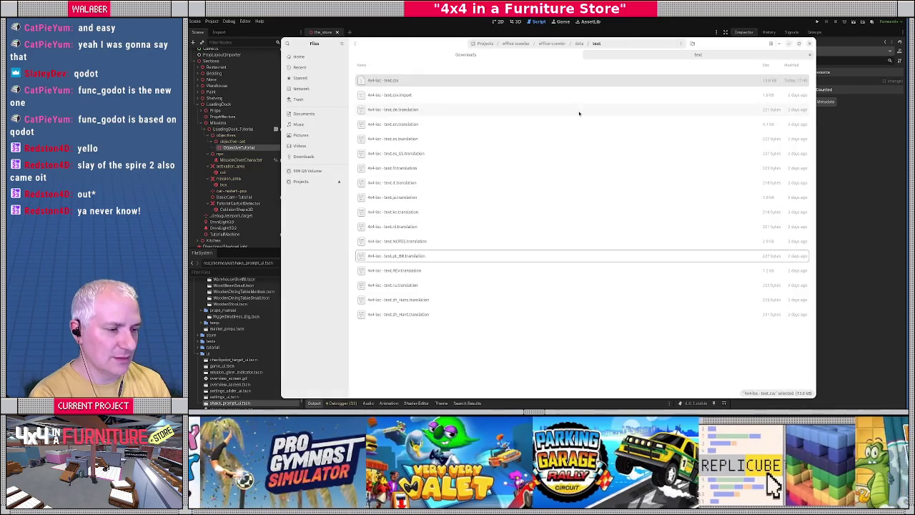
pyautogui.hotkey('alt', 'Tab')
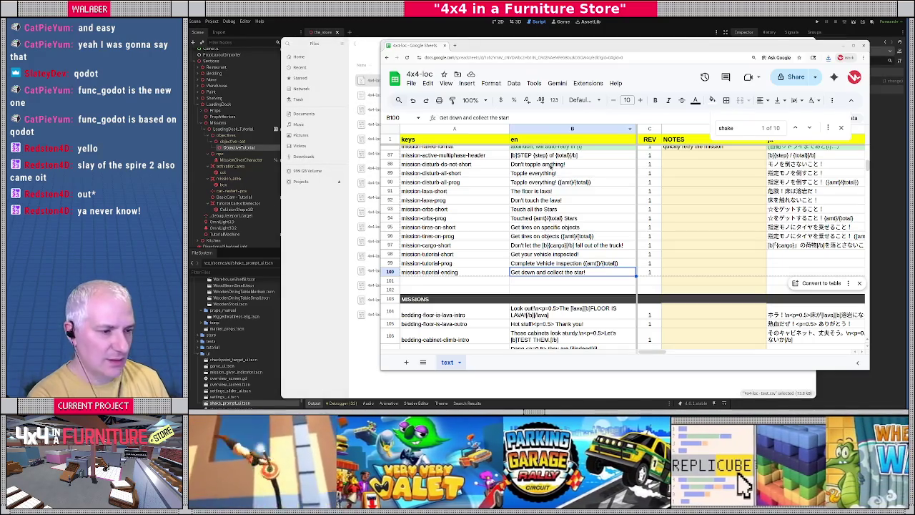
pyautogui.click(483, 34)
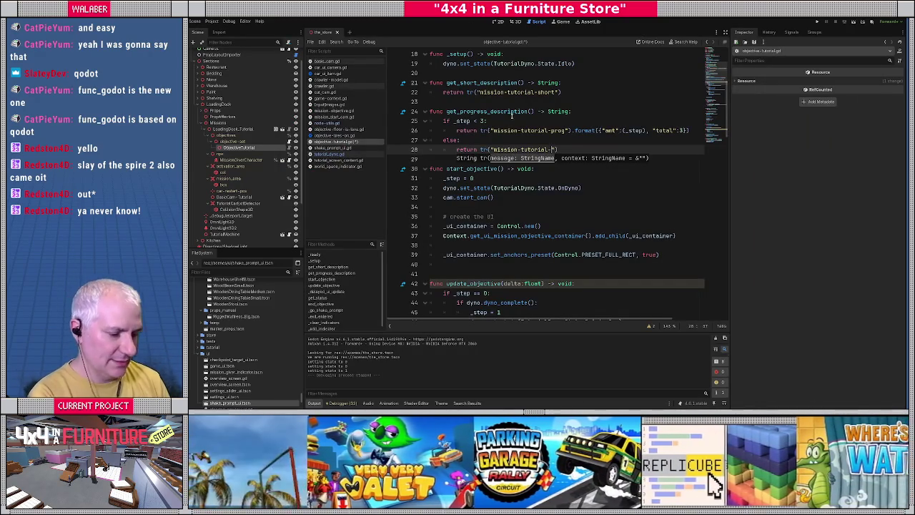
pyautogui.write('ending')
pyautogui.hotkey('ctrl', 's')
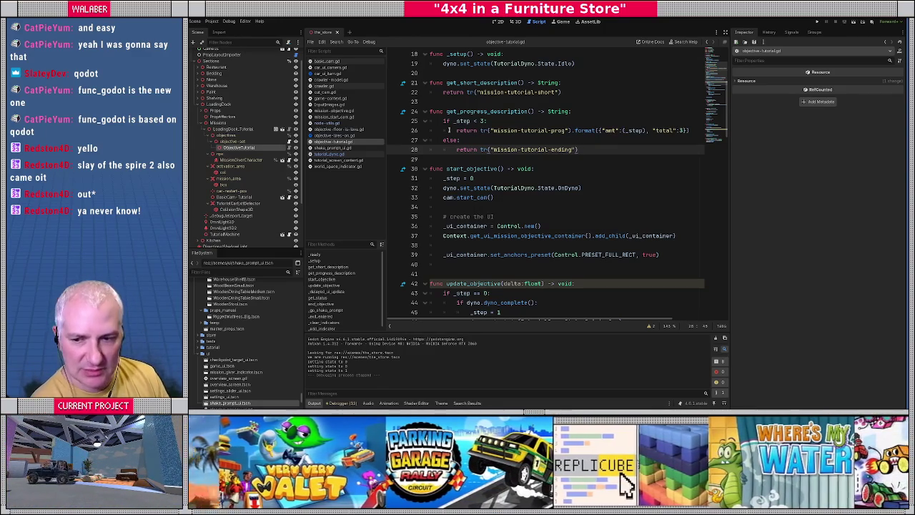
pyautogui.press('F5')
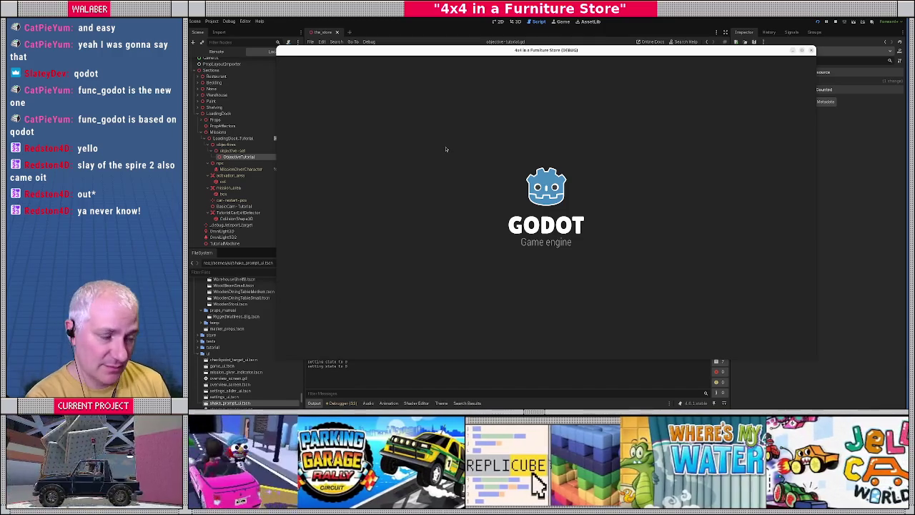
# Dismiss the intro dialogs, drive the jeep to the character and advance its dialogue
pyautogui.press('Return')
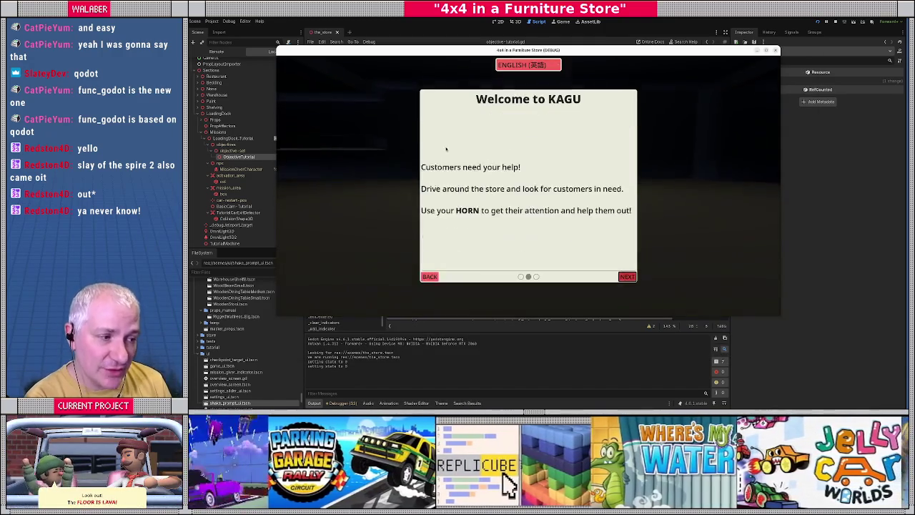
pyautogui.press('Return')
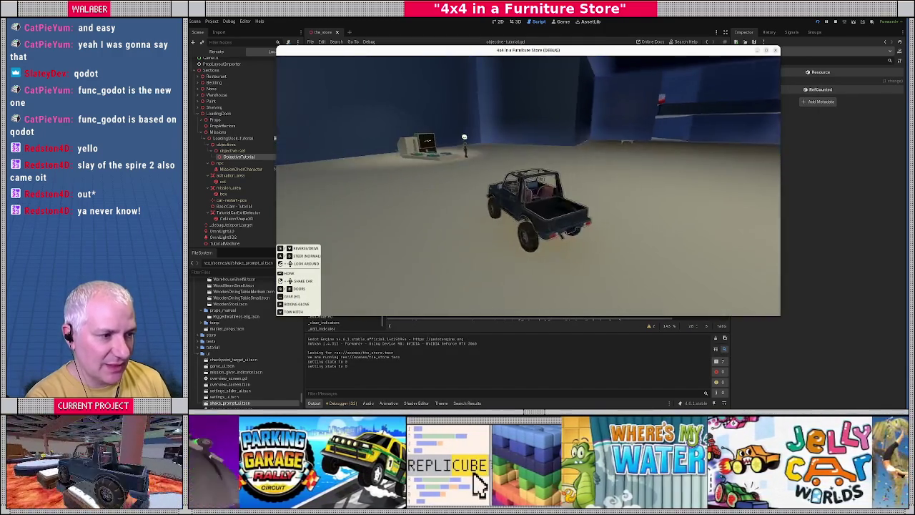
pyautogui.press('w')
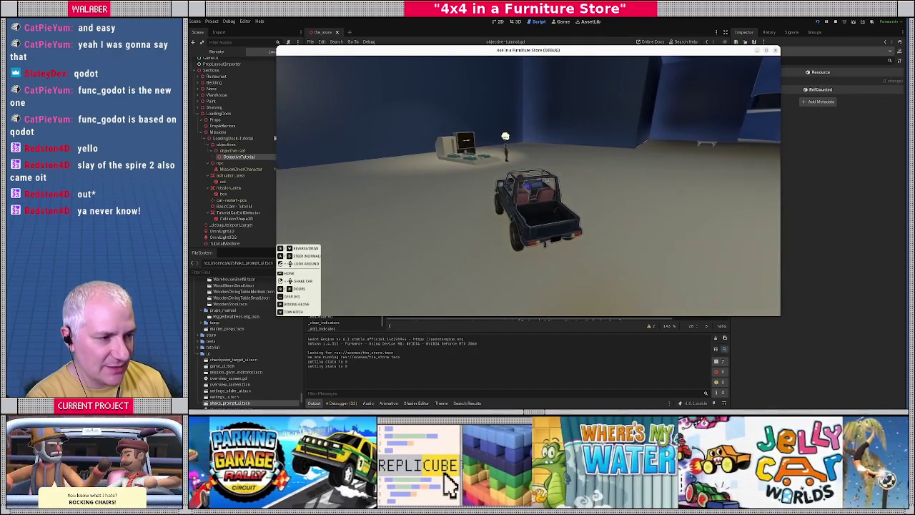
pyautogui.press('w')
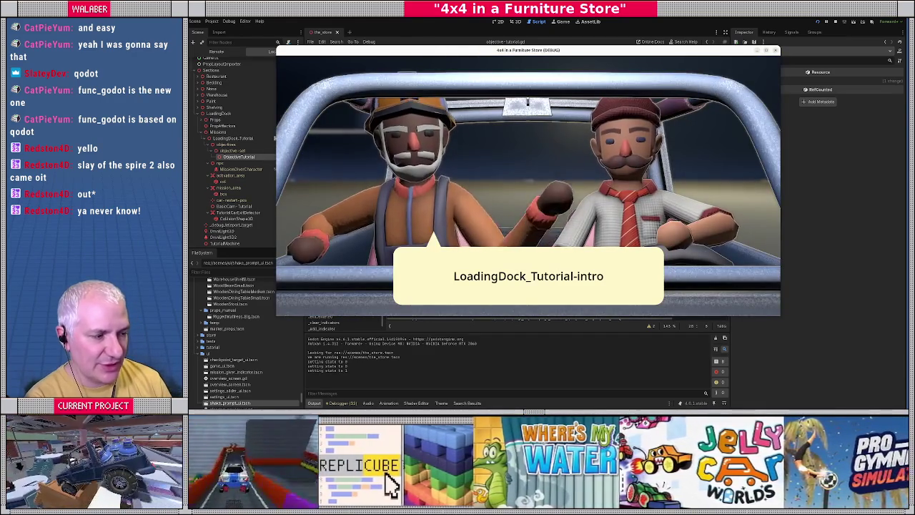
pyautogui.press('space')
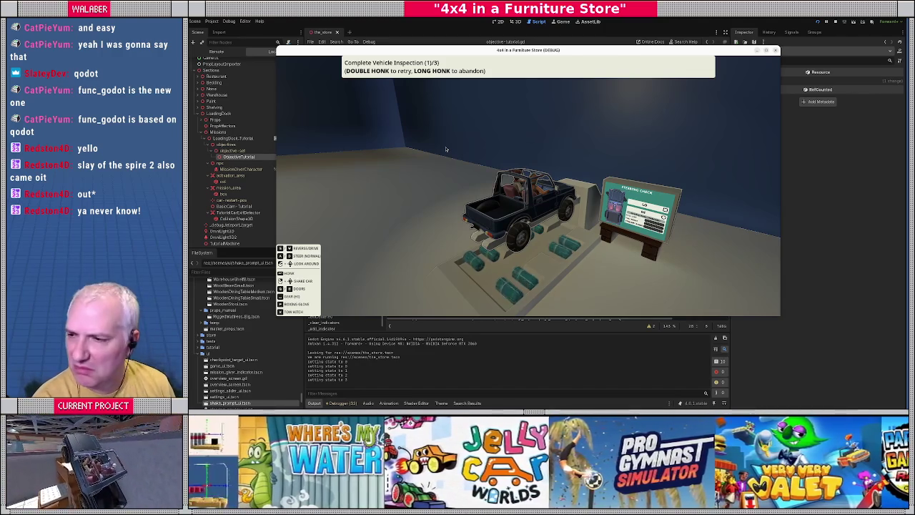
# Check the mission-tutorial-prog text in cell B99 of the sheet, then return to the game
pyautogui.hotkey('alt', 'Tab')
pyautogui.click(597, 264)
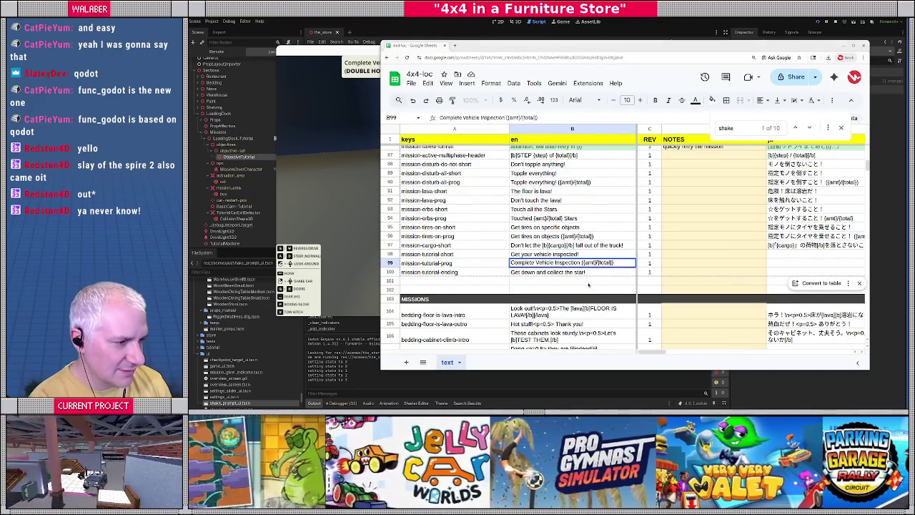
pyautogui.hotkey('alt', 'Tab')
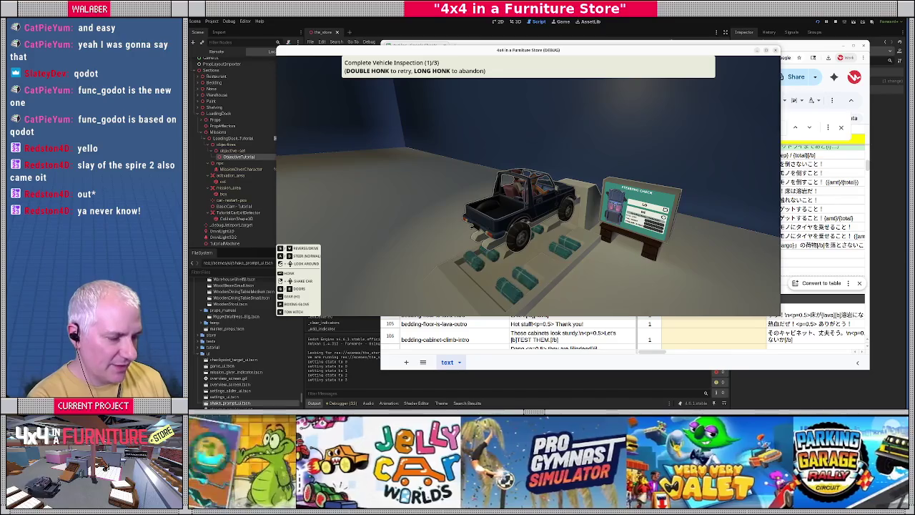
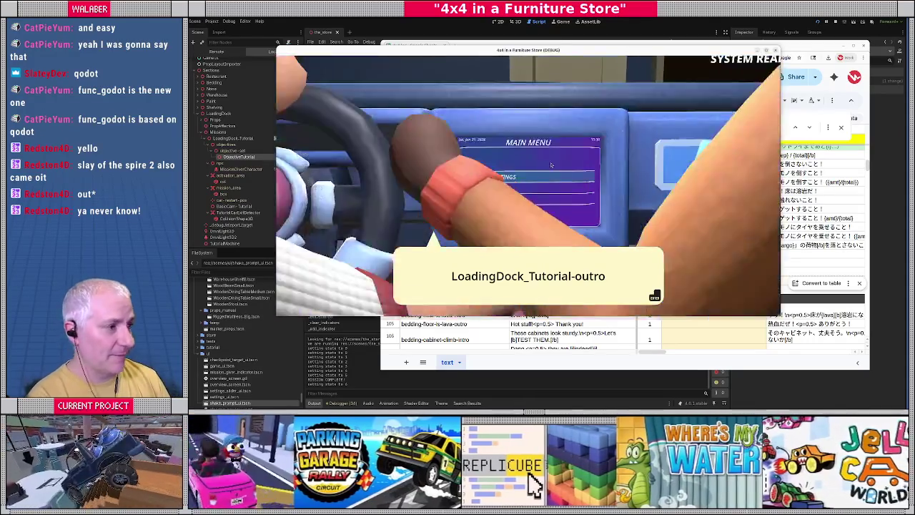
# Stop the game, delete TutorialCarExitDetector from the store scene, and filter FileSystem for 'orb'
pyautogui.press('F8')
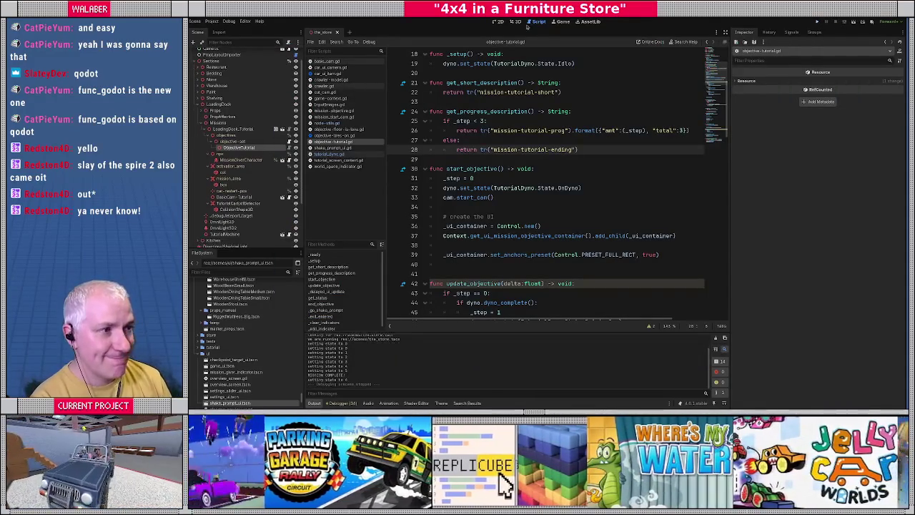
pyautogui.click(515, 21)
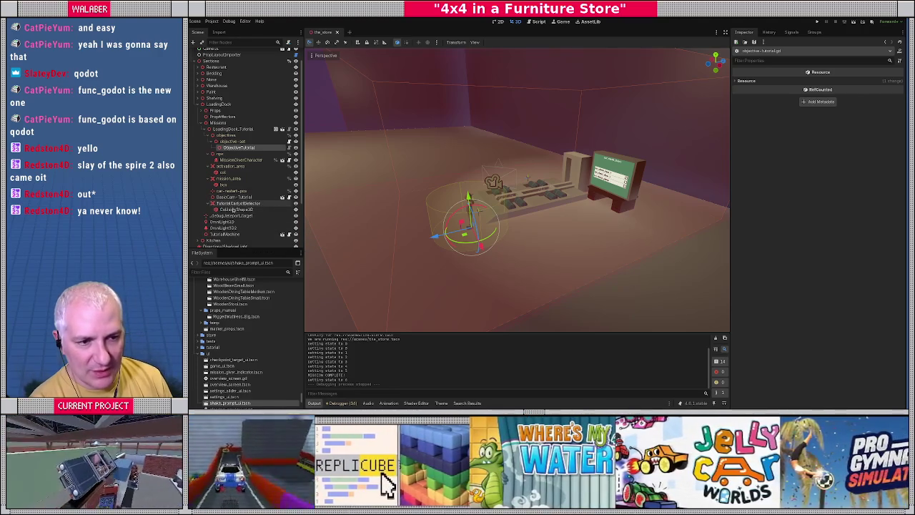
pyautogui.click(234, 203)
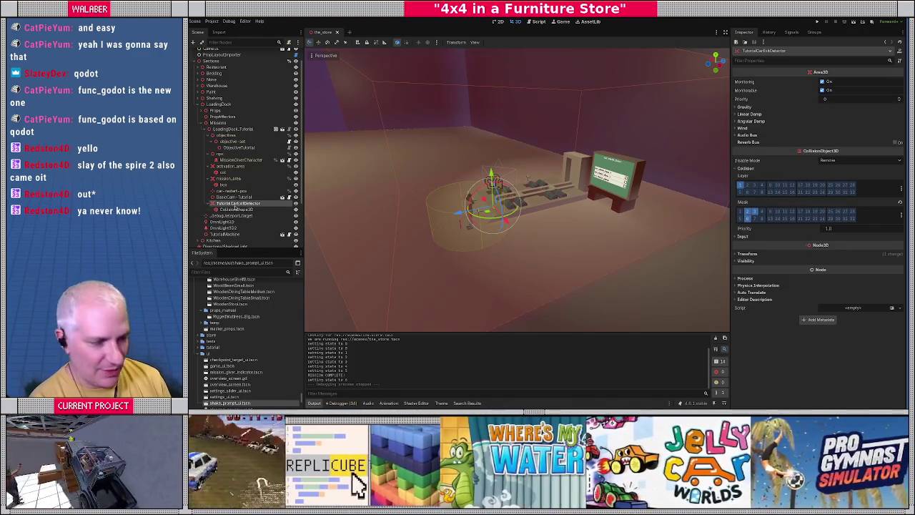
pyautogui.press('Delete')
pyautogui.press('Return')
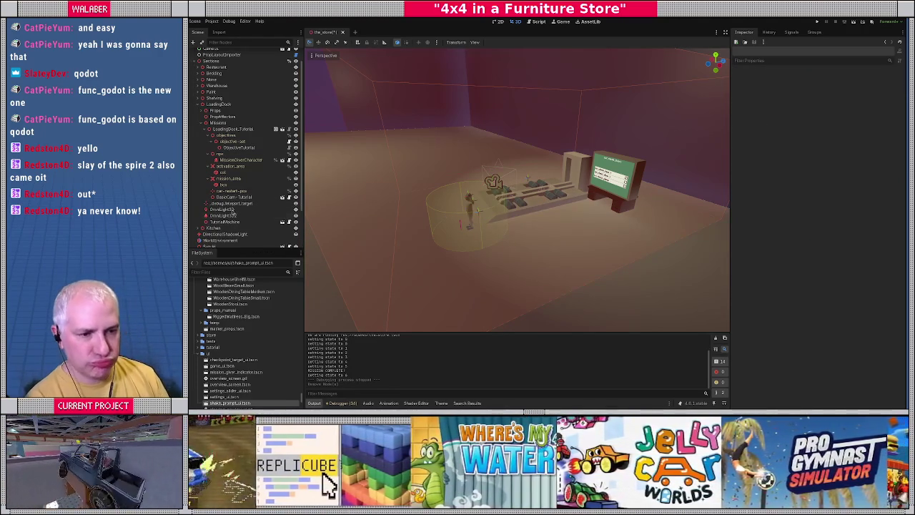
pyautogui.write('orb')
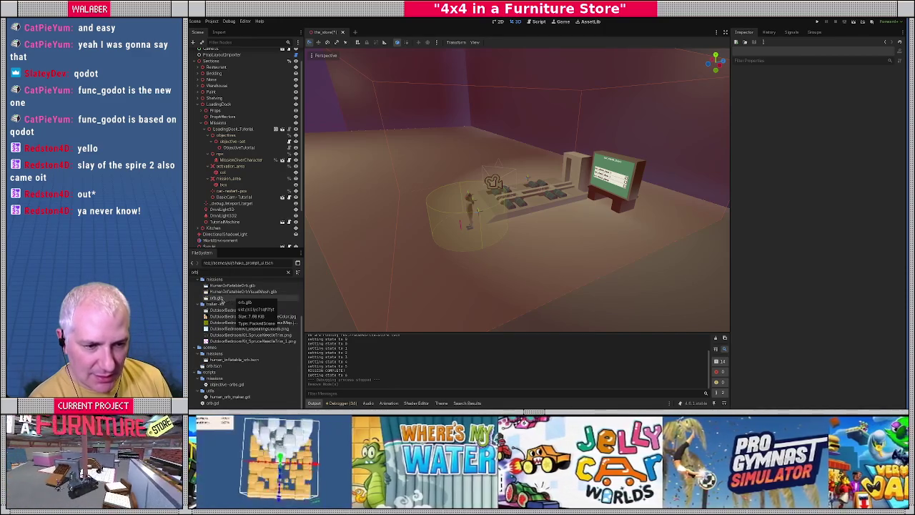
# Add an orb.tscn instance to the tutorial mission named TutorialEndingOrb
pyautogui.moveTo(225, 367); pyautogui.dragTo(224, 185)
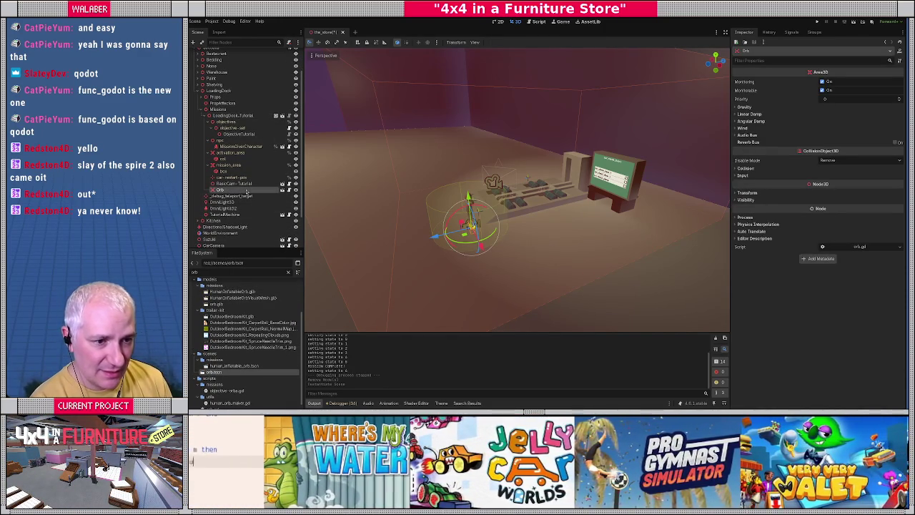
pyautogui.write('Tut')
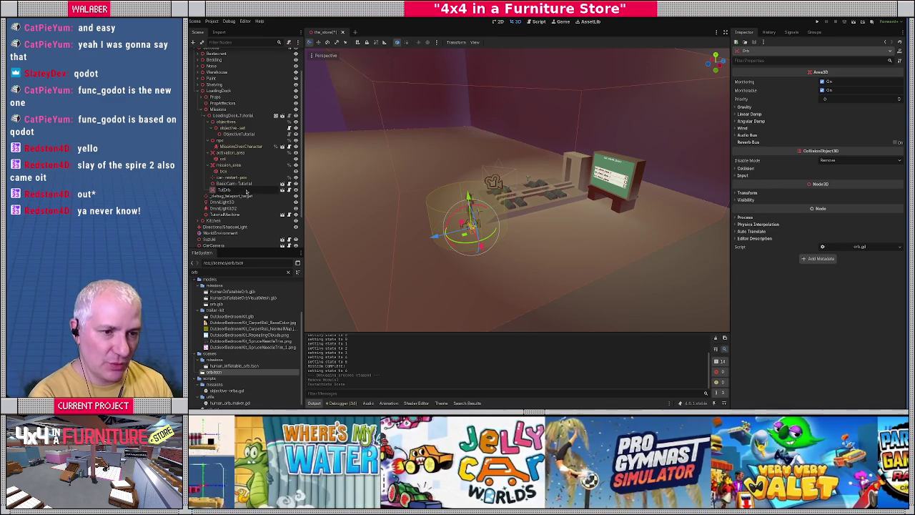
pyautogui.write('orialEnding')
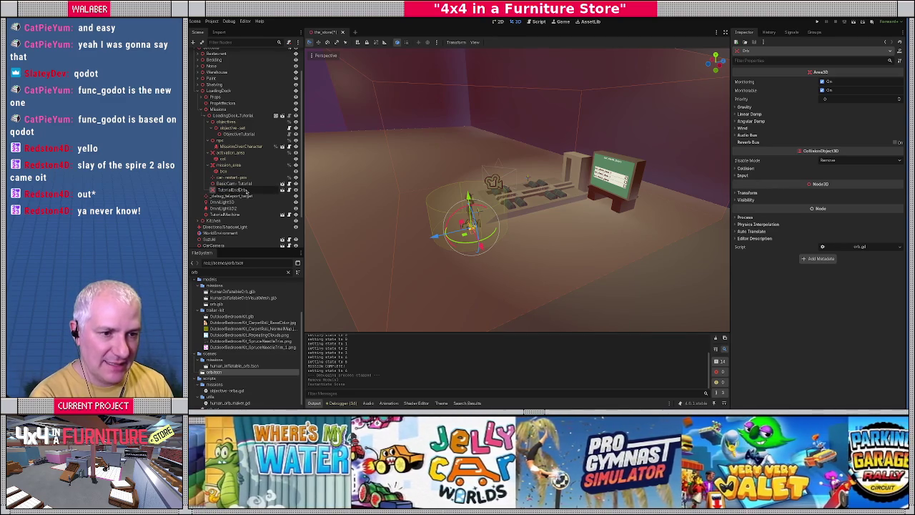
pyautogui.press('Return')
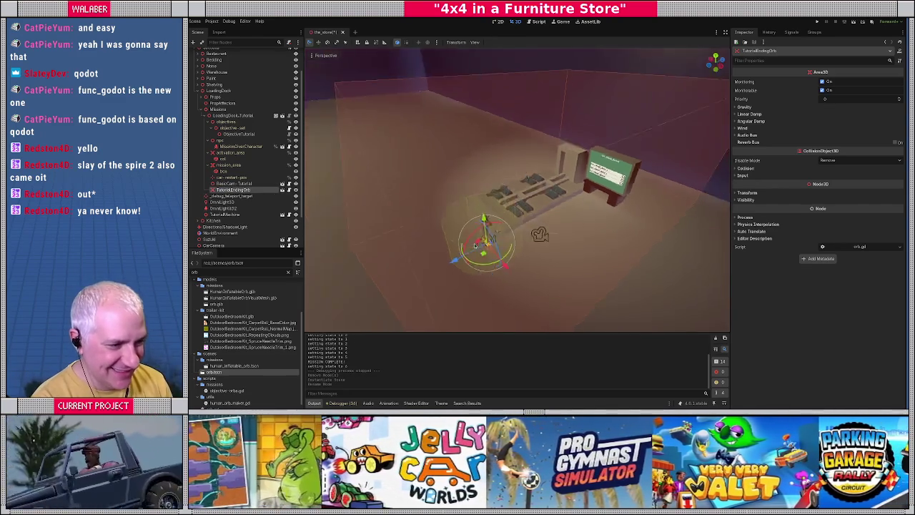
# Position TutorialEndingOrb inside the loading-dock room
pyautogui.moveTo(576, 252); pyautogui.dragTo(560, 251)
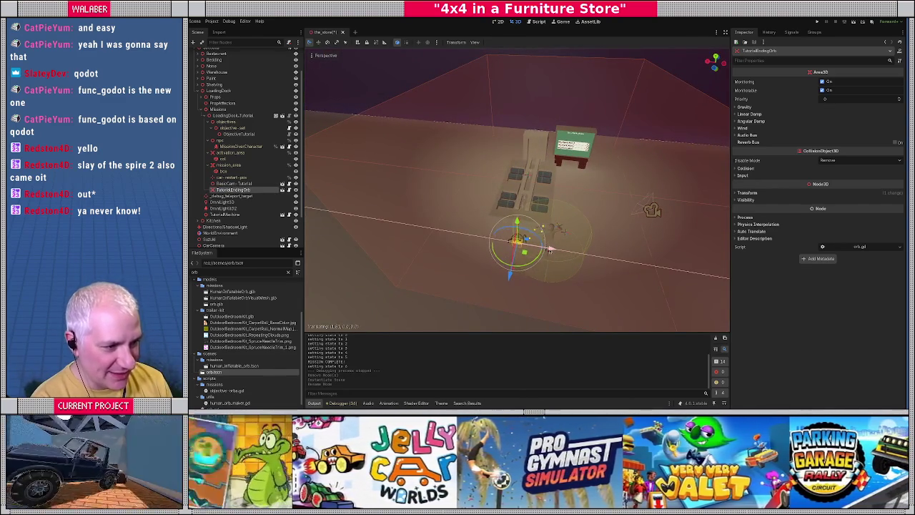
pyautogui.moveTo(452, 198)
pyautogui.mouseDown()
pyautogui.moveTo(422, 197)
pyautogui.moveTo(418, 187)
pyautogui.mouseUp()
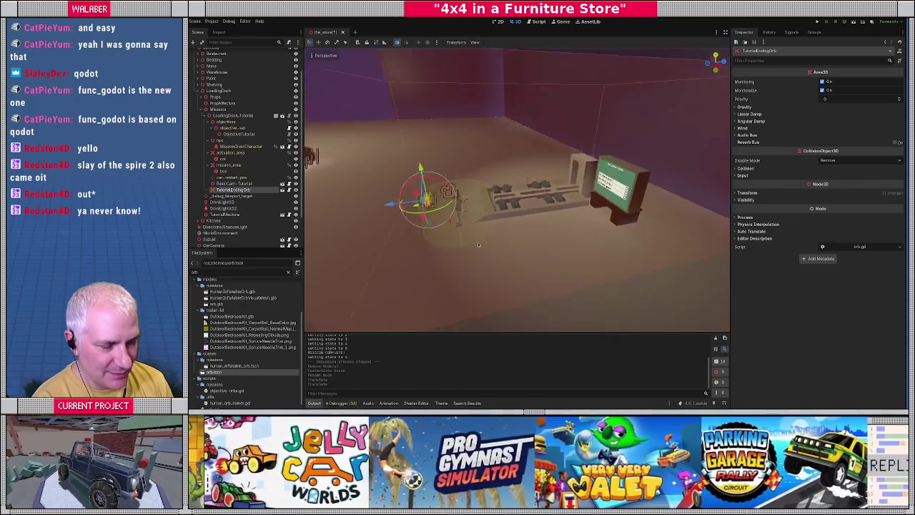
pyautogui.moveTo(386, 208); pyautogui.dragTo(383, 206)
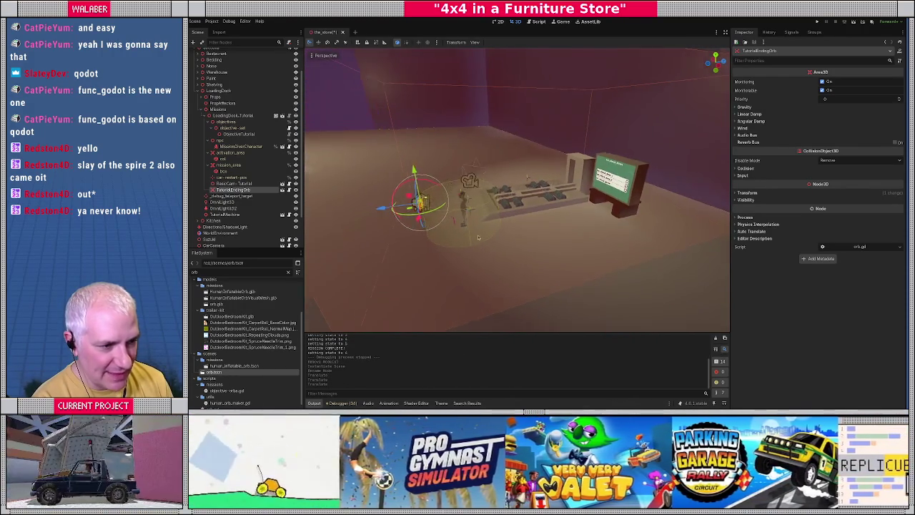
pyautogui.moveTo(503, 227); pyautogui.dragTo(636, 134)
pyautogui.moveTo(534, 200); pyautogui.dragTo(465, 211)
pyautogui.moveTo(384, 216); pyautogui.dragTo(471, 238)
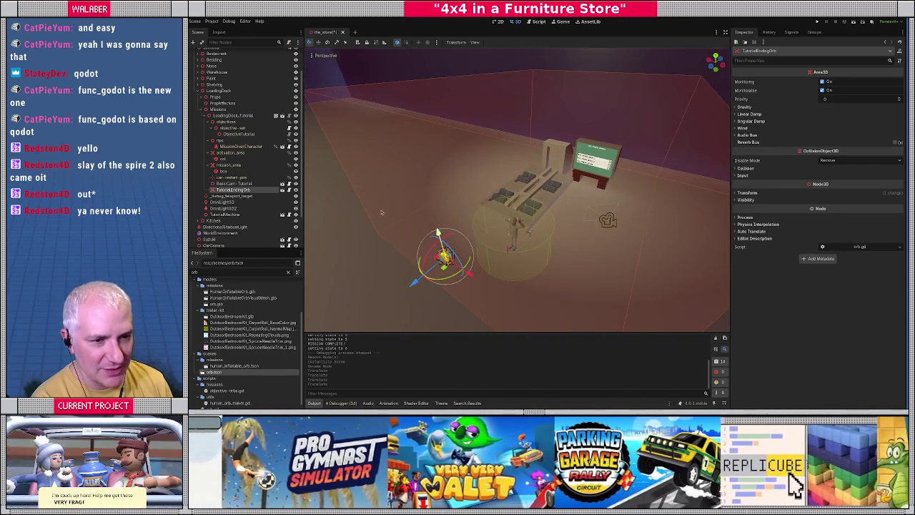
# Save the store scene and bring up the objective-tutorial.gd script
pyautogui.hotkey('ctrl', 's')
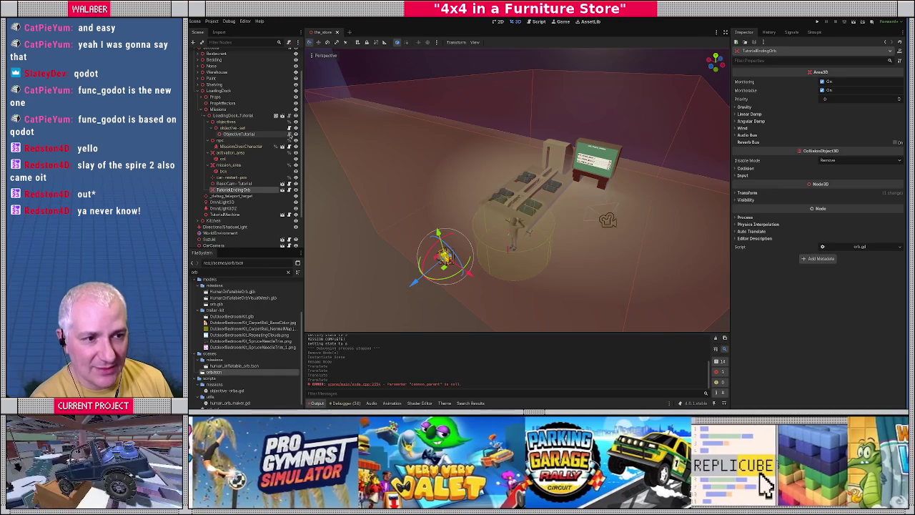
pyautogui.click(289, 135)
pyautogui.scroll(5, 491, 124)
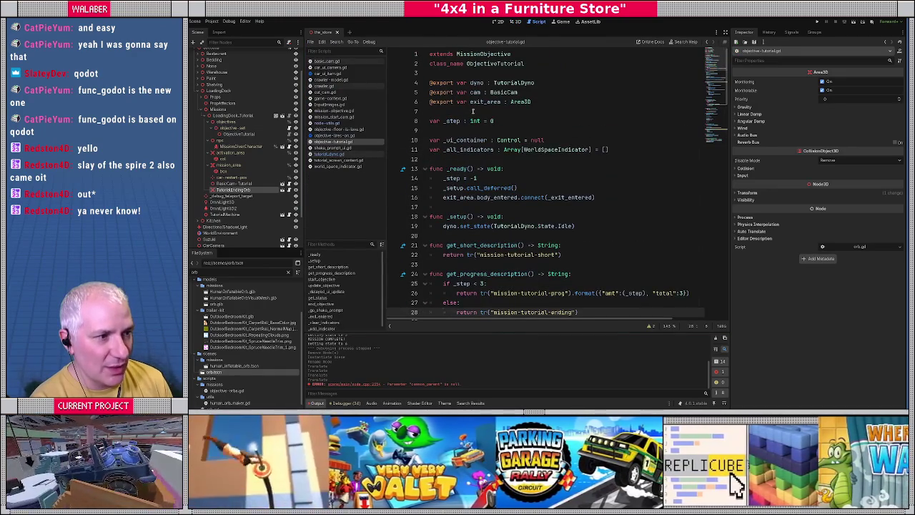
# Change the exported exit_area : Area3D variable to final_orb : Orb
pyautogui.doubleClick(479, 102)
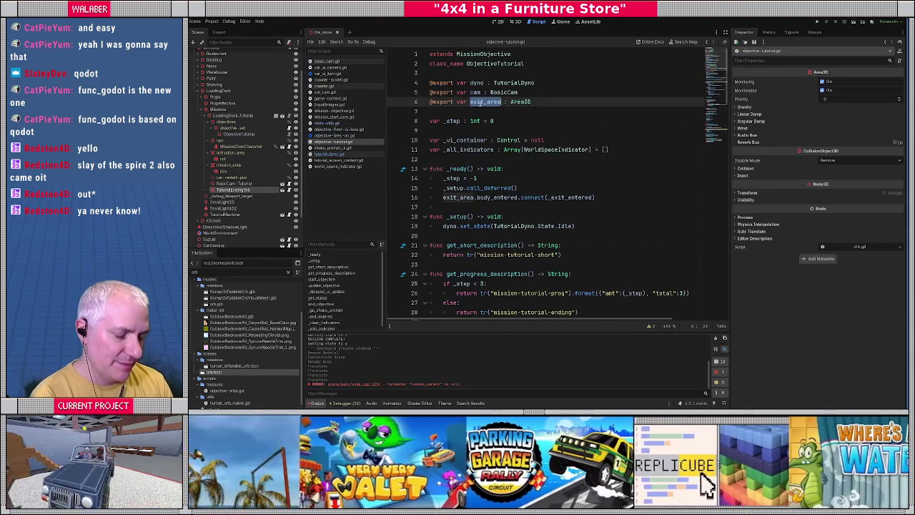
pyautogui.write('final_orb')
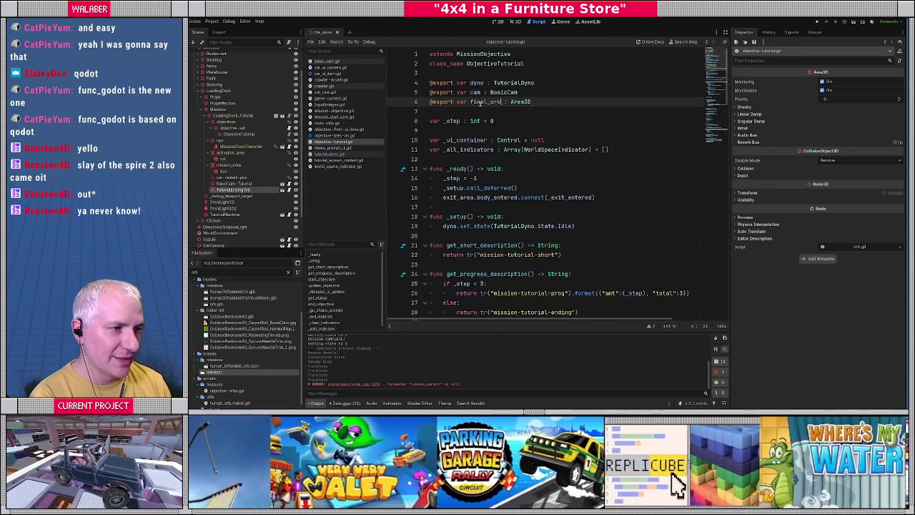
pyautogui.doubleClick(520, 102)
pyautogui.write('Orb')
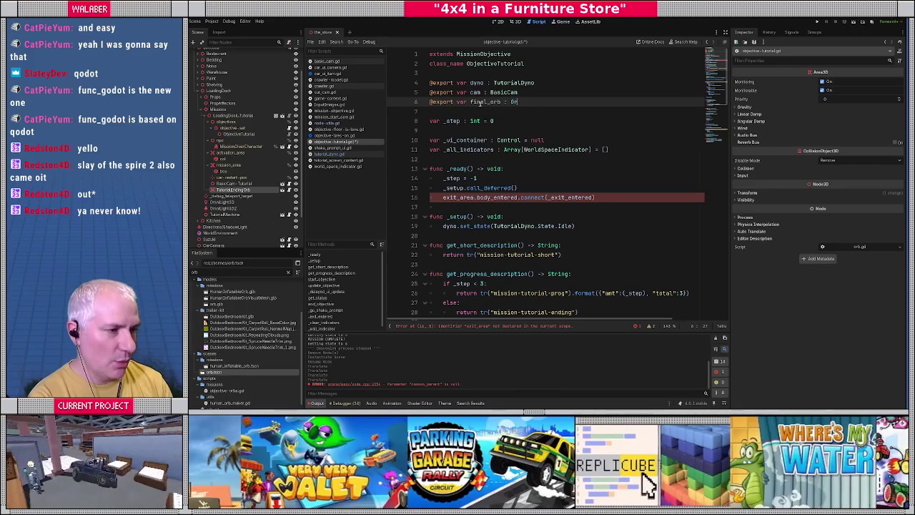
pyautogui.press('Escape')
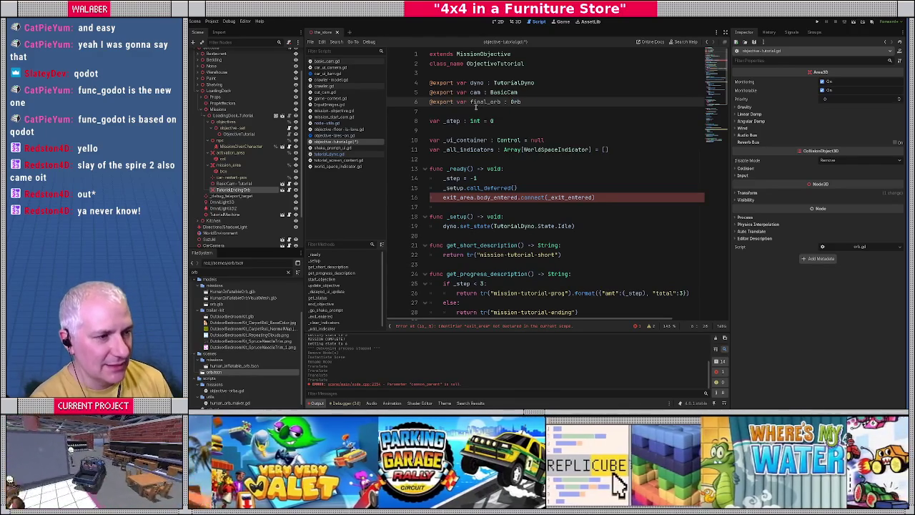
pyautogui.click(475, 108)
# Replace line 16 with final_orb.on_collected.connect(_final_orb_collected) and check the signal in orb.gd
pyautogui.moveTo(444, 198); pyautogui.dragTo(636, 197)
pyautogui.write('orb.co')
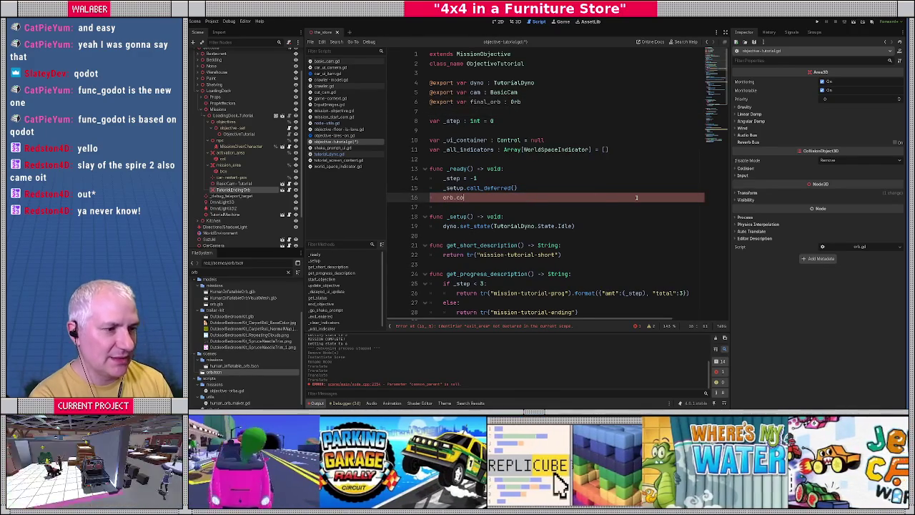
pyautogui.write('li')
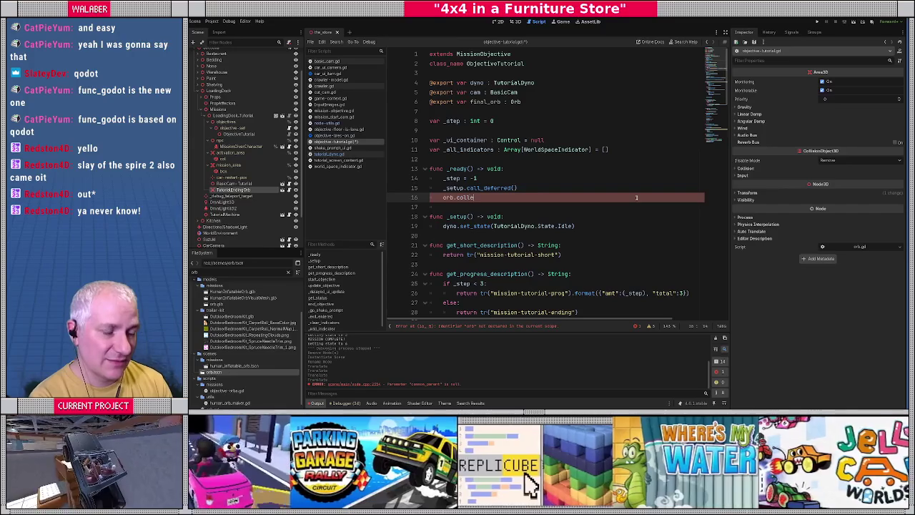
pyautogui.press('BackSpace')
pyautogui.press('BackSpace')
pyautogui.press('BackSpace')
pyautogui.write('final_orb.d')
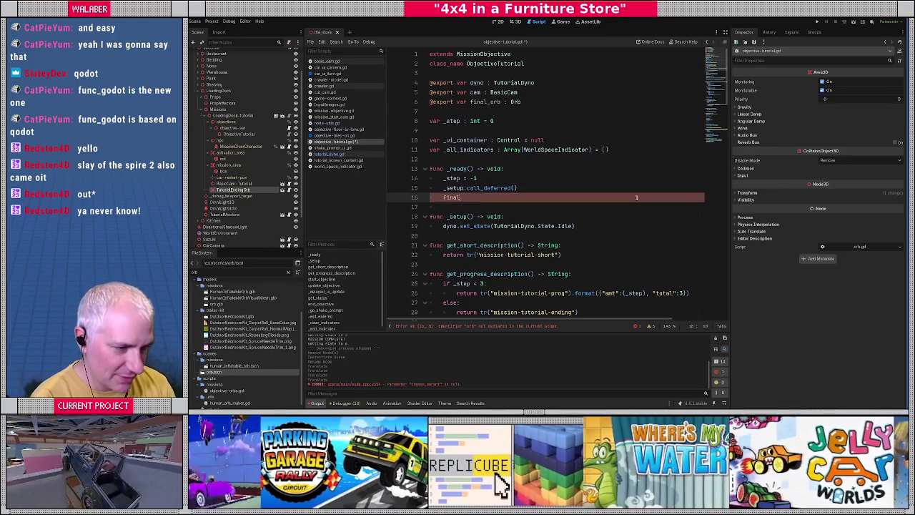
pyautogui.press('BackSpace')
pyautogui.write('c')
pyautogui.press('Return')
pyautogui.press('BackSpace')
pyautogui.press('BackSpace')
pyautogui.press('BackSpace')
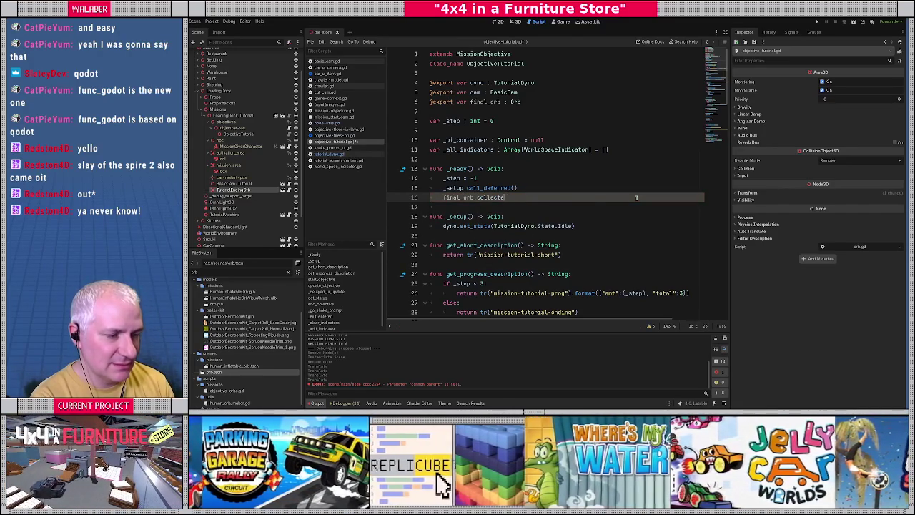
pyautogui.write('co')
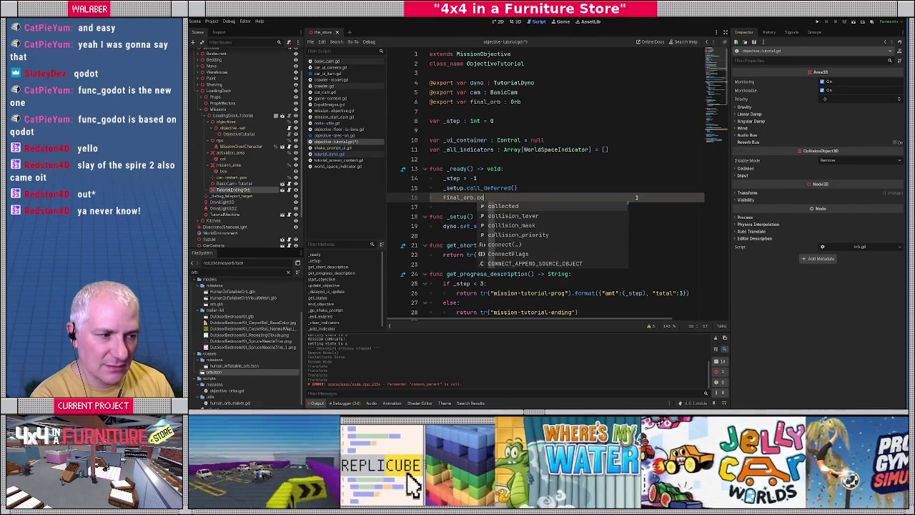
pyautogui.write('ll')
pyautogui.press('Down')
pyautogui.press('Down')
pyautogui.press('Down')
pyautogui.press('Return')
pyautogui.write('.connect(_final_orb_colled')
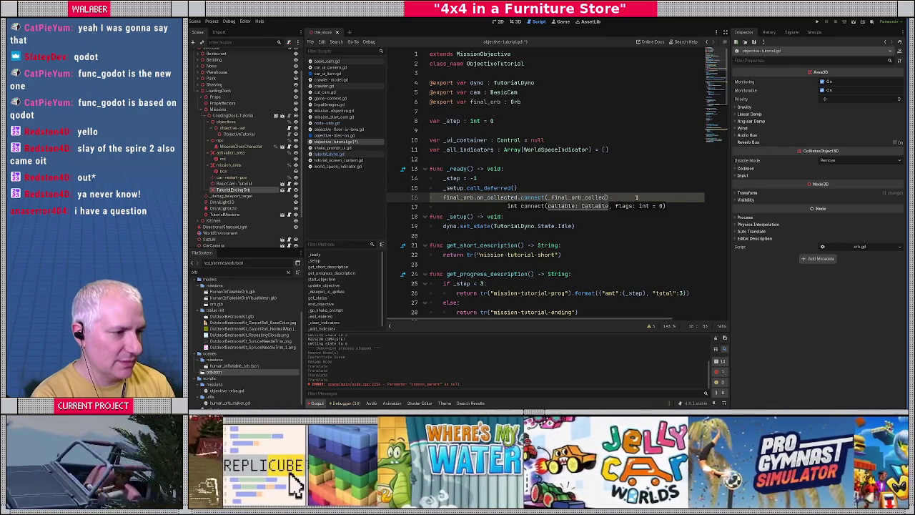
pyautogui.write('ted')
pyautogui.keyDown('ctrl'); pyautogui.click(490, 199); pyautogui.keyUp('ctrl')
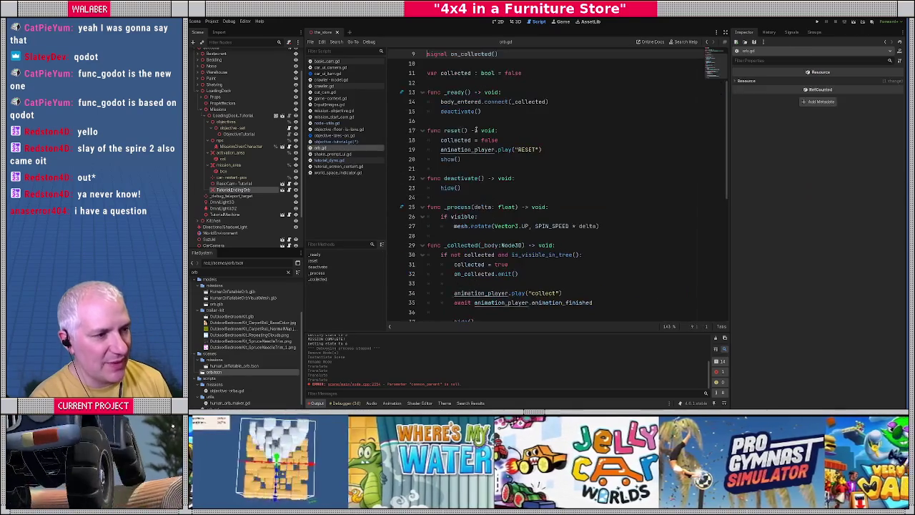
# Remove the parameter from _final_orb_collected and save the script
pyautogui.hotkey('alt', 'Left')
pyautogui.hotkey('alt', 'Left')
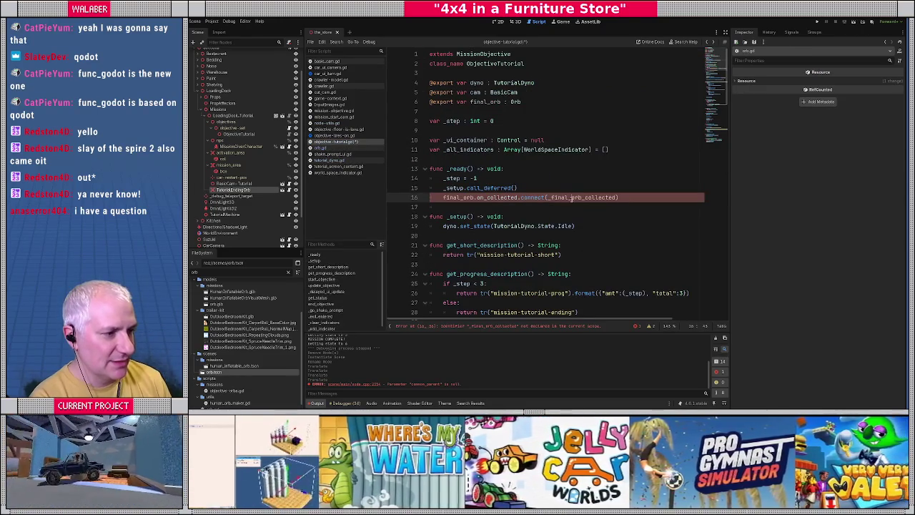
pyautogui.doubleClick(571, 198)
pyautogui.hotkey('ctrl', 'c')
pyautogui.scroll(-20, 533, 198)
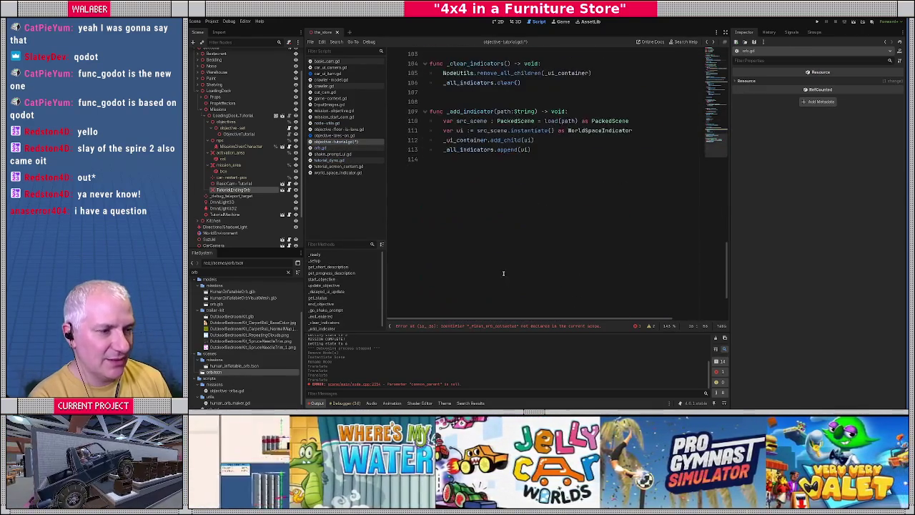
pyautogui.scroll(3, 468, 136)
pyautogui.scroll(1, 463, 124)
pyautogui.doubleClick(464, 121)
pyautogui.hotkey('ctrl', 'v')
pyautogui.press('Right')
pyautogui.press('Delete')
pyautogui.press('Delete')
pyautogui.press('Delete')
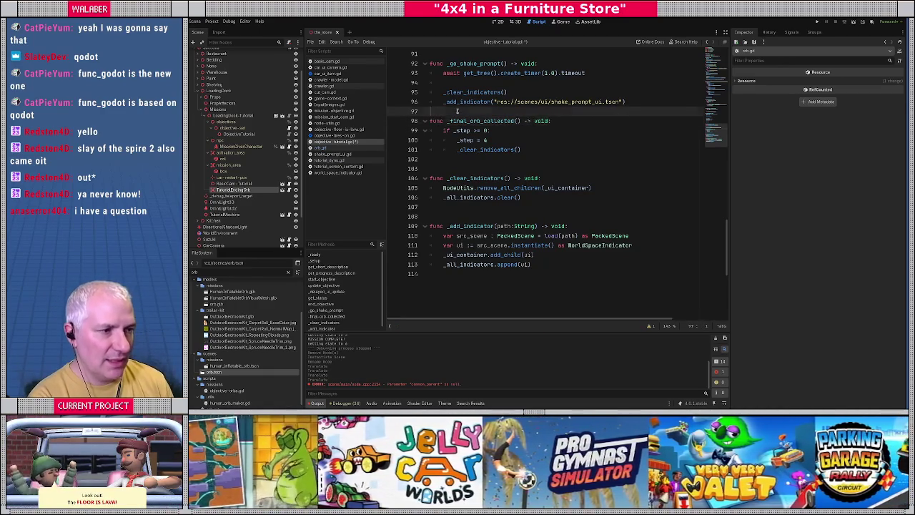
pyautogui.press('Up')
pyautogui.press('Return')
pyautogui.hotkey('ctrl', 's')
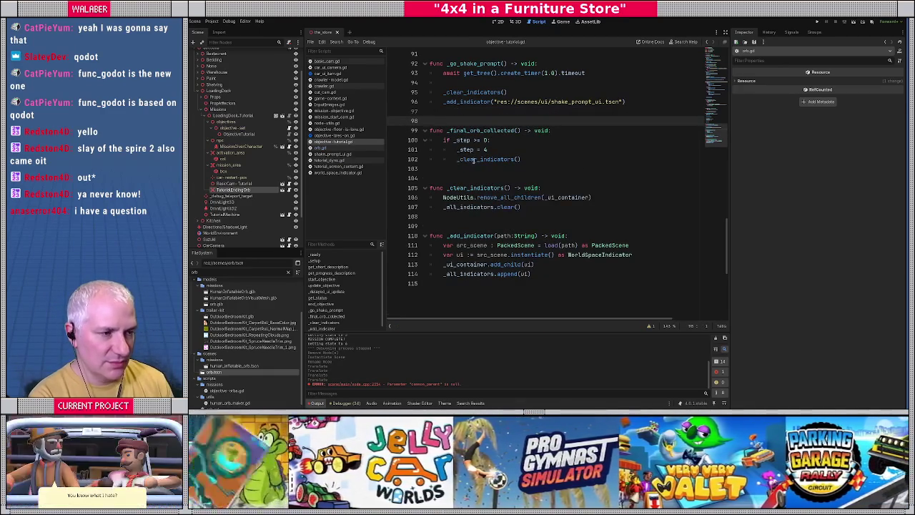
# Add a new final_orb method-call line in _ready after the on_collected connection
pyautogui.scroll(15, 467, 173)
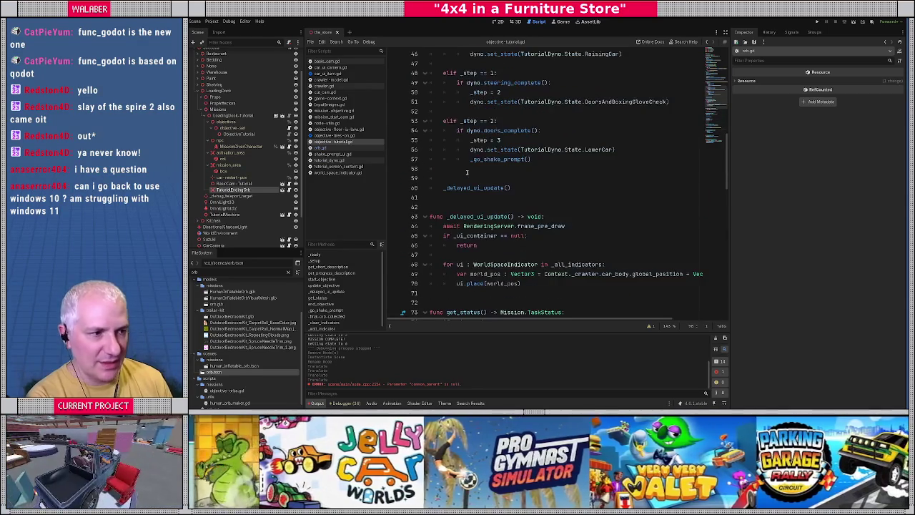
pyautogui.scroll(10, 467, 172)
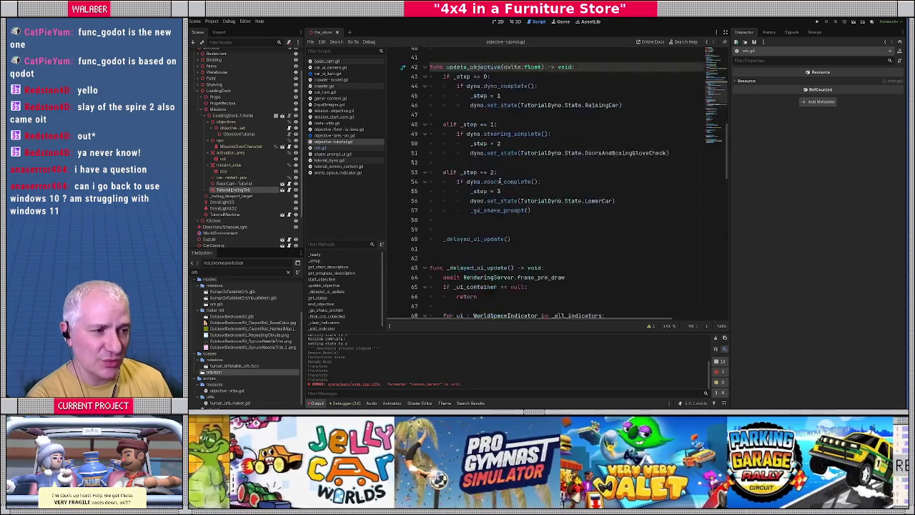
pyautogui.scroll(4, 471, 123)
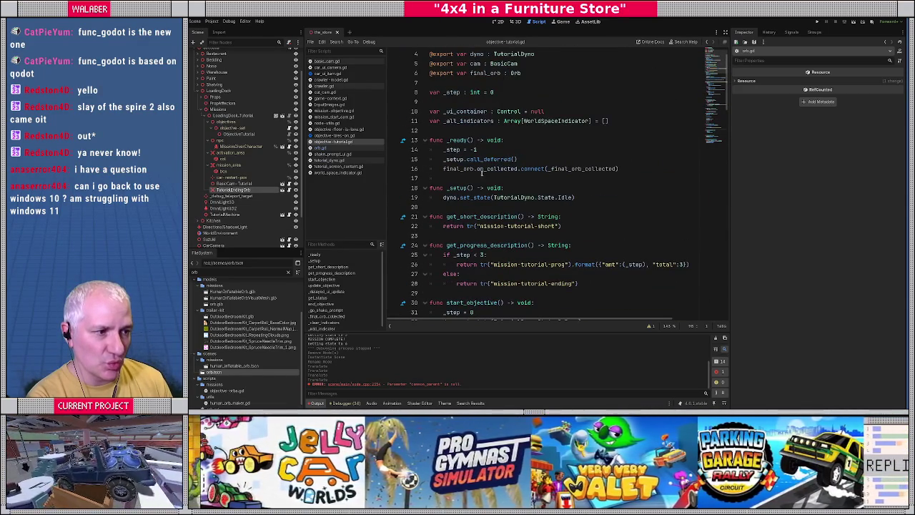
pyautogui.click(626, 171)
pyautogui.press('Return')
pyautogui.write('final_org.')
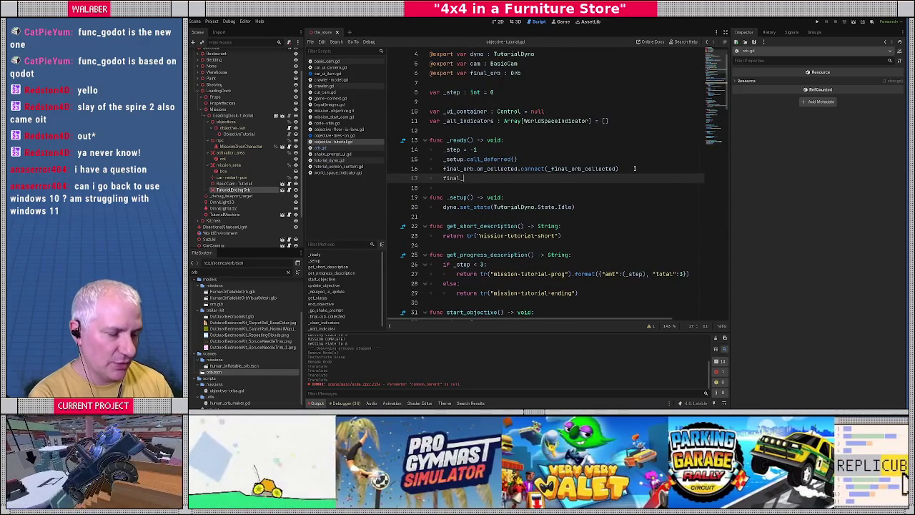
pyautogui.press('BackSpace')
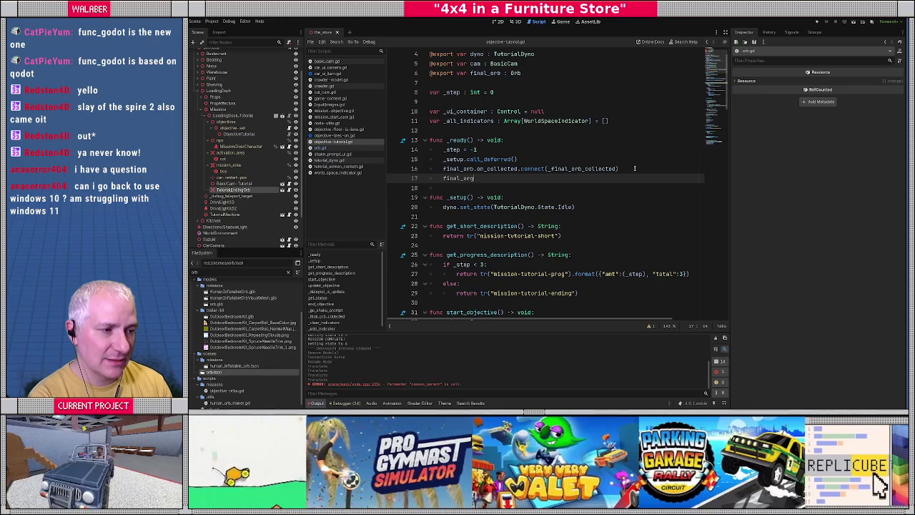
pyautogui.write('.hide(')
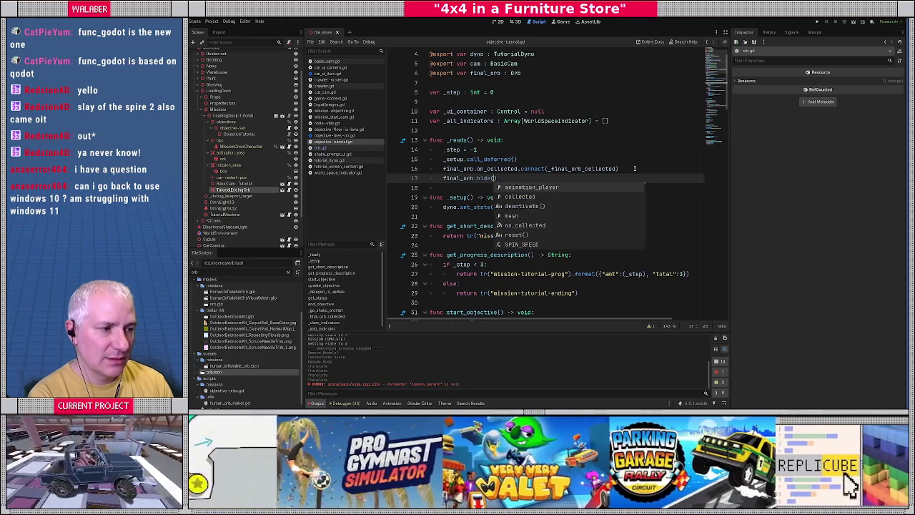
pyautogui.press('Return')
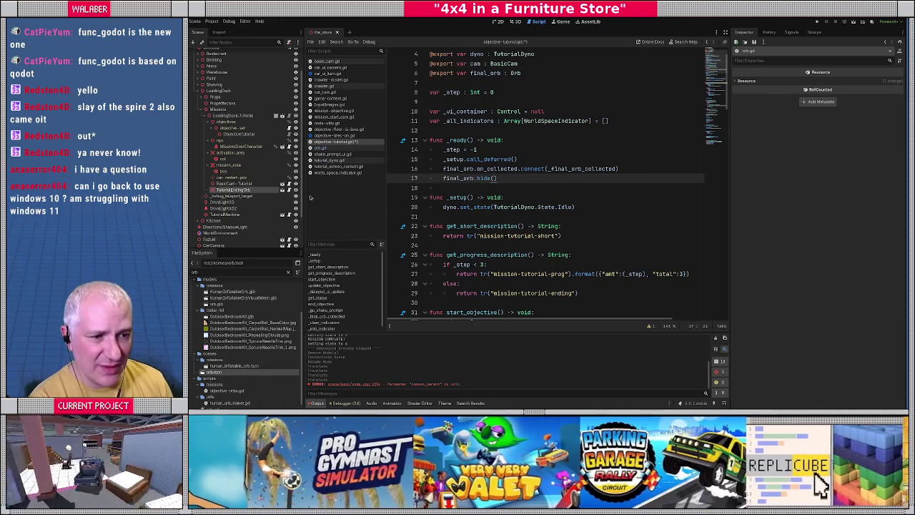
# Check orb.gd's functions and make _ready call final_orb.deactivate()
pyautogui.click(283, 190)
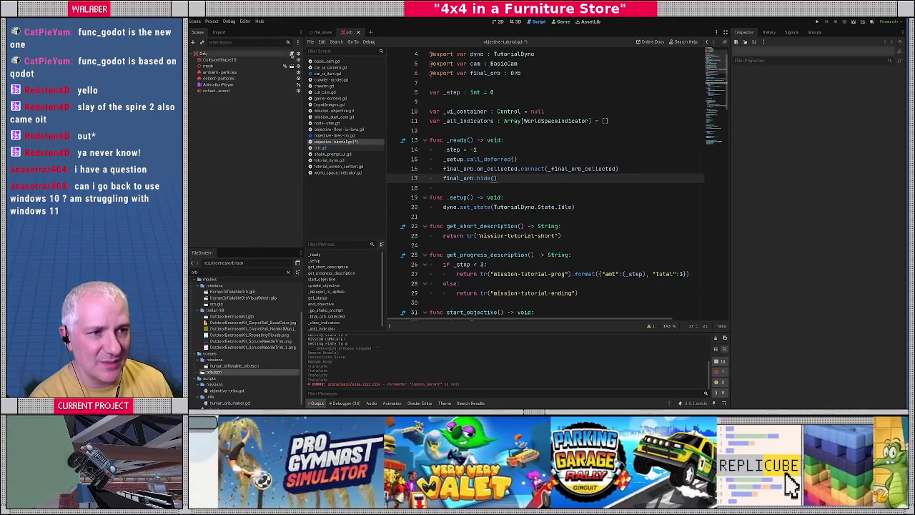
pyautogui.click(291, 54)
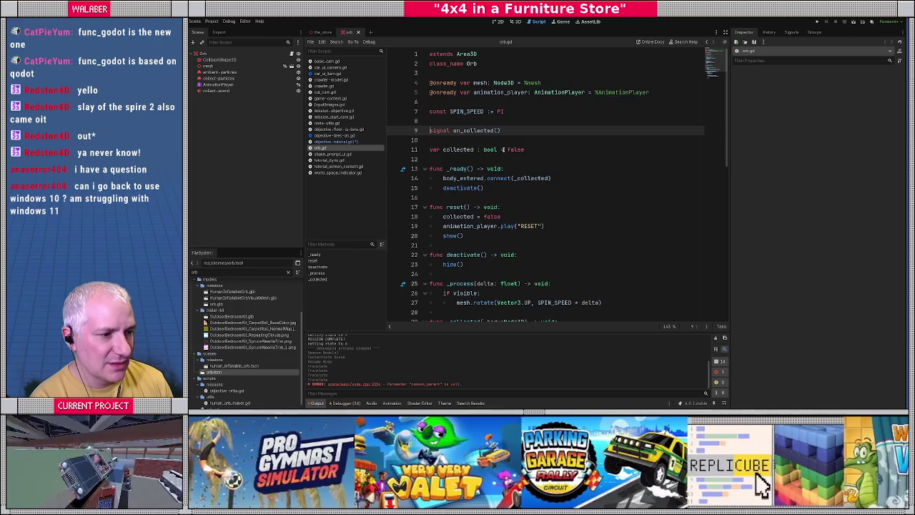
pyautogui.scroll(-2, 503, 150)
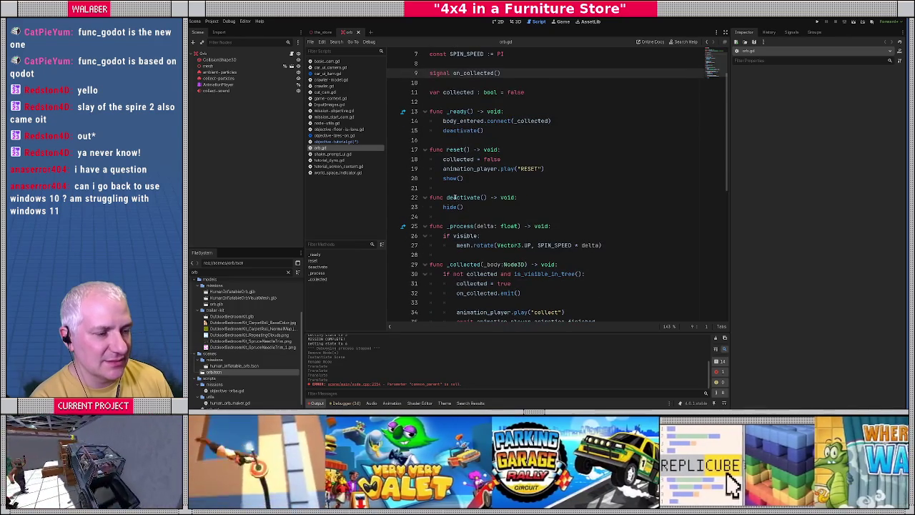
pyautogui.hotkey('alt', 'Left')
pyautogui.write('de')
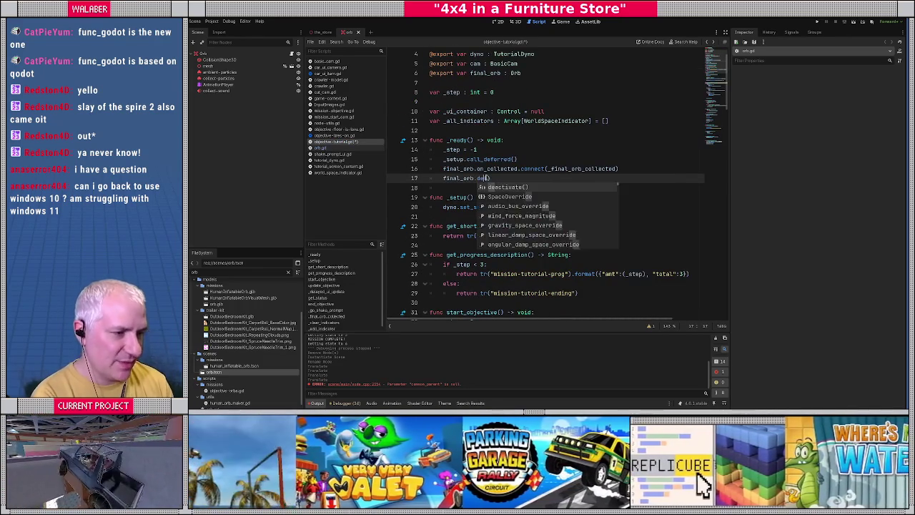
pyautogui.press('Return')
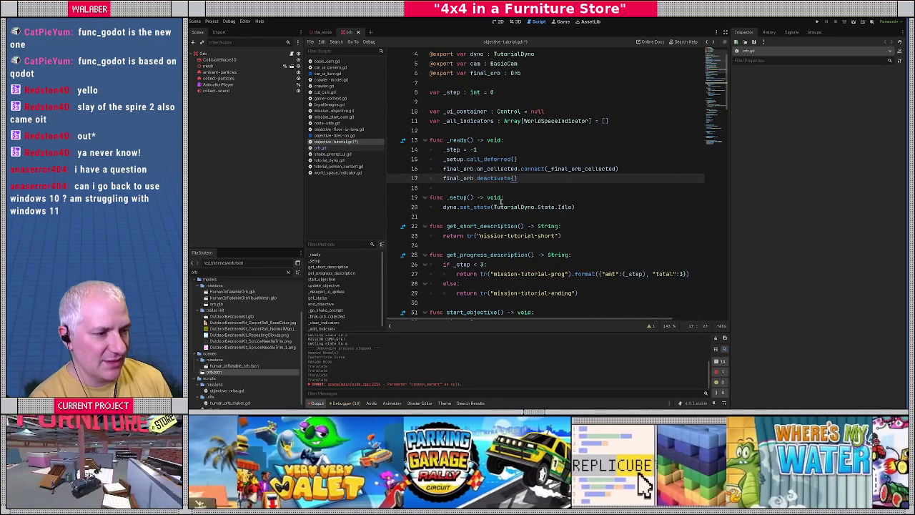
pyautogui.hotkey('alt', 'Right')
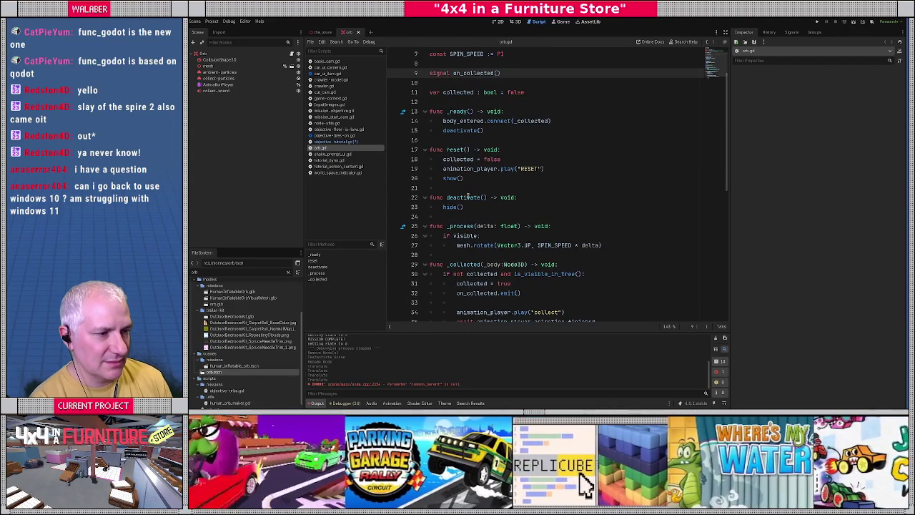
pyautogui.hotkey('alt', 'Left')
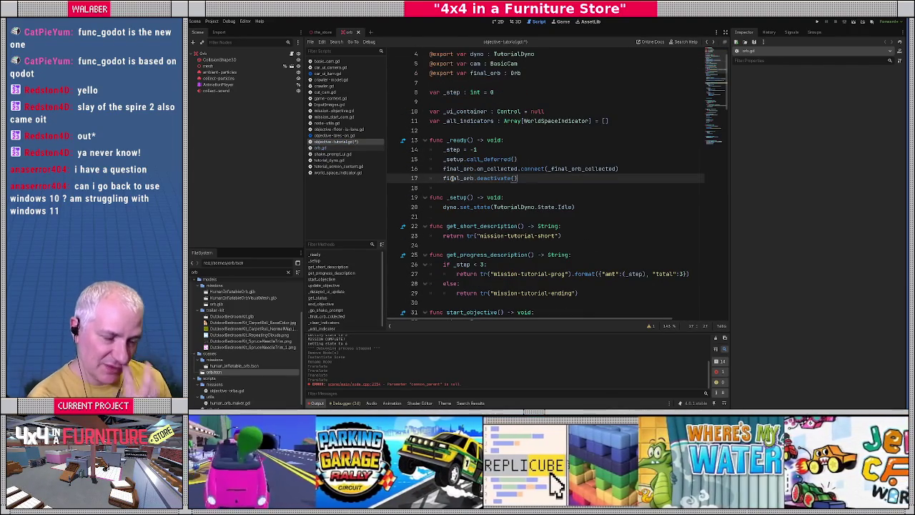
pyautogui.scroll(-7, 471, 186)
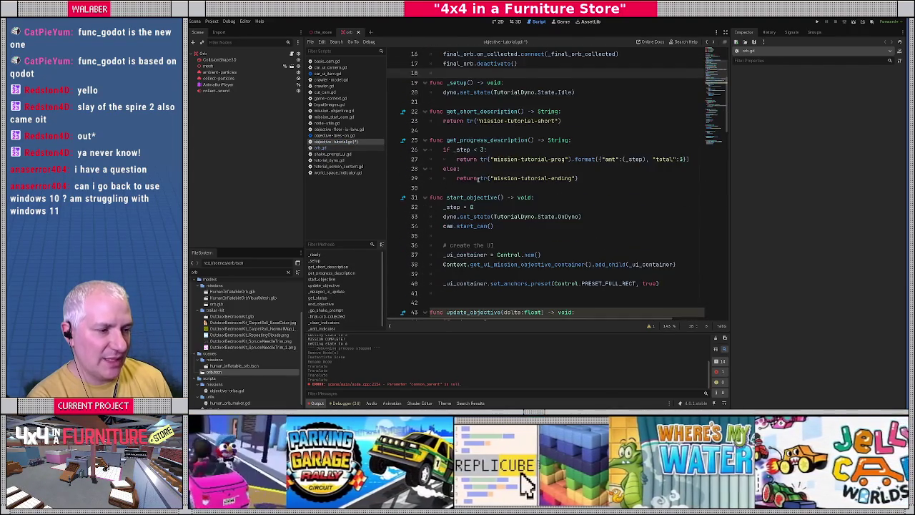
pyautogui.scroll(-5, 466, 181)
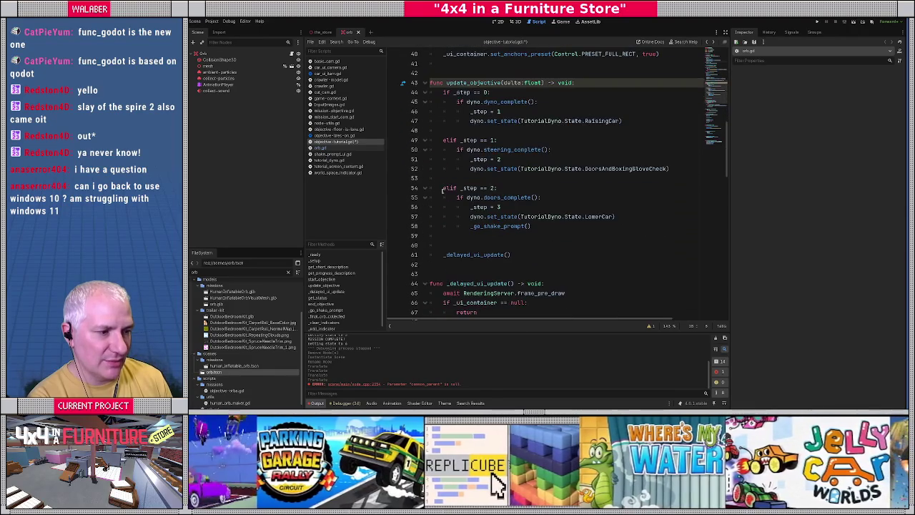
pyautogui.keyDown('ctrl'); pyautogui.click(491, 226); pyautogui.keyUp('ctrl')
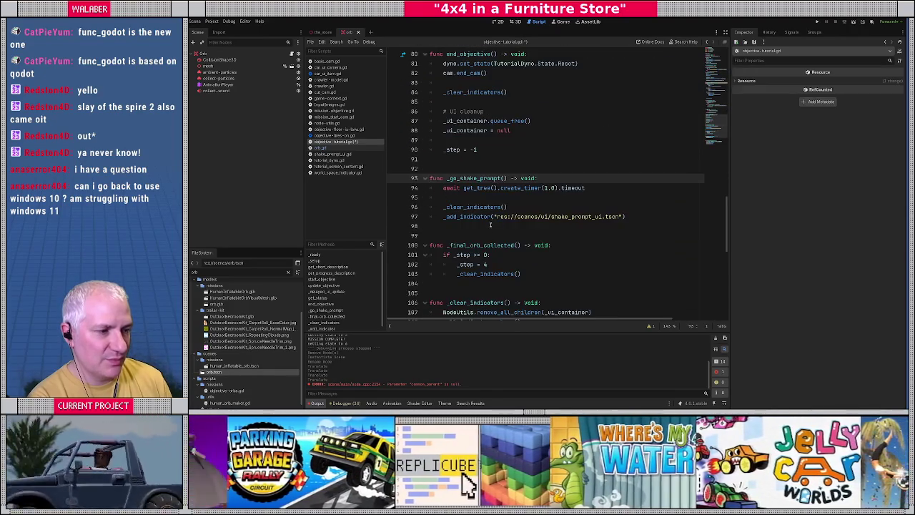
# Add final_orb.reset() after the one-second await in _go_shake_prompt, save, and restore the window
pyautogui.click(599, 198)
pyautogui.press('Return')
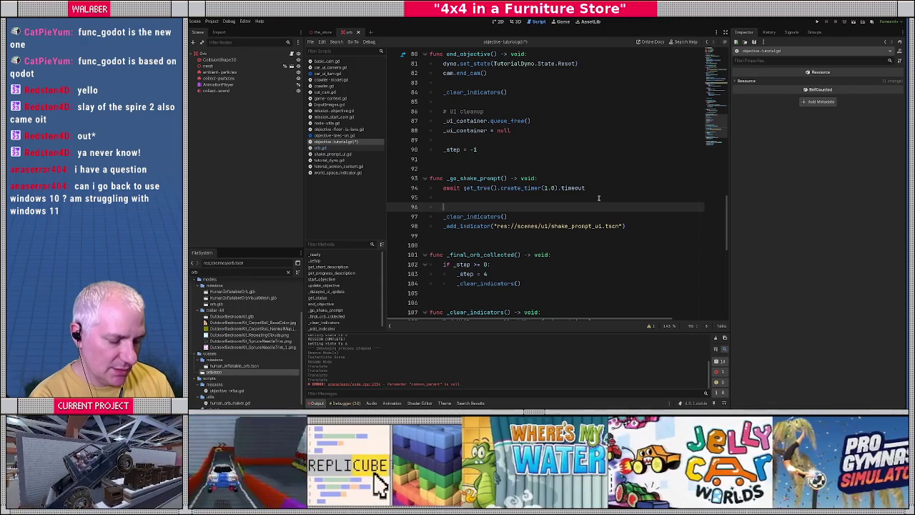
pyautogui.write('final_o')
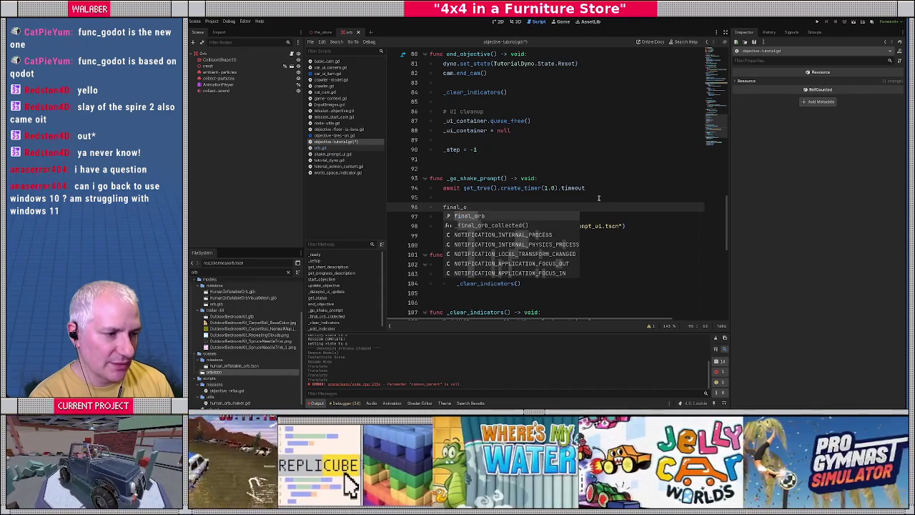
pyautogui.write('rb.reset')
pyautogui.press('Return')
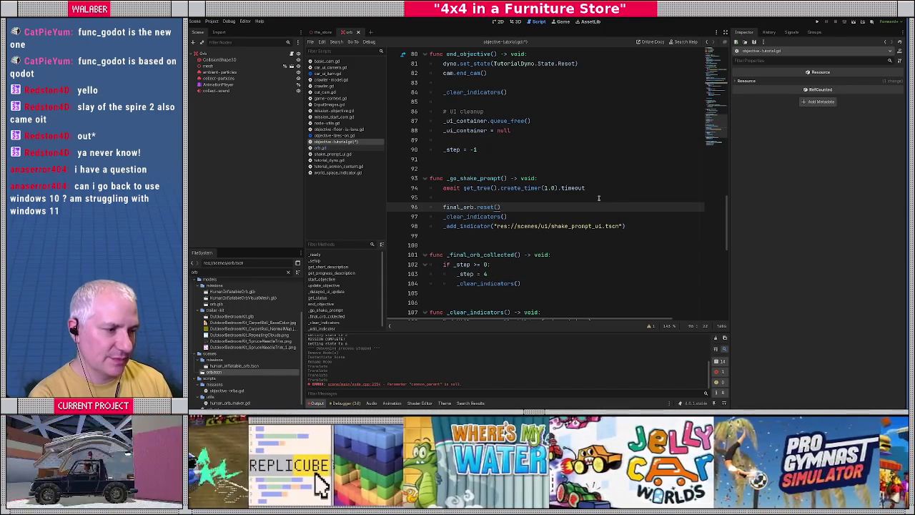
pyautogui.hotkey('ctrl', 's')
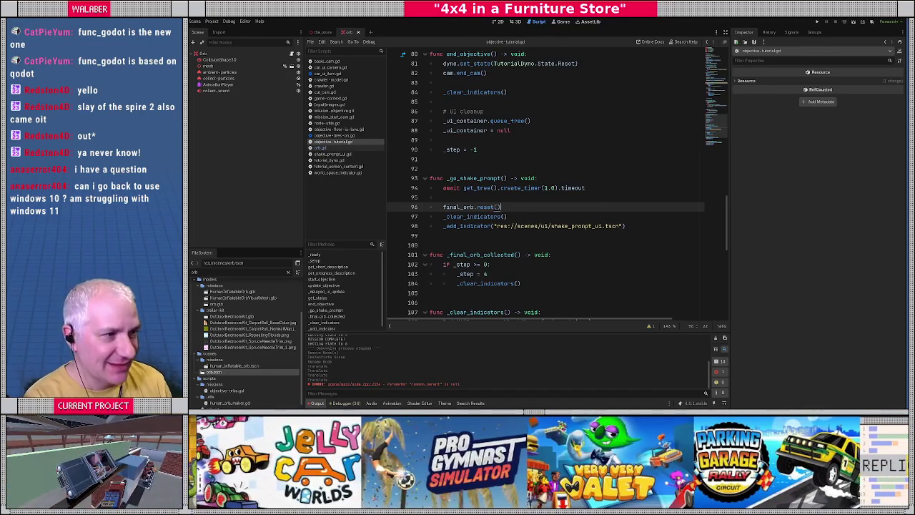
pyautogui.press('super+Down')
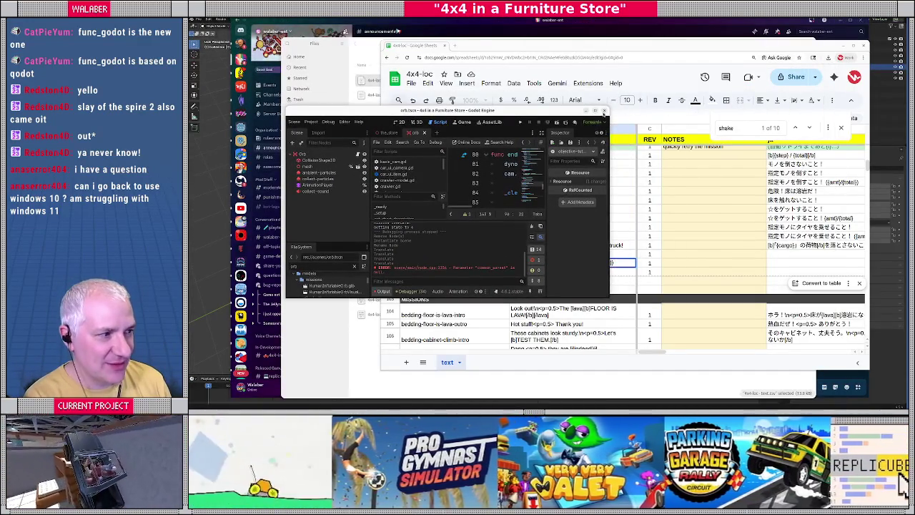
# Re-maximize the editor and run the project, which fails on a null final_orb at line 16
pyautogui.moveTo(378, 112)
pyautogui.mouseDown()
pyautogui.moveTo(407, 132)
pyautogui.moveTo(382, 91)
pyautogui.mouseUp()
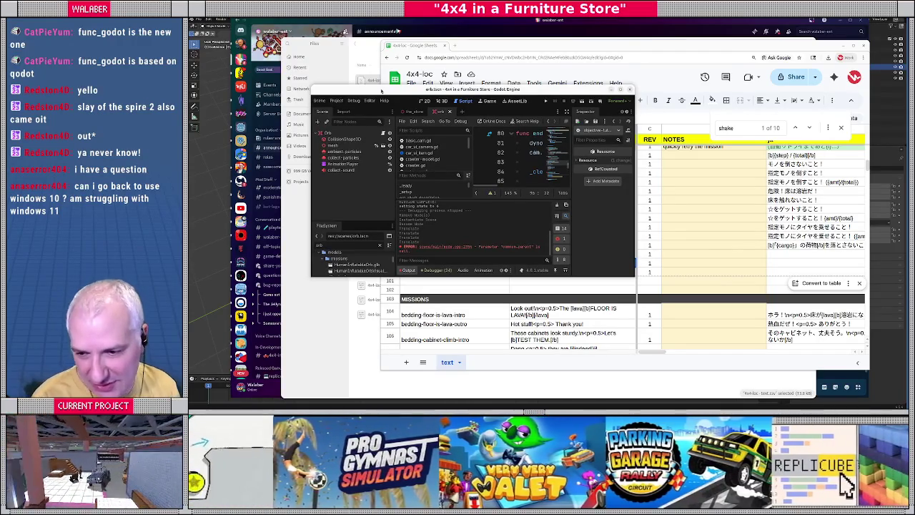
pyautogui.doubleClick(382, 91)
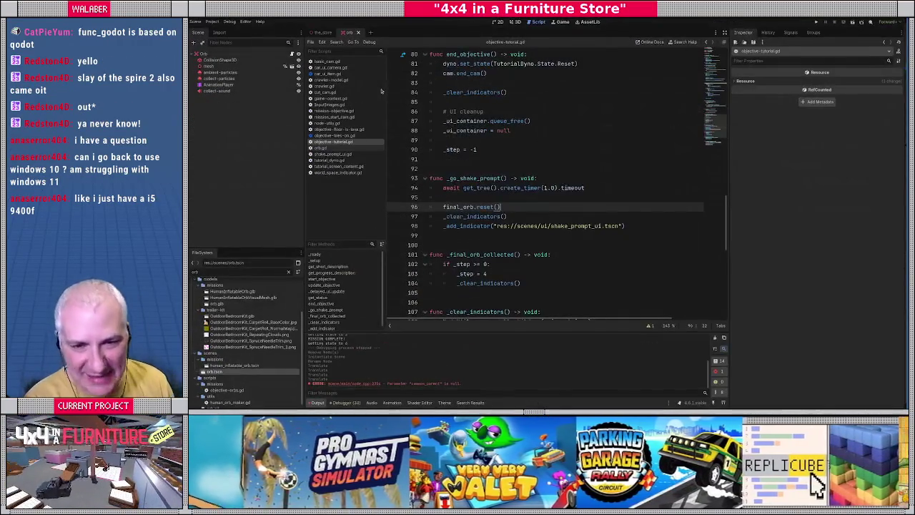
pyautogui.click(475, 170)
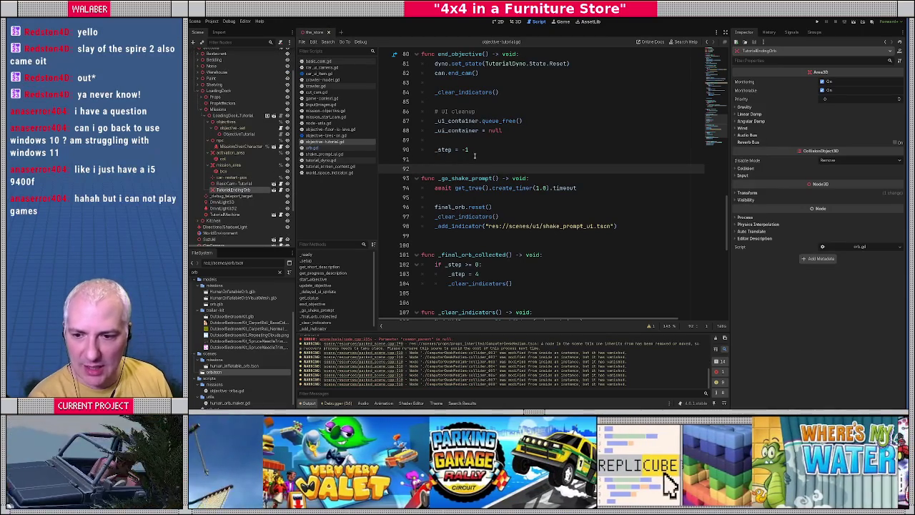
pyautogui.click(485, 196)
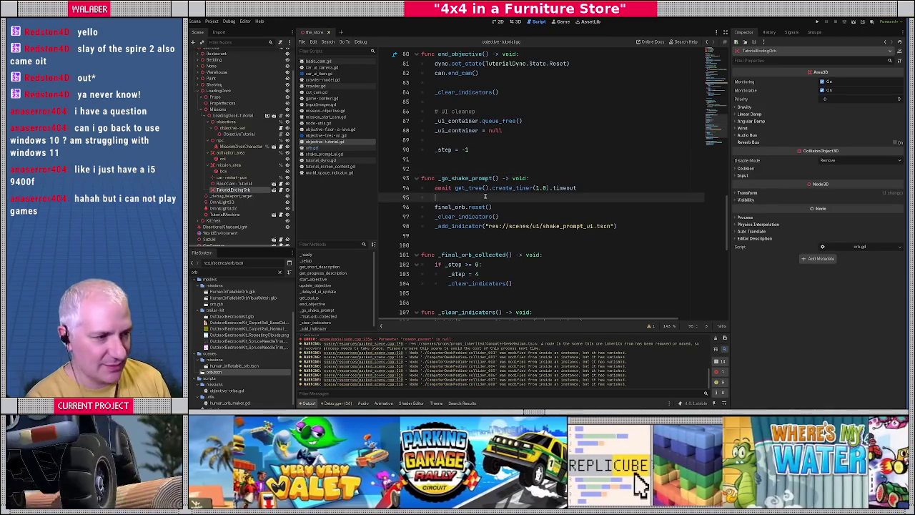
pyautogui.press('F5')
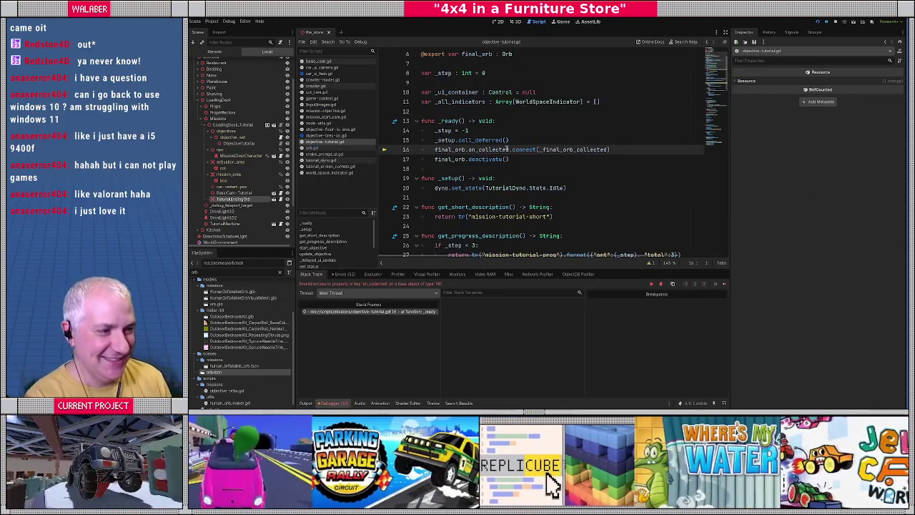
pyautogui.click(836, 22)
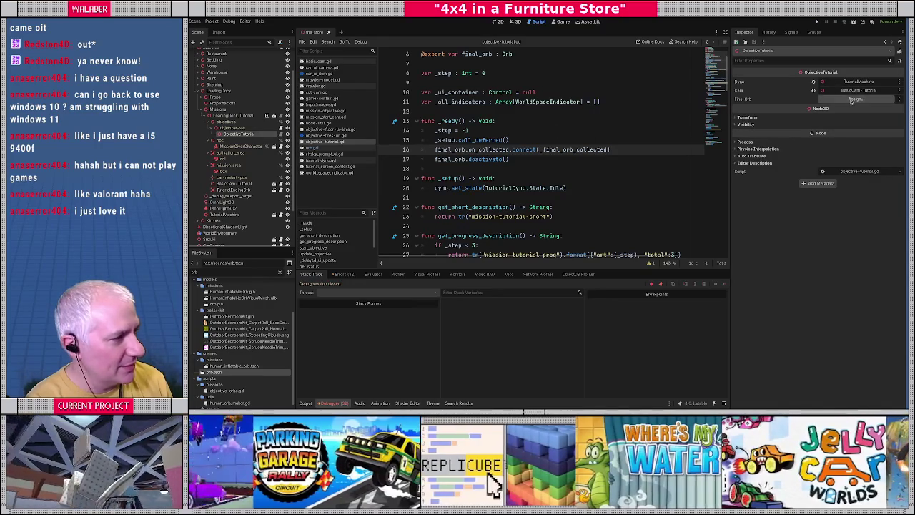
# Assign TutorialEndingOrb to ObjectiveTutorial's Final Orb property and save
pyautogui.click(856, 99)
pyautogui.write('final')
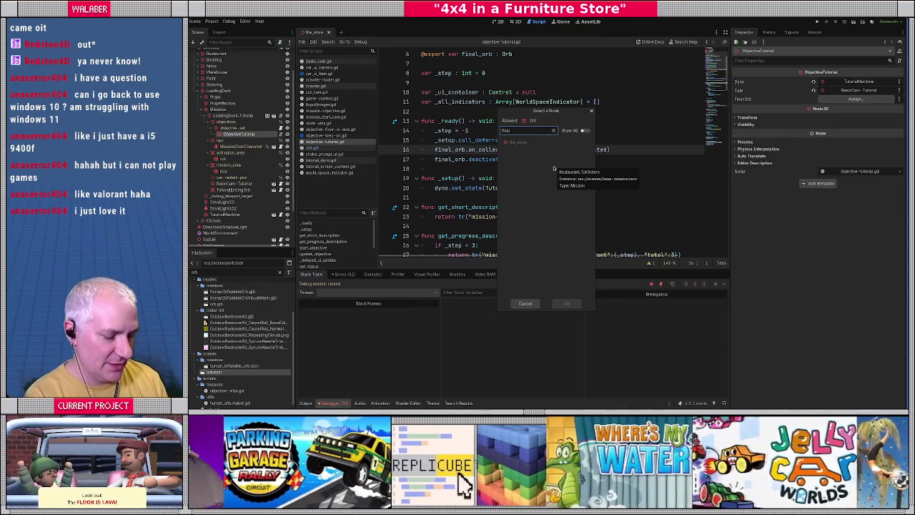
pyautogui.press('BackSpace')
pyautogui.press('BackSpace')
pyautogui.press('BackSpace')
pyautogui.write('ending')
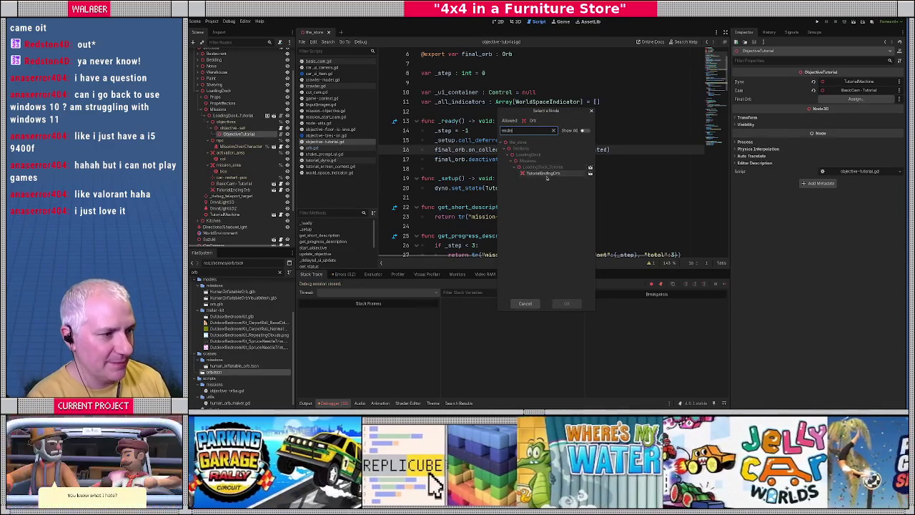
pyautogui.doubleClick(543, 173)
pyautogui.click(478, 167)
pyautogui.hotkey('ctrl', 's')
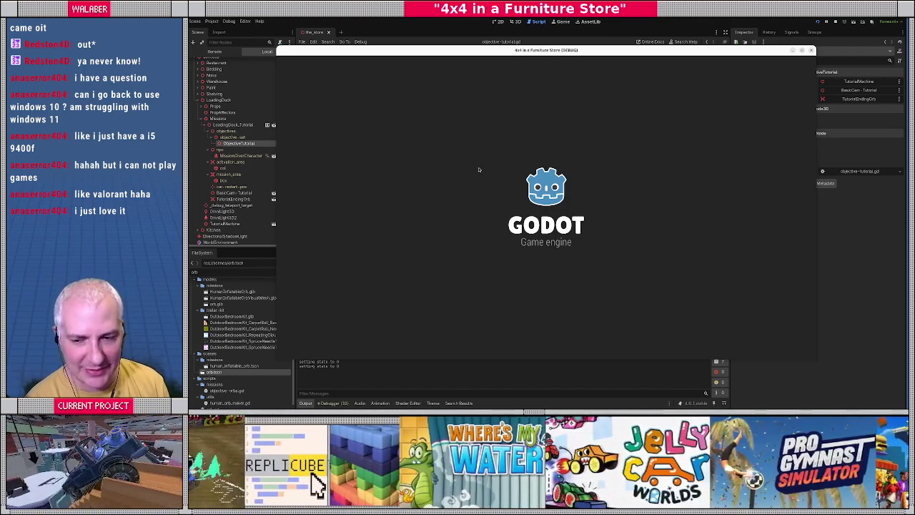
# Dismiss the opening message, honk to accept the tutorial, drive to the steering check, then stop
pyautogui.press('Return')
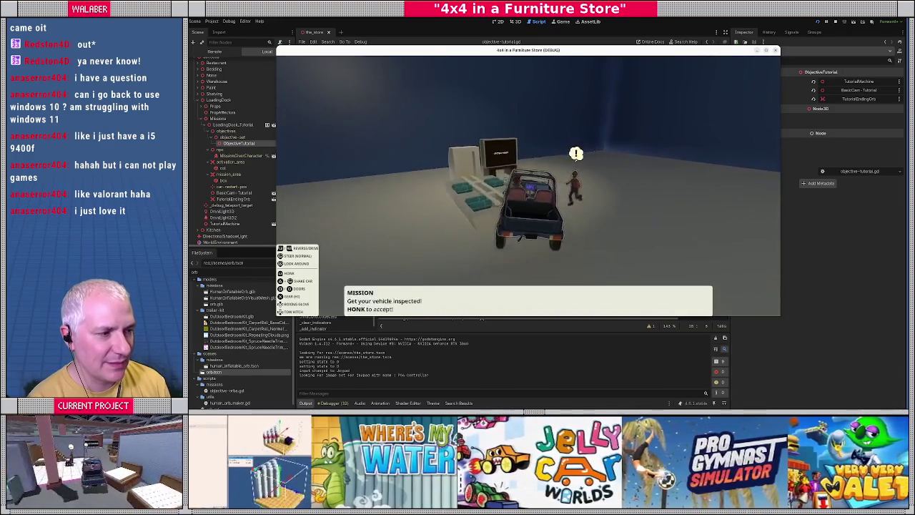
pyautogui.press('h')
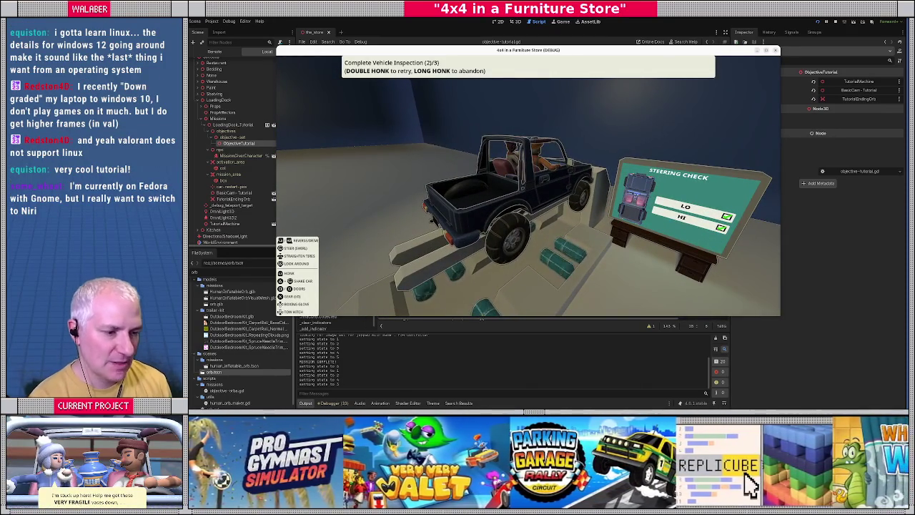
pyautogui.press('F8')
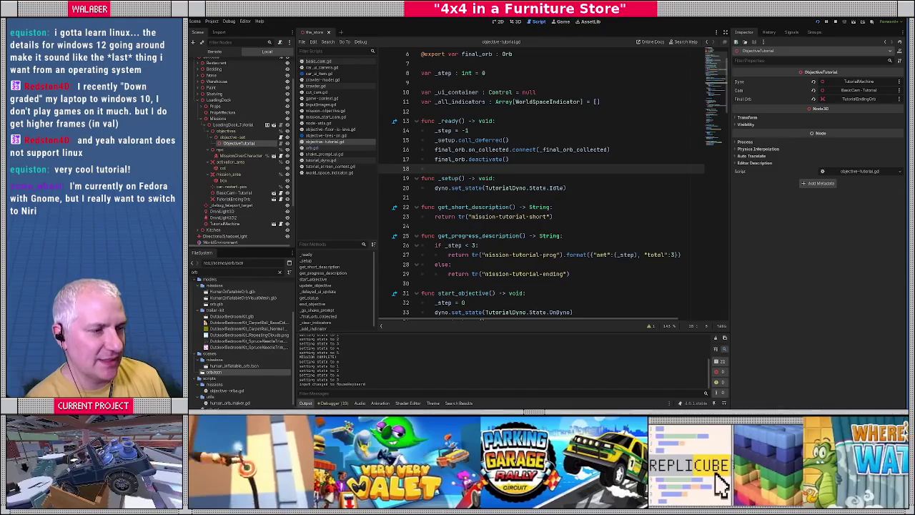
# Break at the step 1 check on line 49, inspect variables, then clear the breakpoints
pyautogui.click(593, 120)
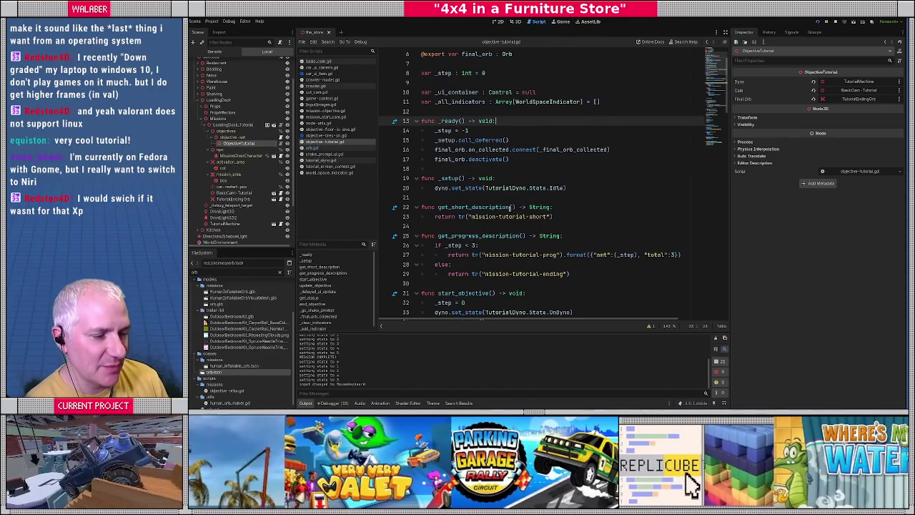
pyautogui.scroll(-10, 472, 194)
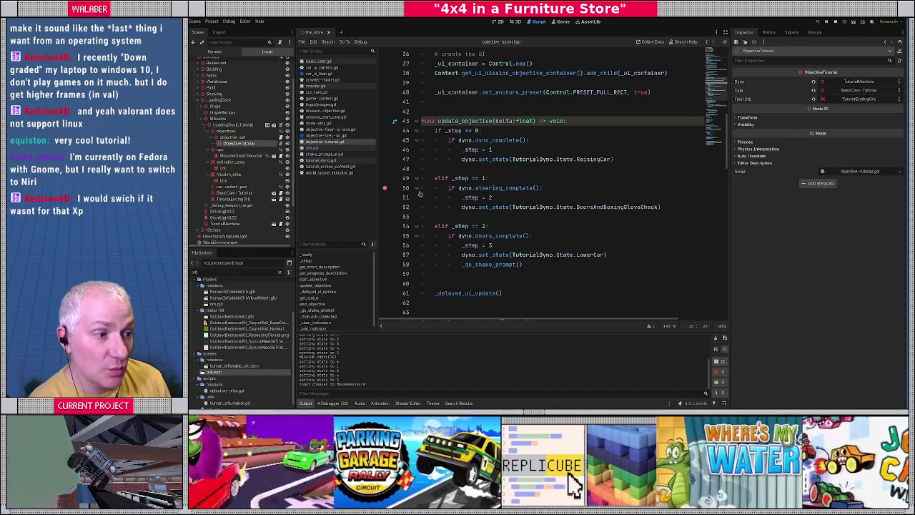
pyautogui.click(385, 178)
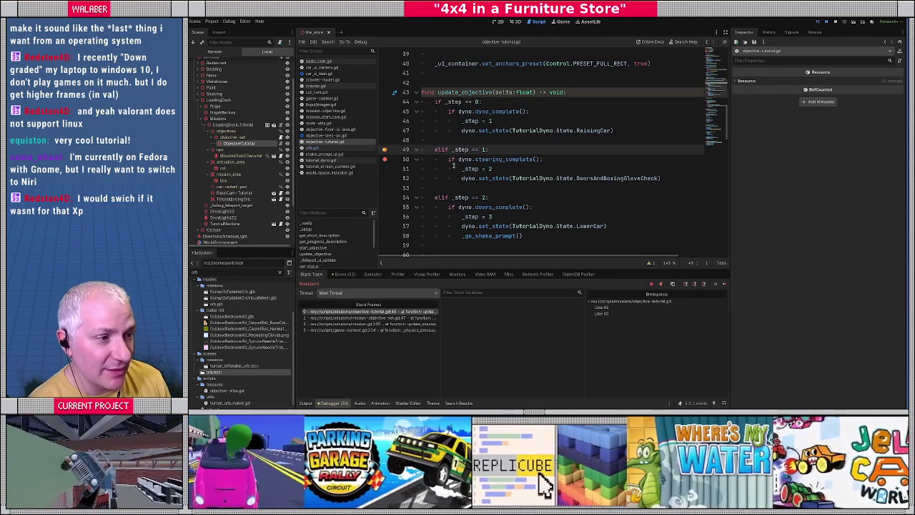
pyautogui.moveTo(461, 150)
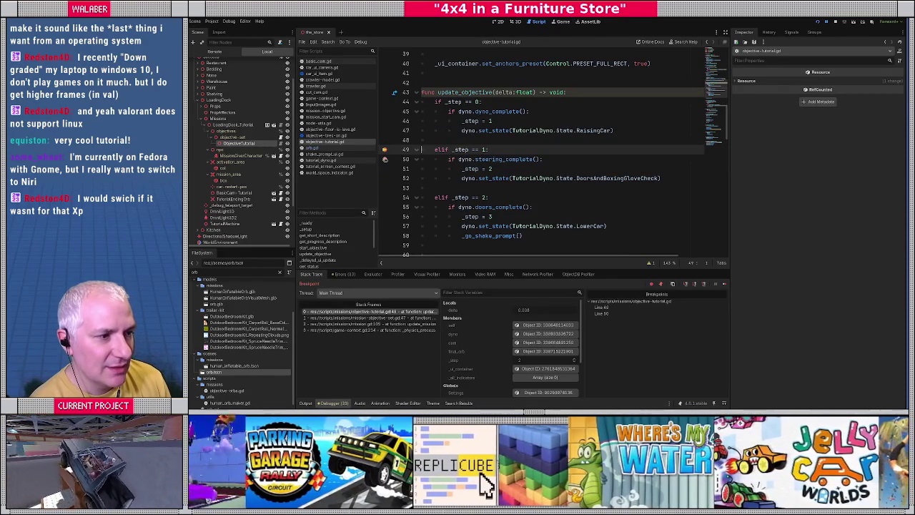
pyautogui.click(384, 161)
pyautogui.click(385, 150)
# Set a breakpoint on line 51 where _step becomes 2 and resume the game
pyautogui.moveTo(462, 169); pyautogui.dragTo(511, 166)
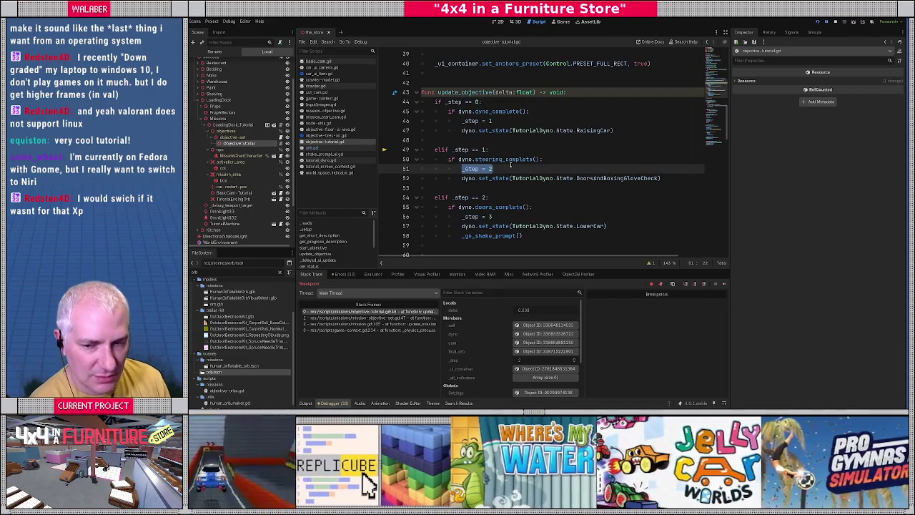
pyautogui.moveTo(476, 178); pyautogui.dragTo(673, 177)
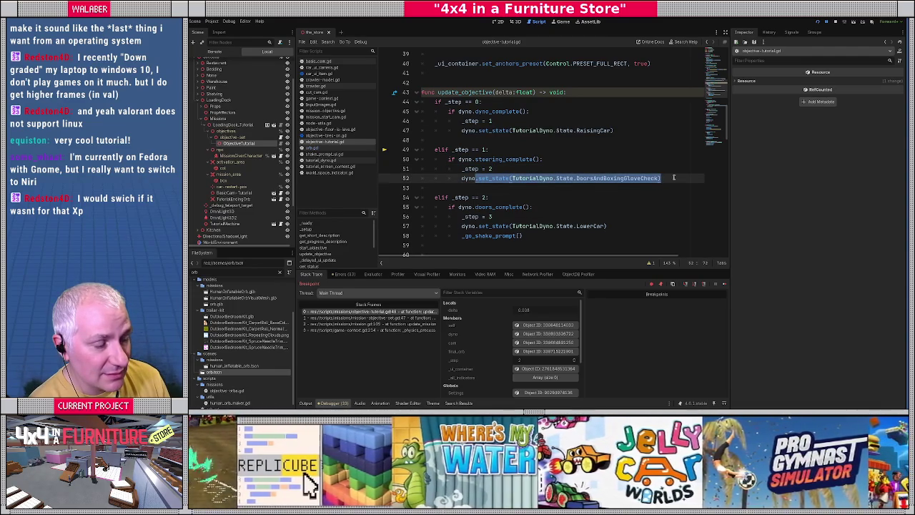
pyautogui.click(548, 160)
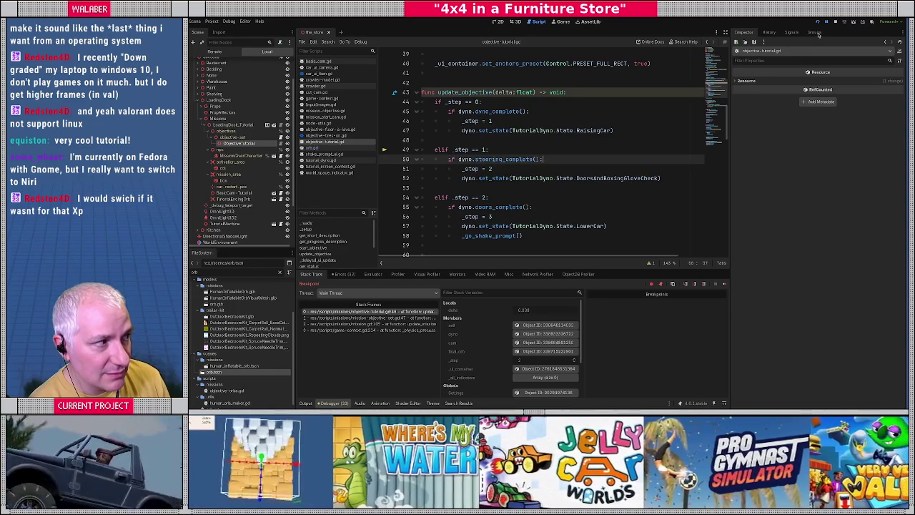
pyautogui.click(384, 168)
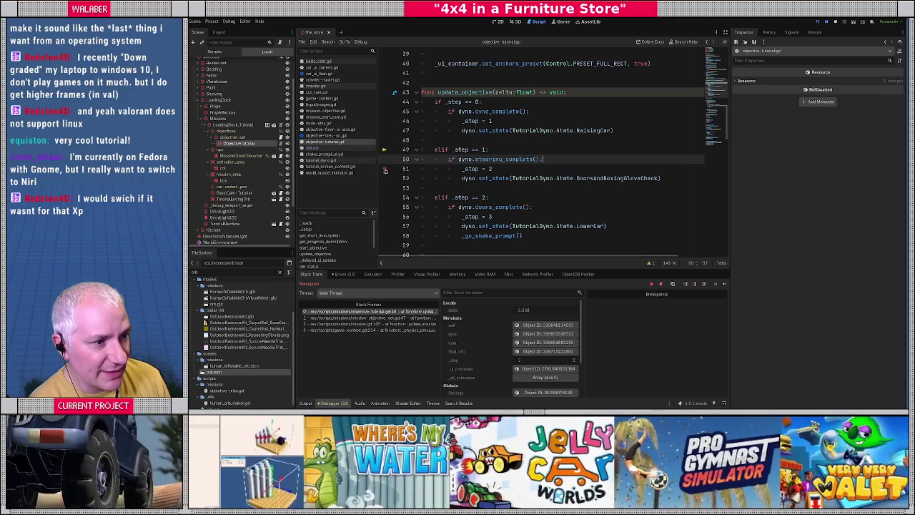
pyautogui.press('F12')
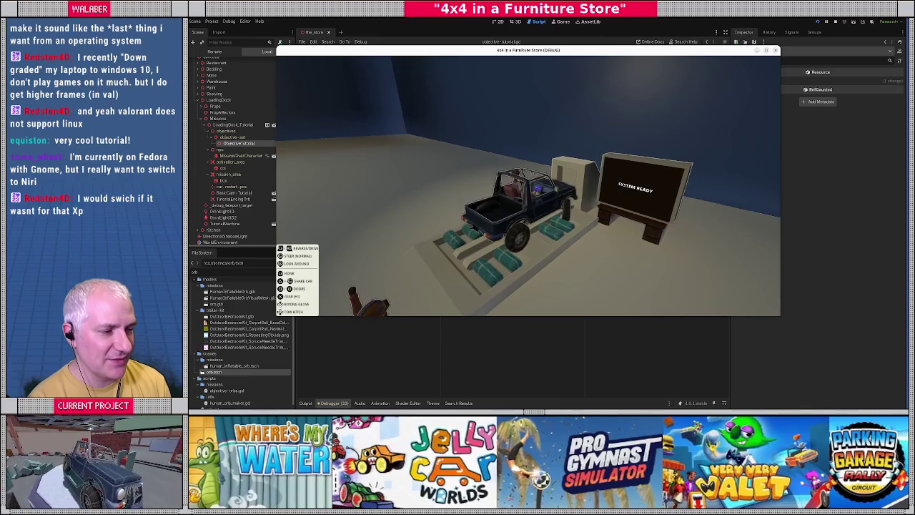
# Honk with E in the game to start the vehicle inspection
pyautogui.press('e')
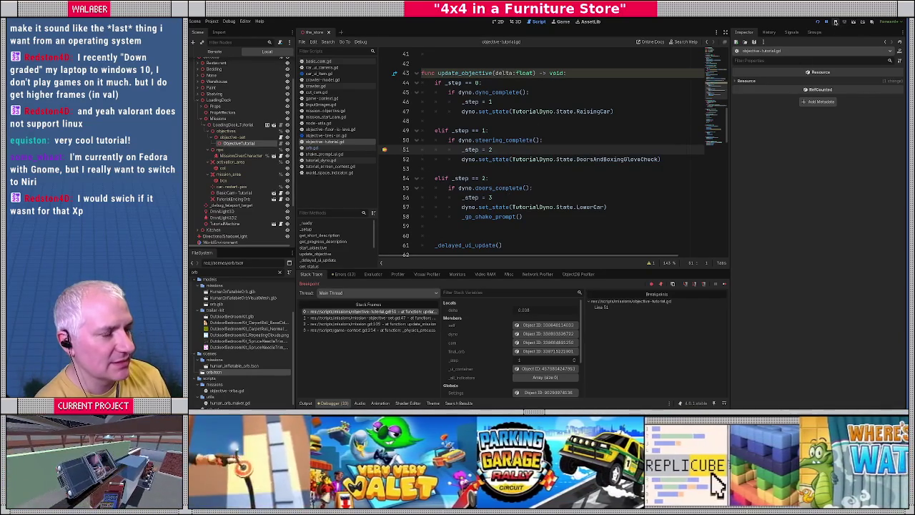
# Stop the running game and remove the breakpoint on line 51
pyautogui.click(835, 21)
pyautogui.moveTo(448, 140); pyautogui.dragTo(557, 139)
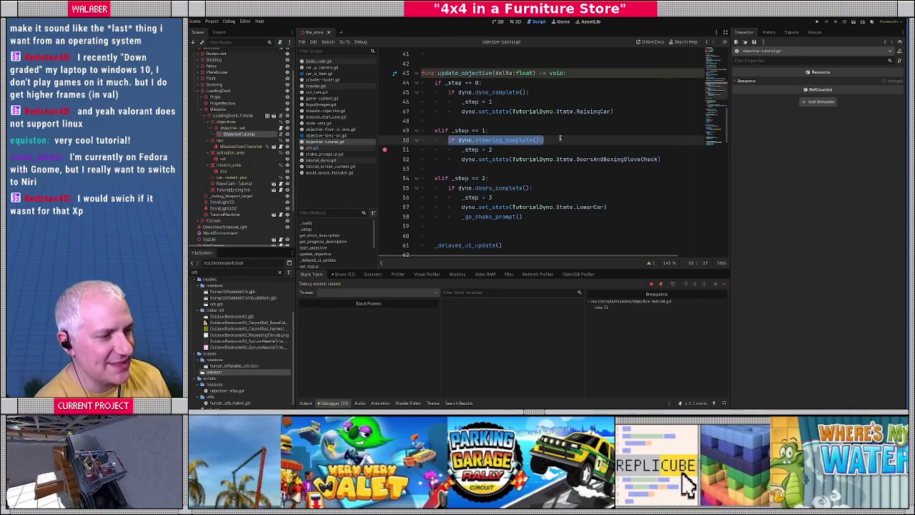
pyautogui.click(385, 150)
# Prefix line 50's check with 'dyno._state == TutorialDyno.State.SteeringCheck and', then save and run with F5
pyautogui.click(496, 140)
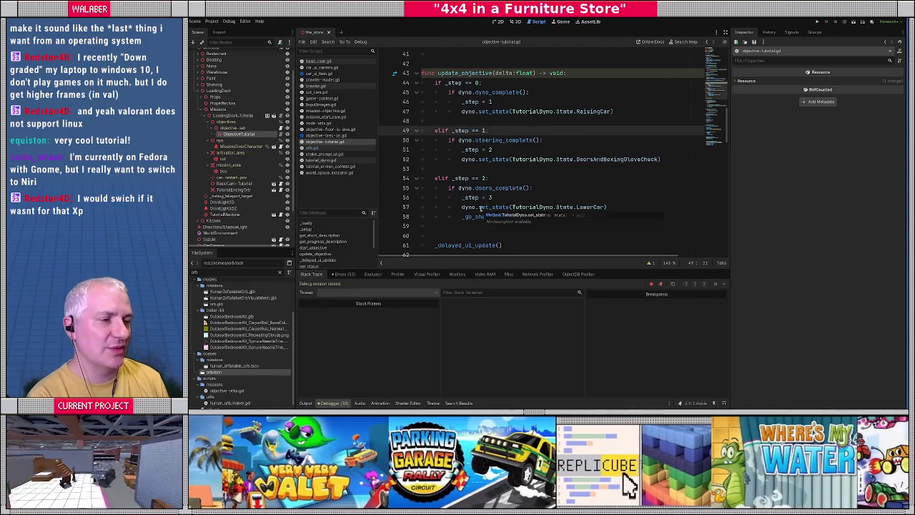
pyautogui.write('dyno')
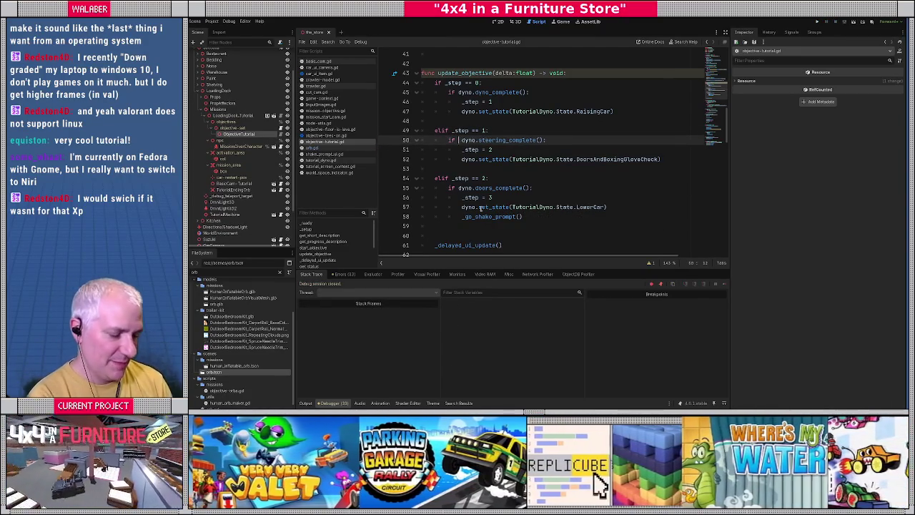
pyautogui.write('.st')
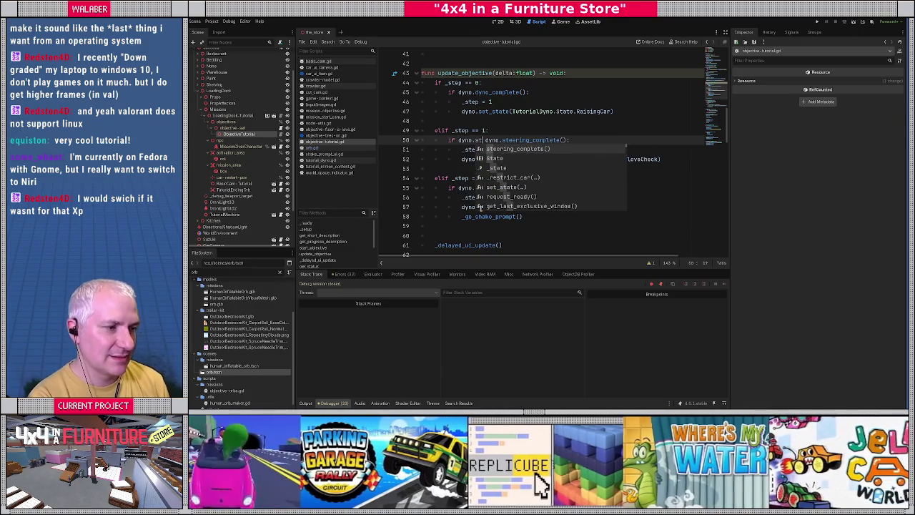
pyautogui.press('Down')
pyautogui.press('Down')
pyautogui.press('Return')
pyautogui.write('== D')
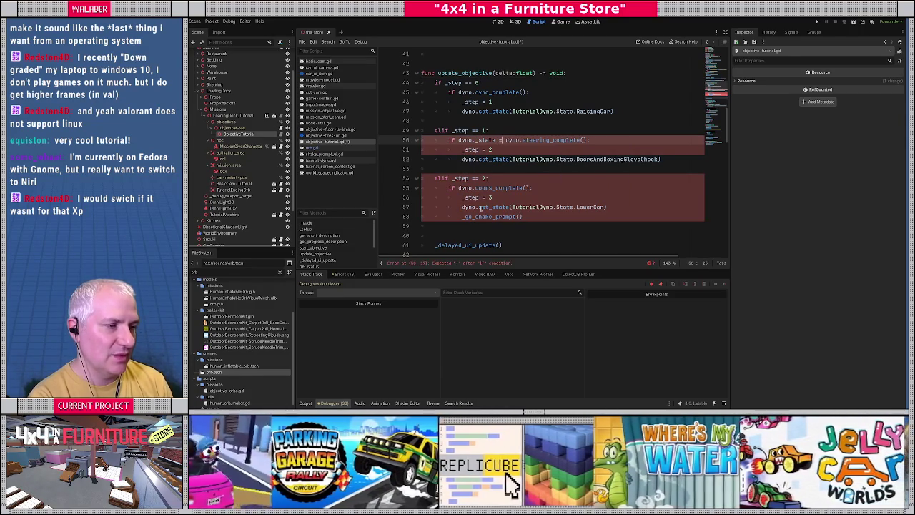
pyautogui.press('BackSpace')
pyautogui.write('TutorialDyno.')
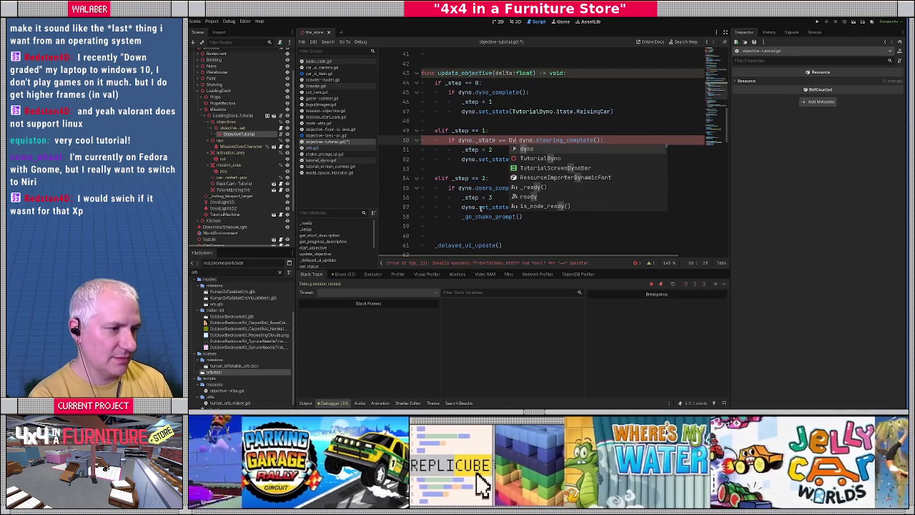
pyautogui.write('State.')
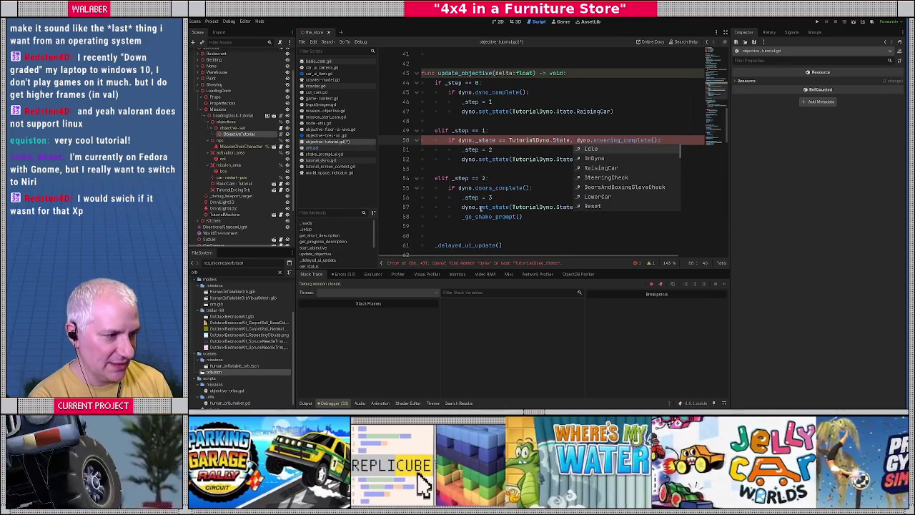
pyautogui.write('Ste')
pyautogui.press('Return')
pyautogui.write('an')
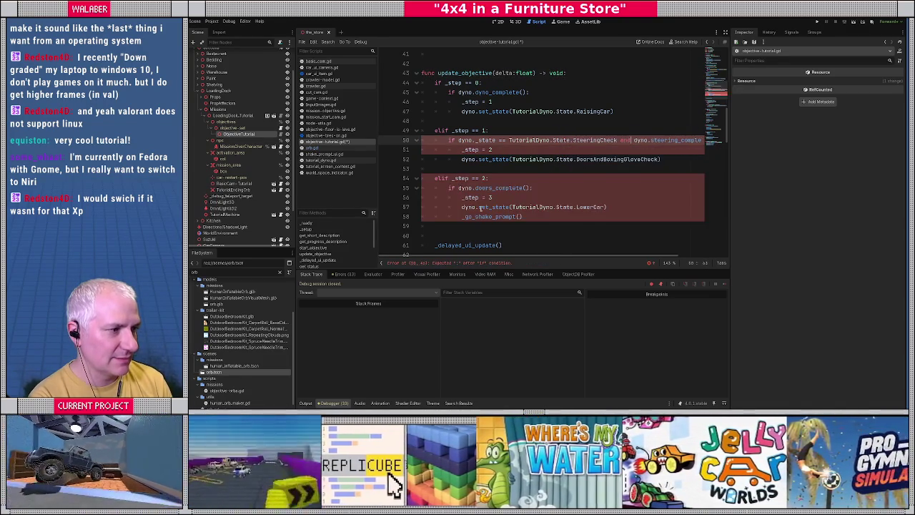
pyautogui.write('d')
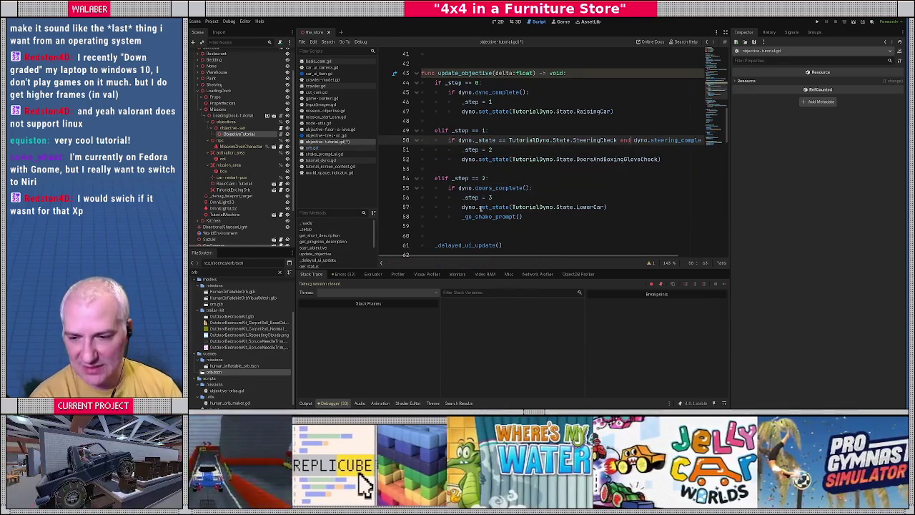
pyautogui.press('F5')
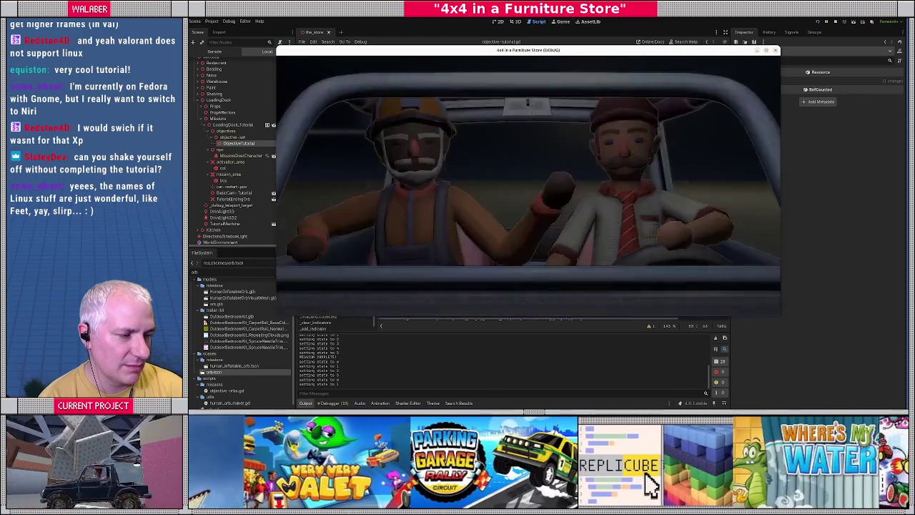
# Advance past the loading-dock tutorial's intro dialogue with the two drivers in the jeep
pyautogui.press('space')
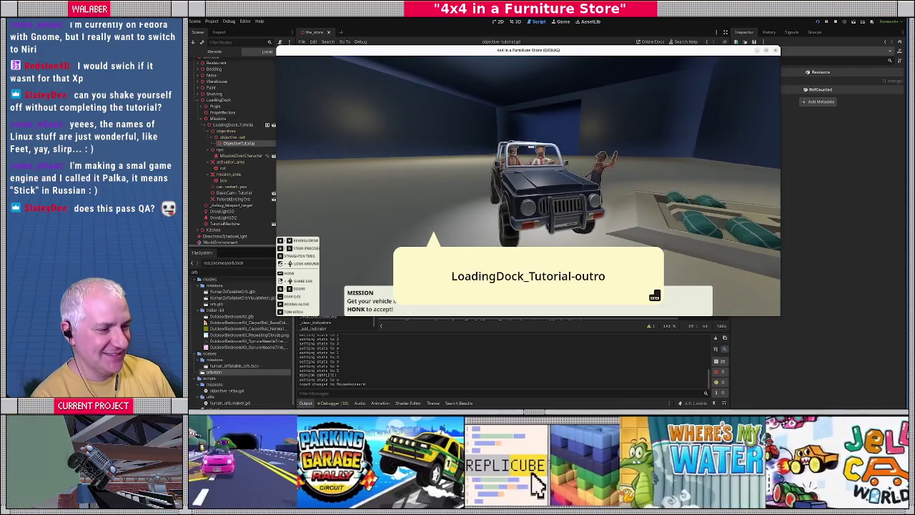
# Dismiss the outro speech bubble, drive the jeep toward the fridge with W, then stop the game
pyautogui.press('Return')
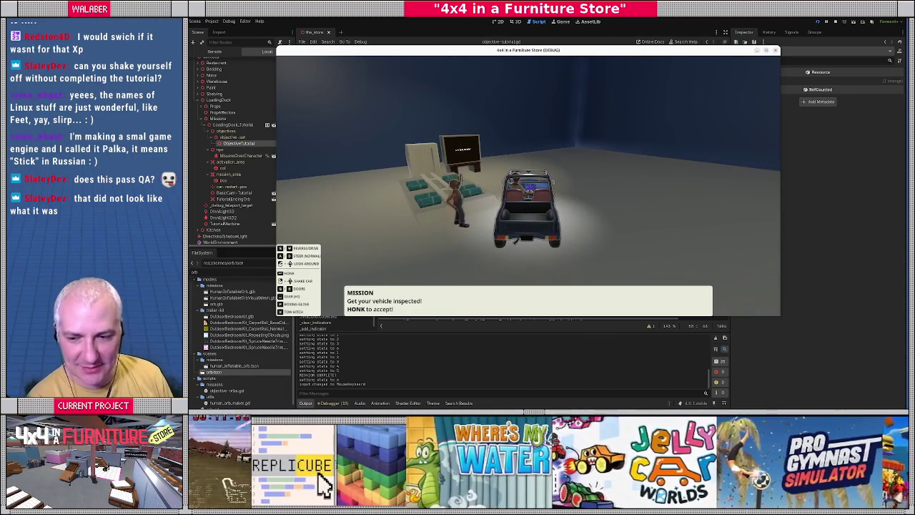
pyautogui.press('w')
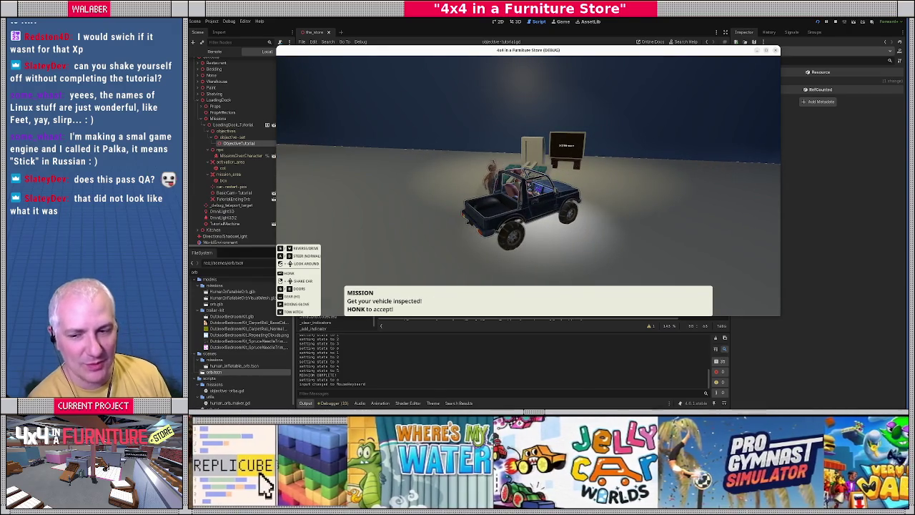
pyautogui.press('w')
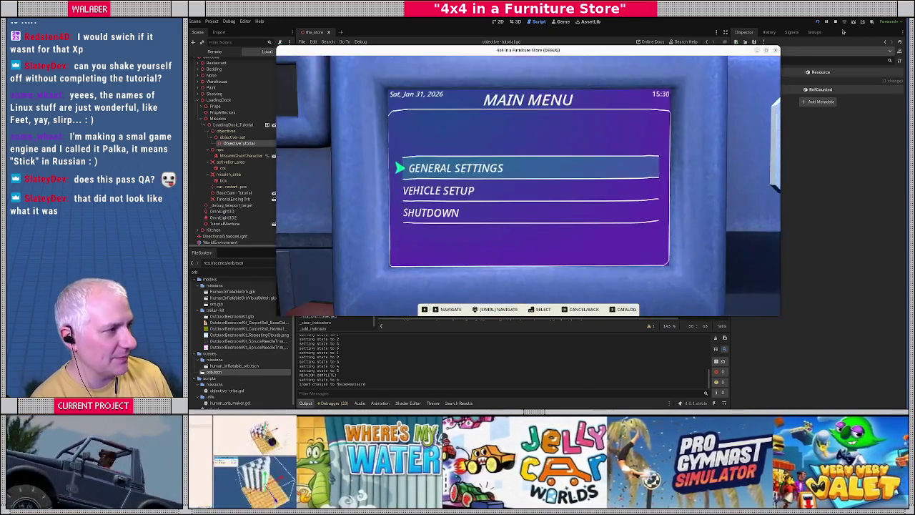
pyautogui.click(835, 21)
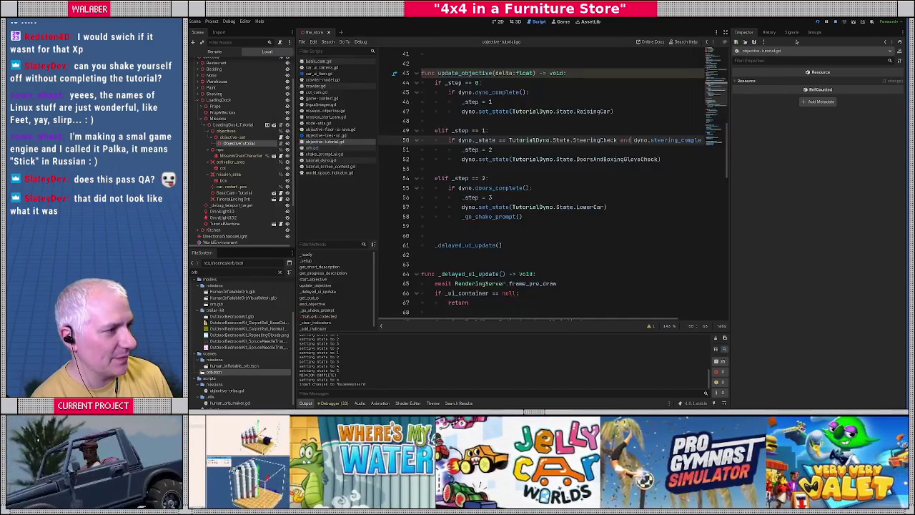
pyautogui.click(470, 170)
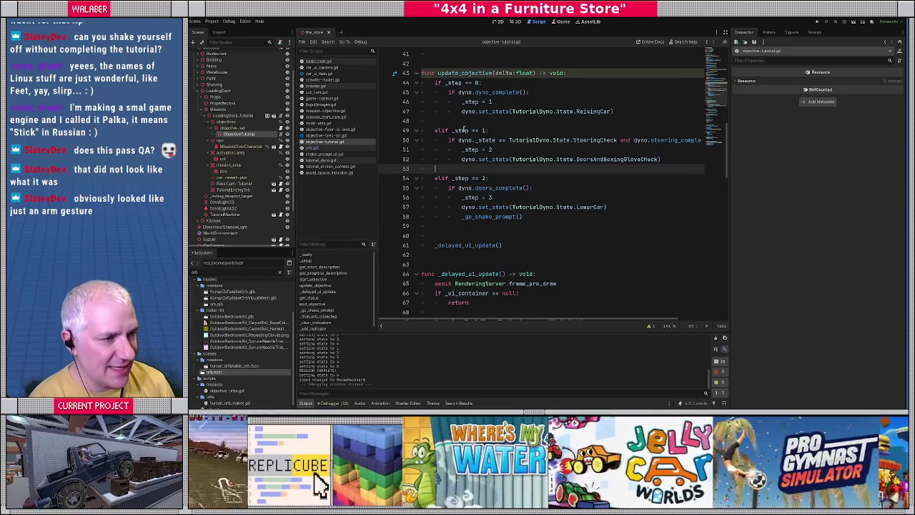
pyautogui.scroll(10, 443, 157)
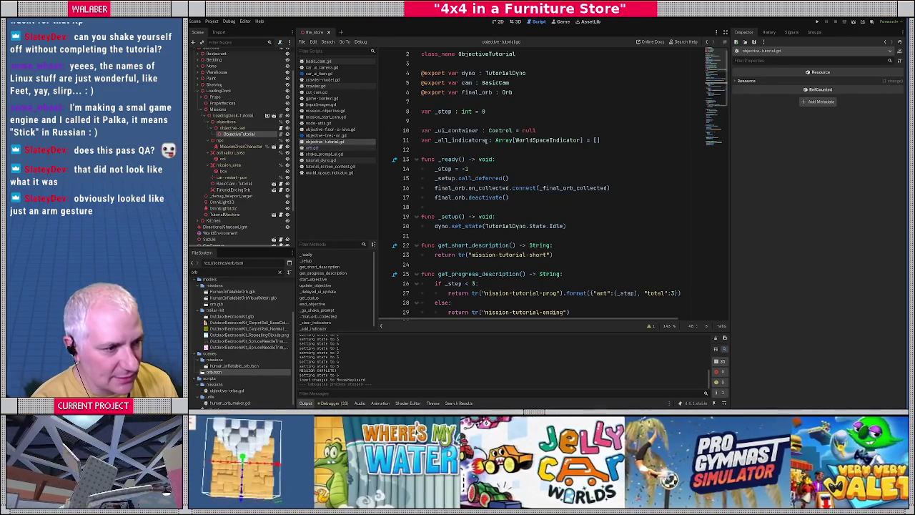
# Scroll down to start_objective and inspect the LoadingDock_Tutorial node's properties
pyautogui.click(488, 140)
pyautogui.scroll(-2, 501, 132)
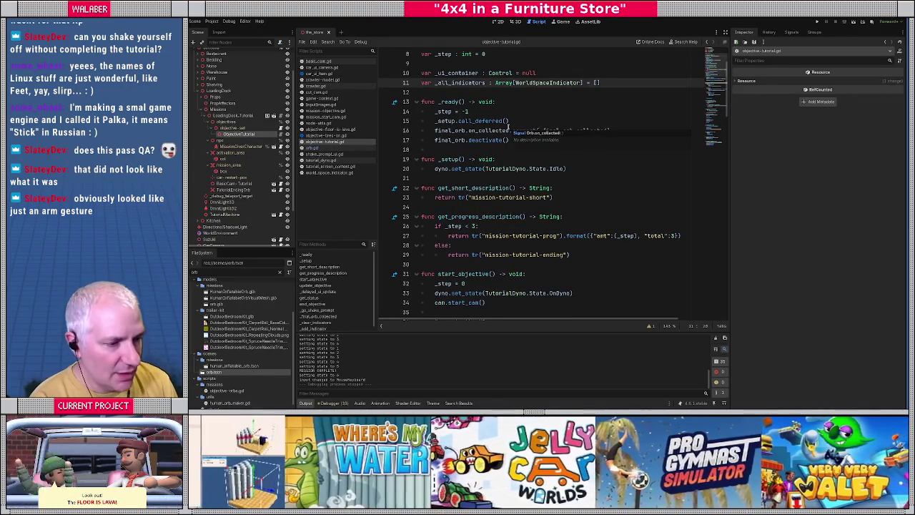
pyautogui.scroll(-2, 512, 127)
pyautogui.scroll(-1, 516, 128)
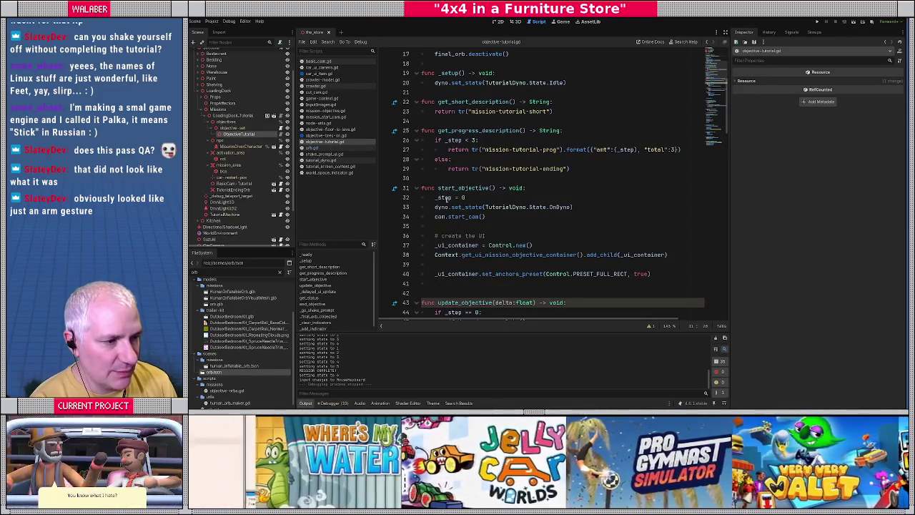
pyautogui.moveTo(464, 217)
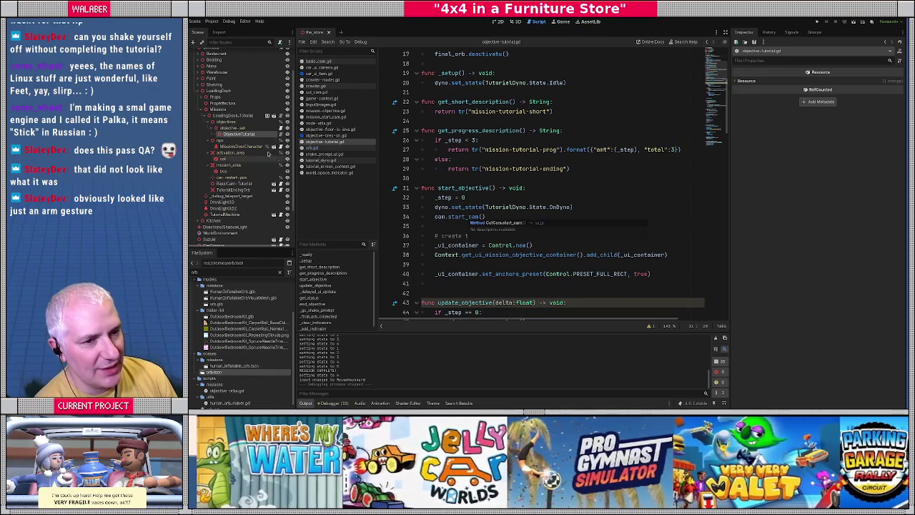
pyautogui.click(235, 115)
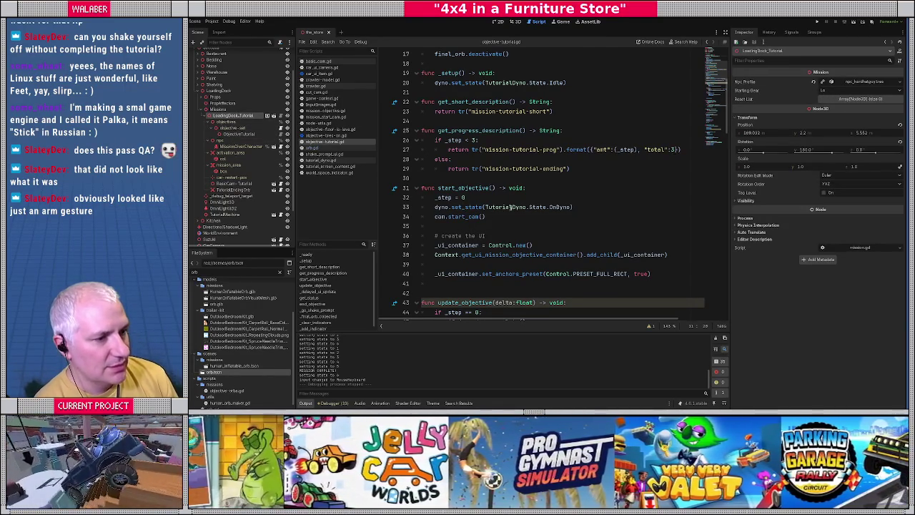
# After cam.start_cam(), add 'Context._crawler.controls_enabled &= ~Crawler.CarControl.ChangeGears' as line 35
pyautogui.click(492, 216)
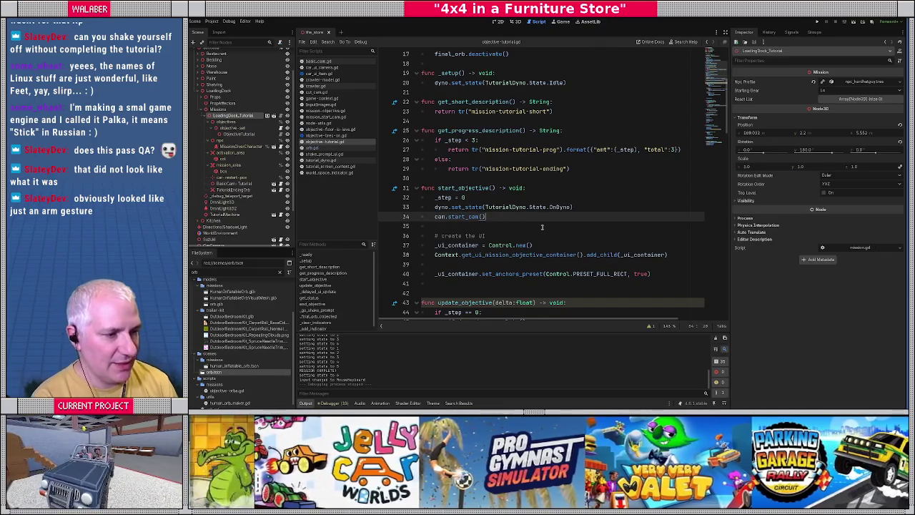
pyautogui.press('Return')
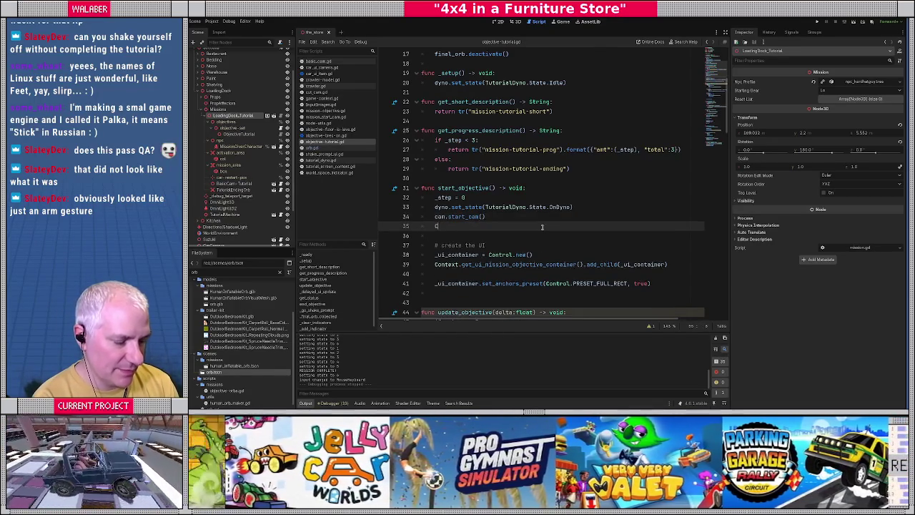
pyautogui.write('Context._crawler.control')
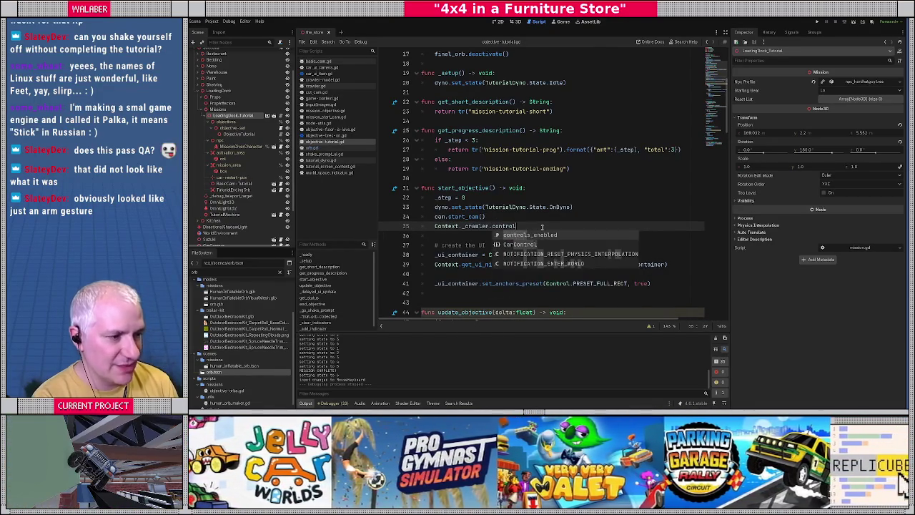
pyautogui.press('Return')
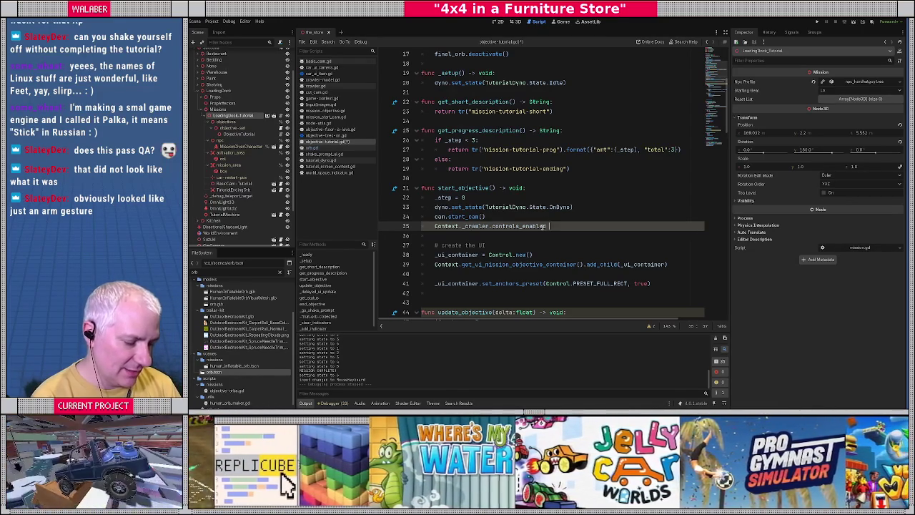
pyautogui.write('== ')
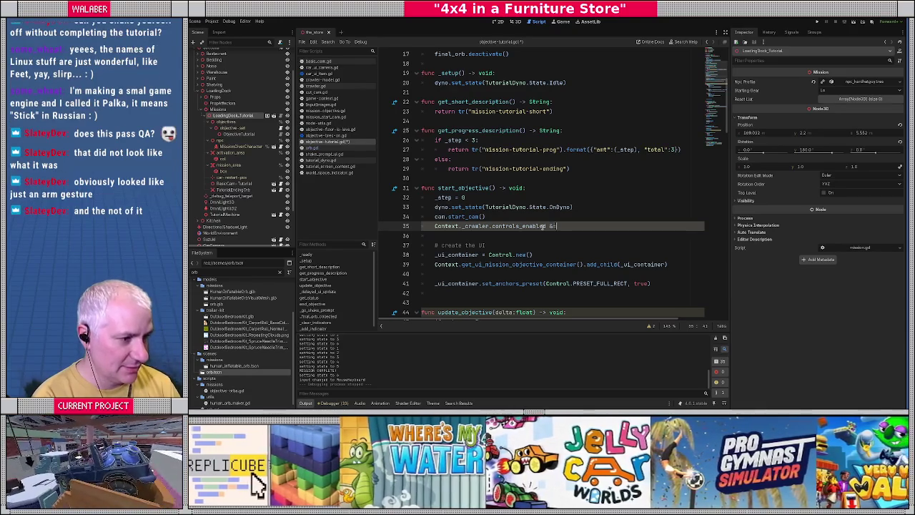
pyautogui.write('~')
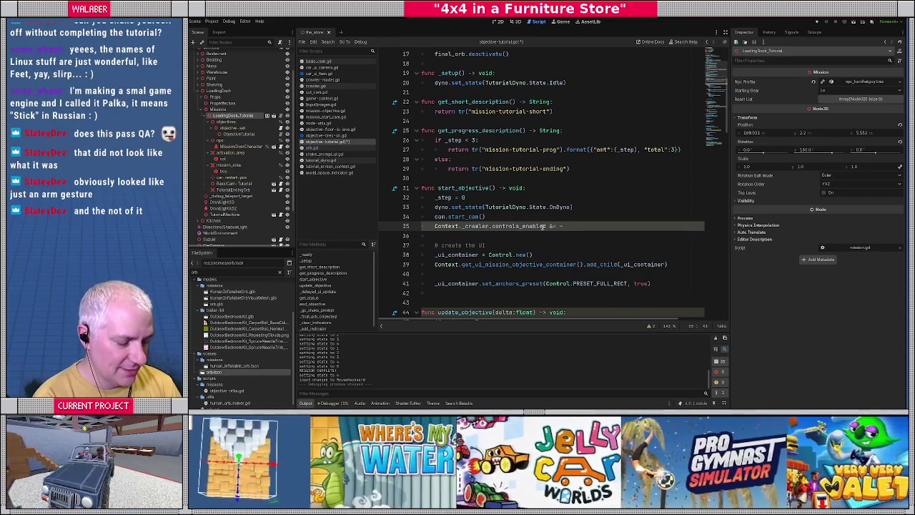
pyautogui.write('Crawl')
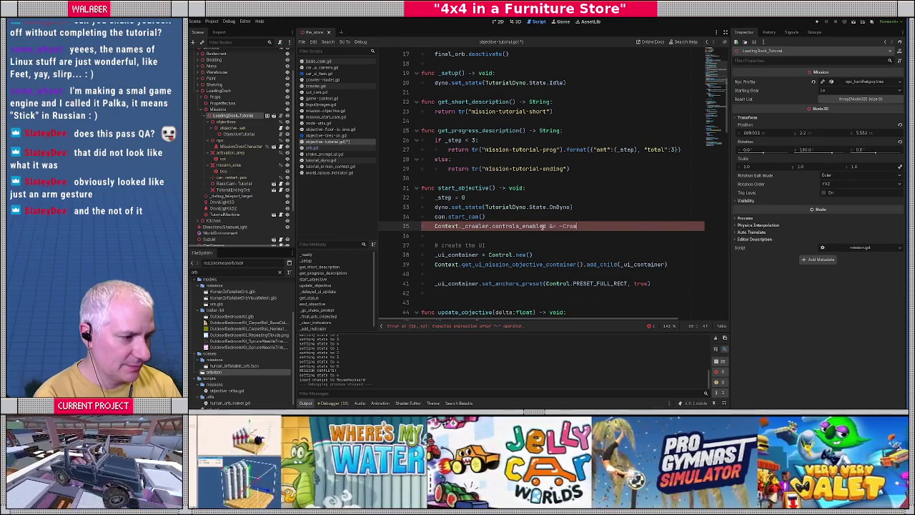
pyautogui.write('er.')
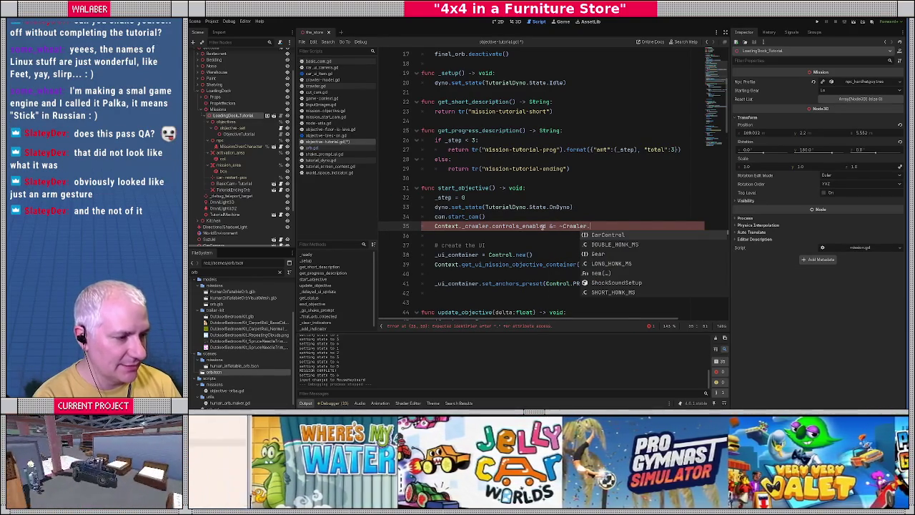
pyautogui.press('Return')
pyautogui.write('.')
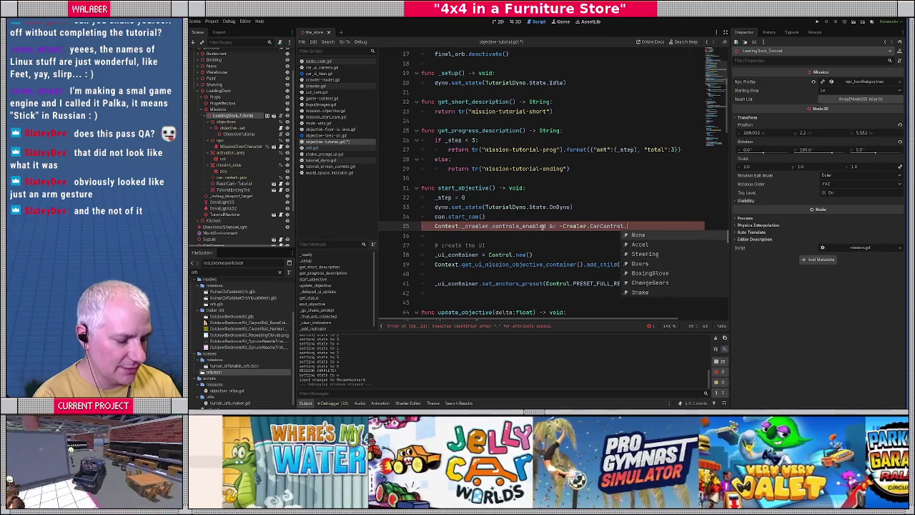
pyautogui.write('ChangeGears')
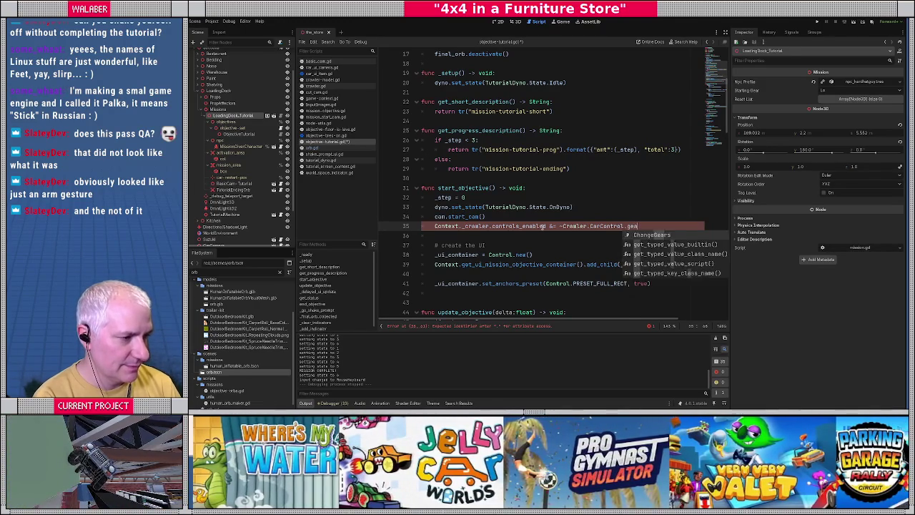
pyautogui.press('Return')
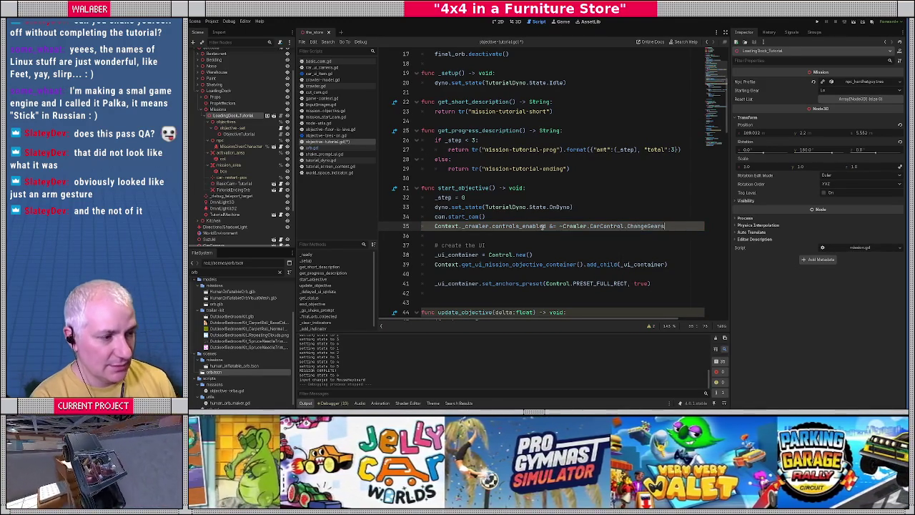
pyautogui.press('Down')
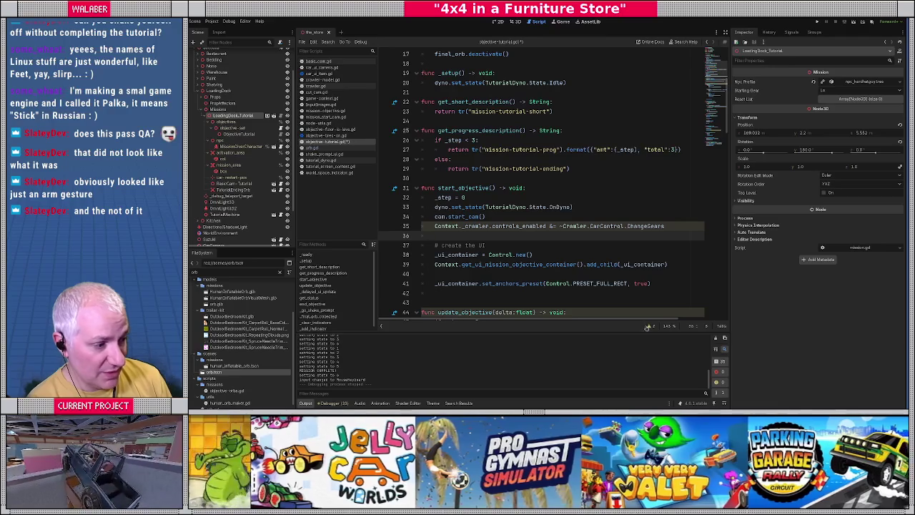
# Show the warnings (INT_AS_ENUM_WITHOUT_CAST on line 35, unused delta on line 44) and inspect line 35's expression
pyautogui.click(649, 326)
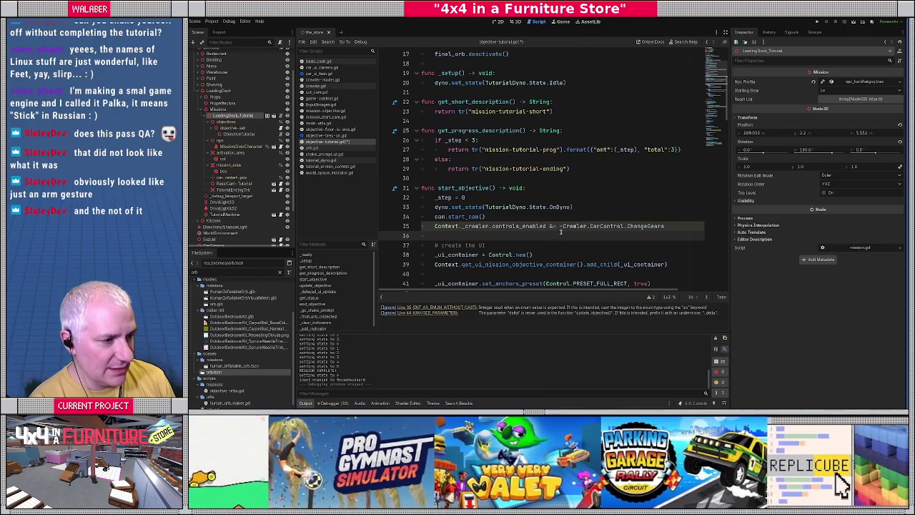
pyautogui.moveTo(559, 226); pyautogui.dragTo(669, 226)
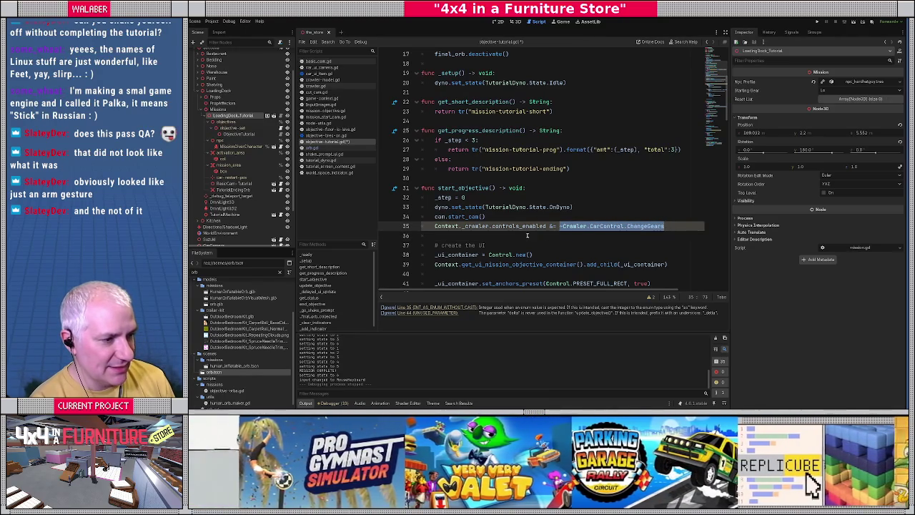
pyautogui.moveTo(449, 226); pyautogui.dragTo(537, 226)
pyautogui.click(555, 226)
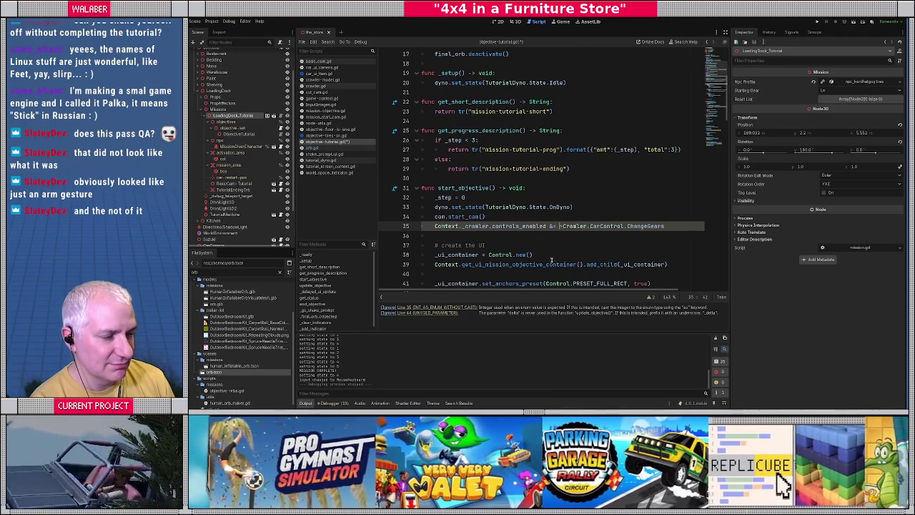